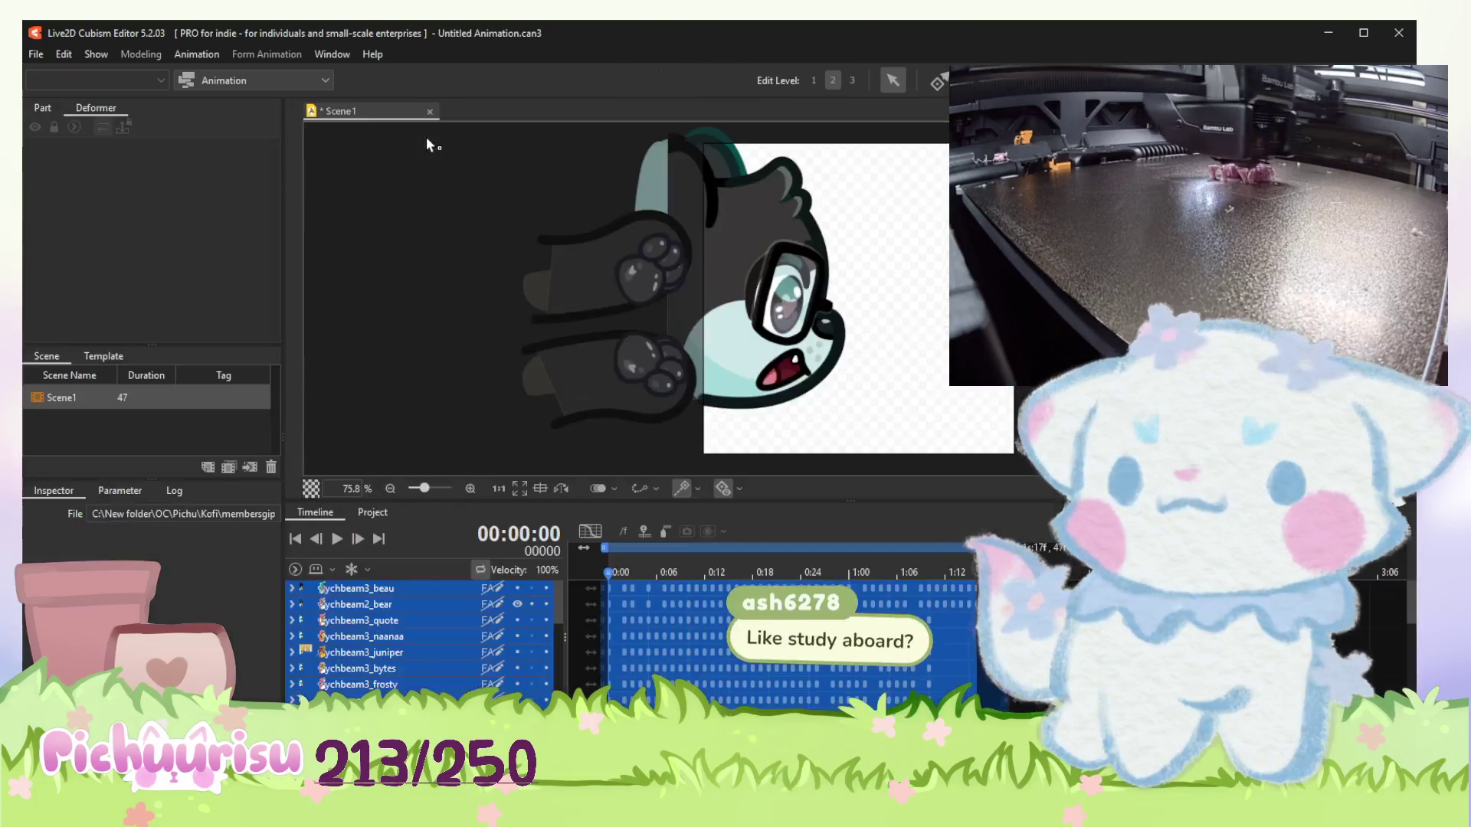
Switch to the Form Animation workspace and select ychbeam2_bear.cmo3 in the Project panel.
click(218, 82)
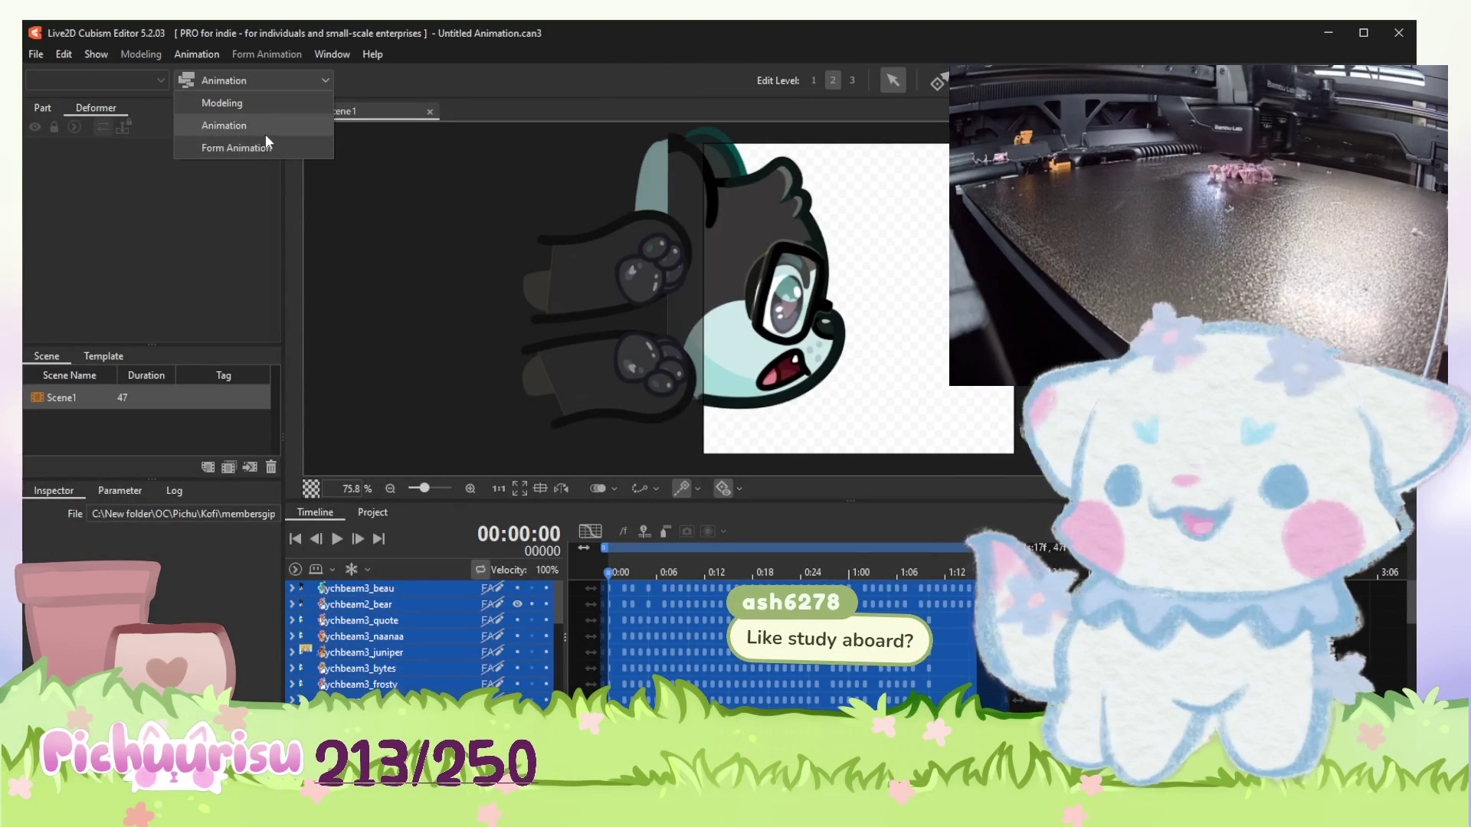
click(254, 149)
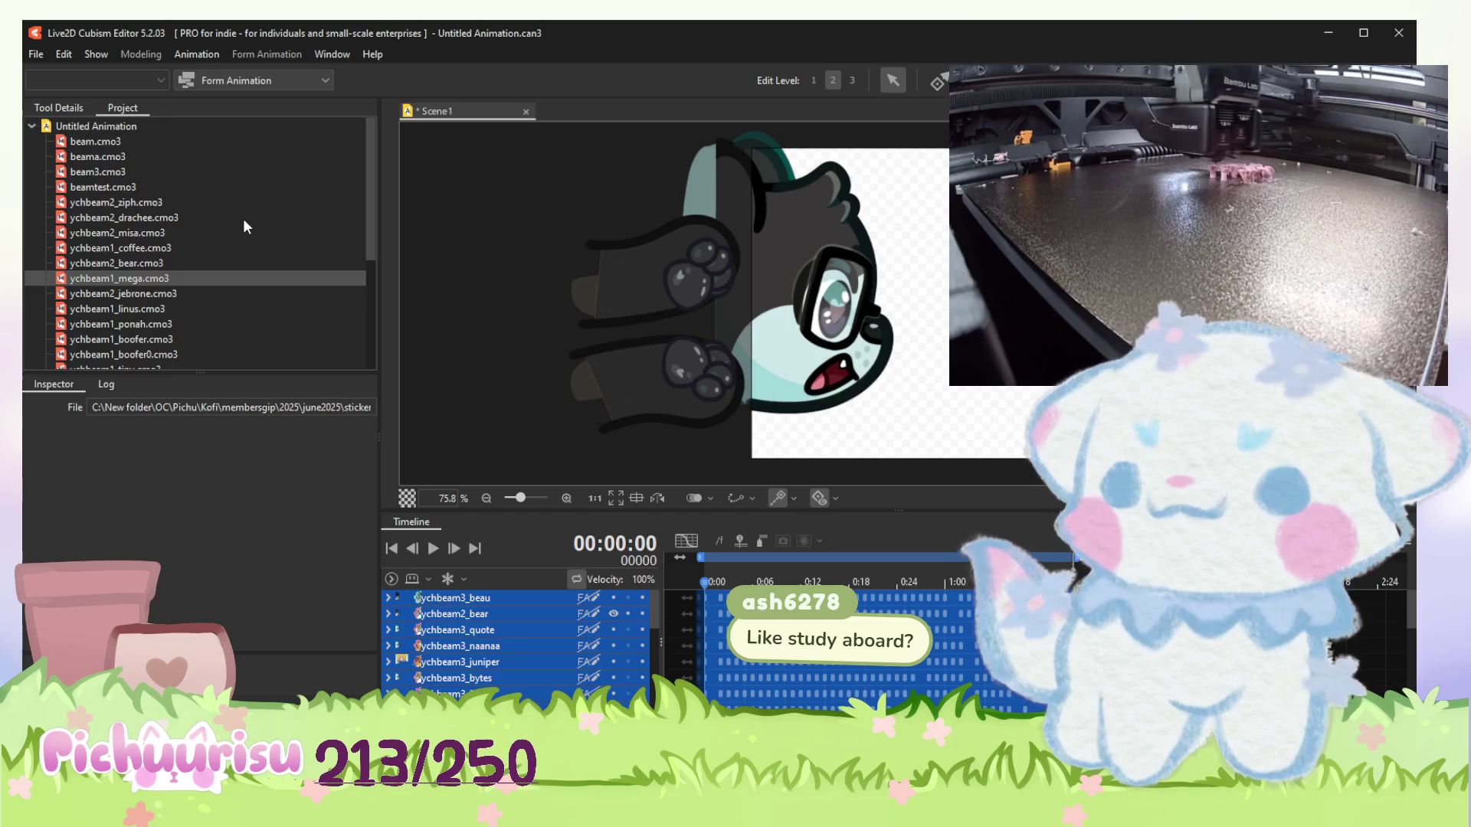
scroll(245, 222, down, 3)
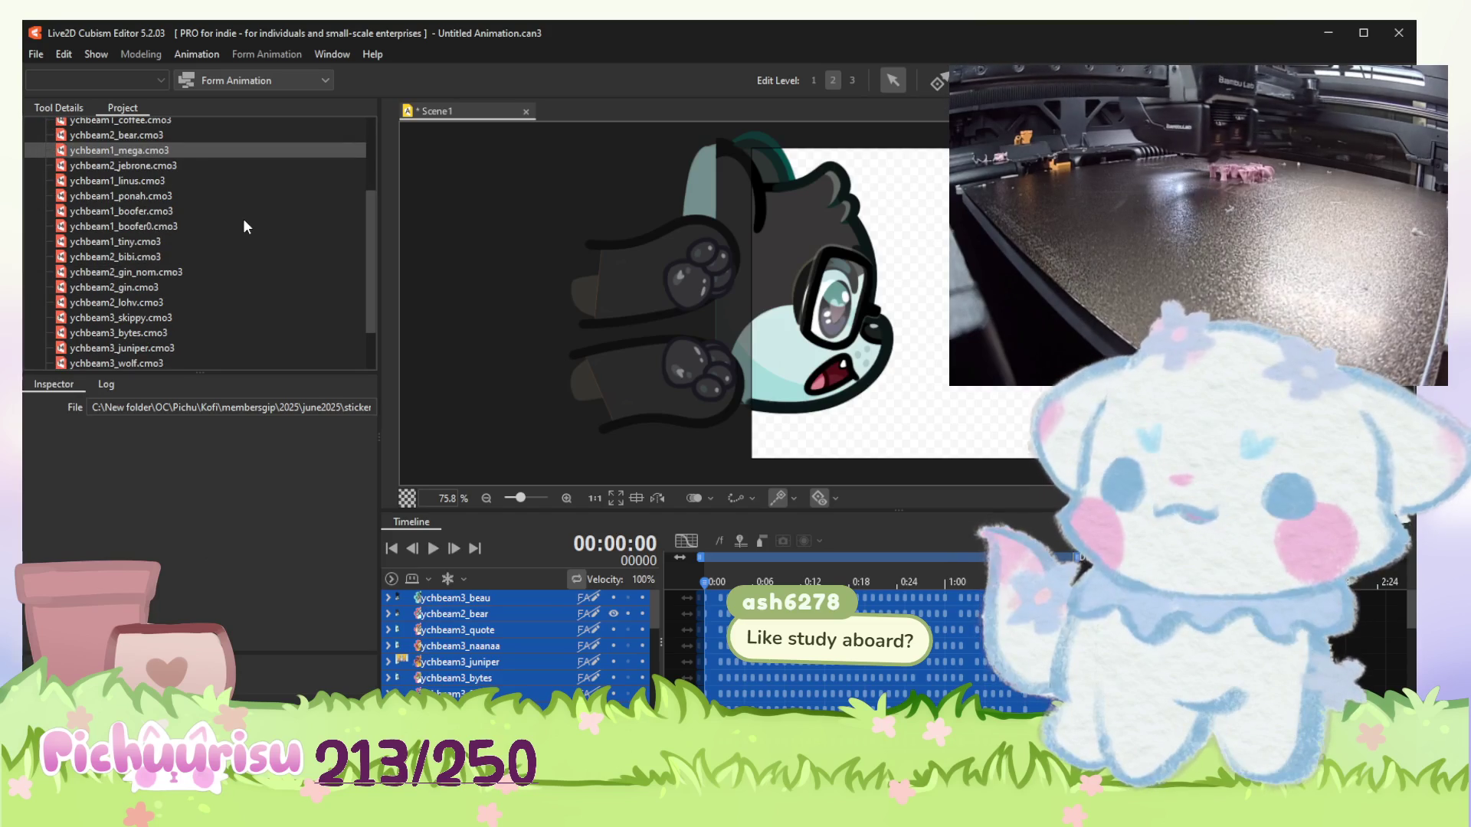
scroll(243, 226, down, 2)
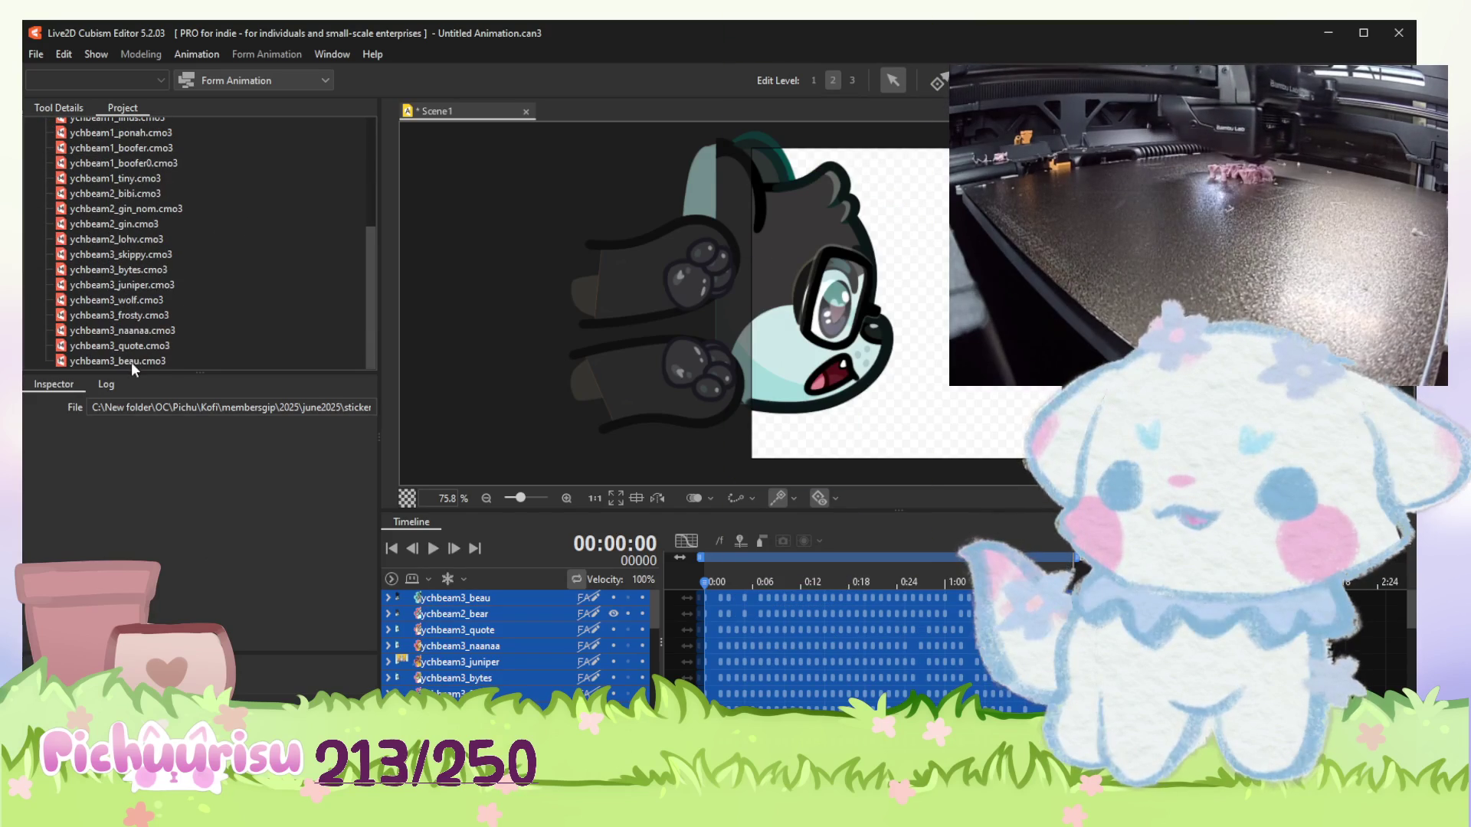
scroll(133, 357, up, 4)
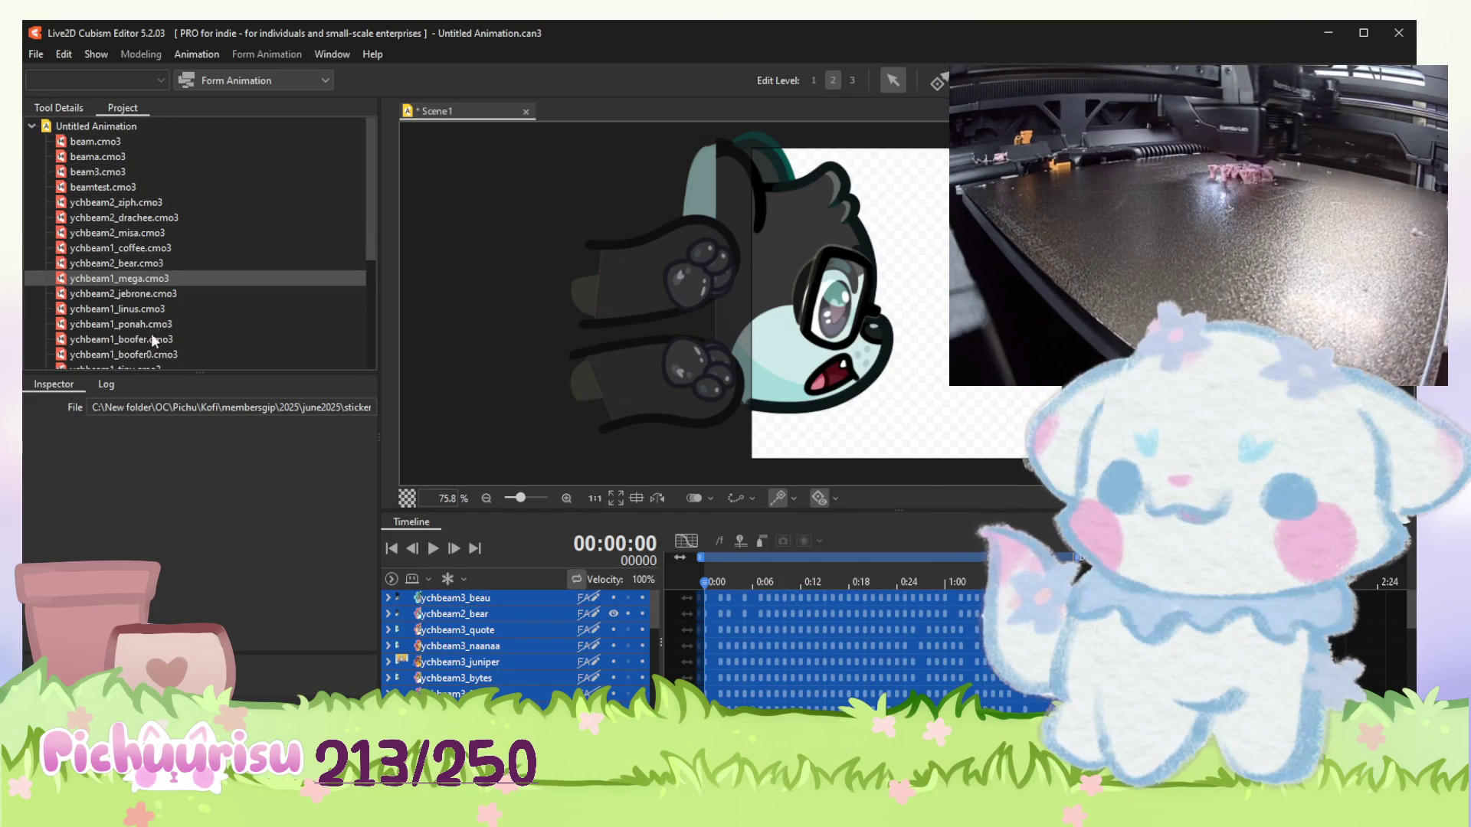
click(176, 262)
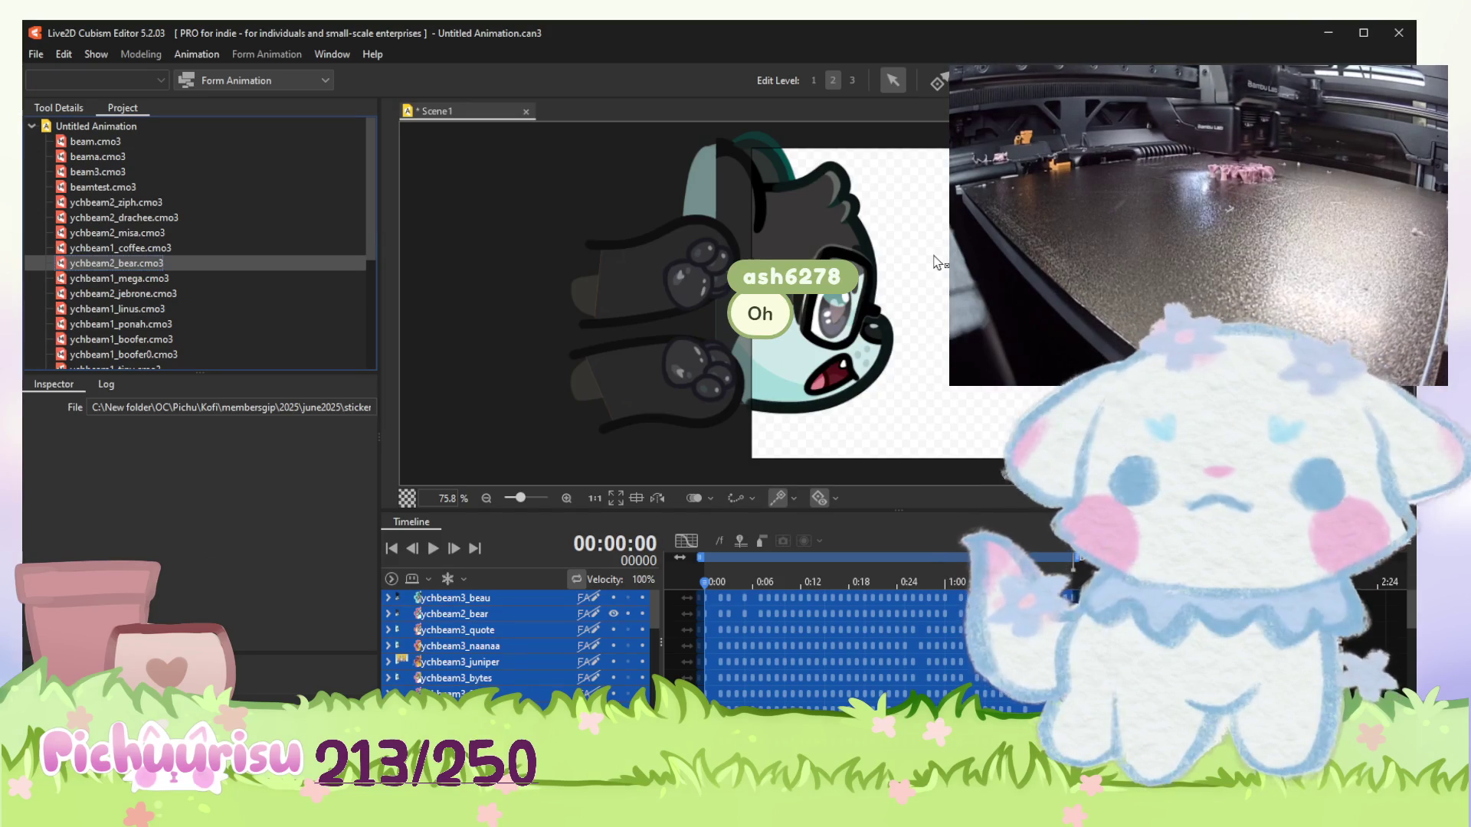
Open ychbeam2_bear.cmo3 in its own Modeling workspace tab, showing its deformers and parameters.
scroll(605, 299, down, 2)
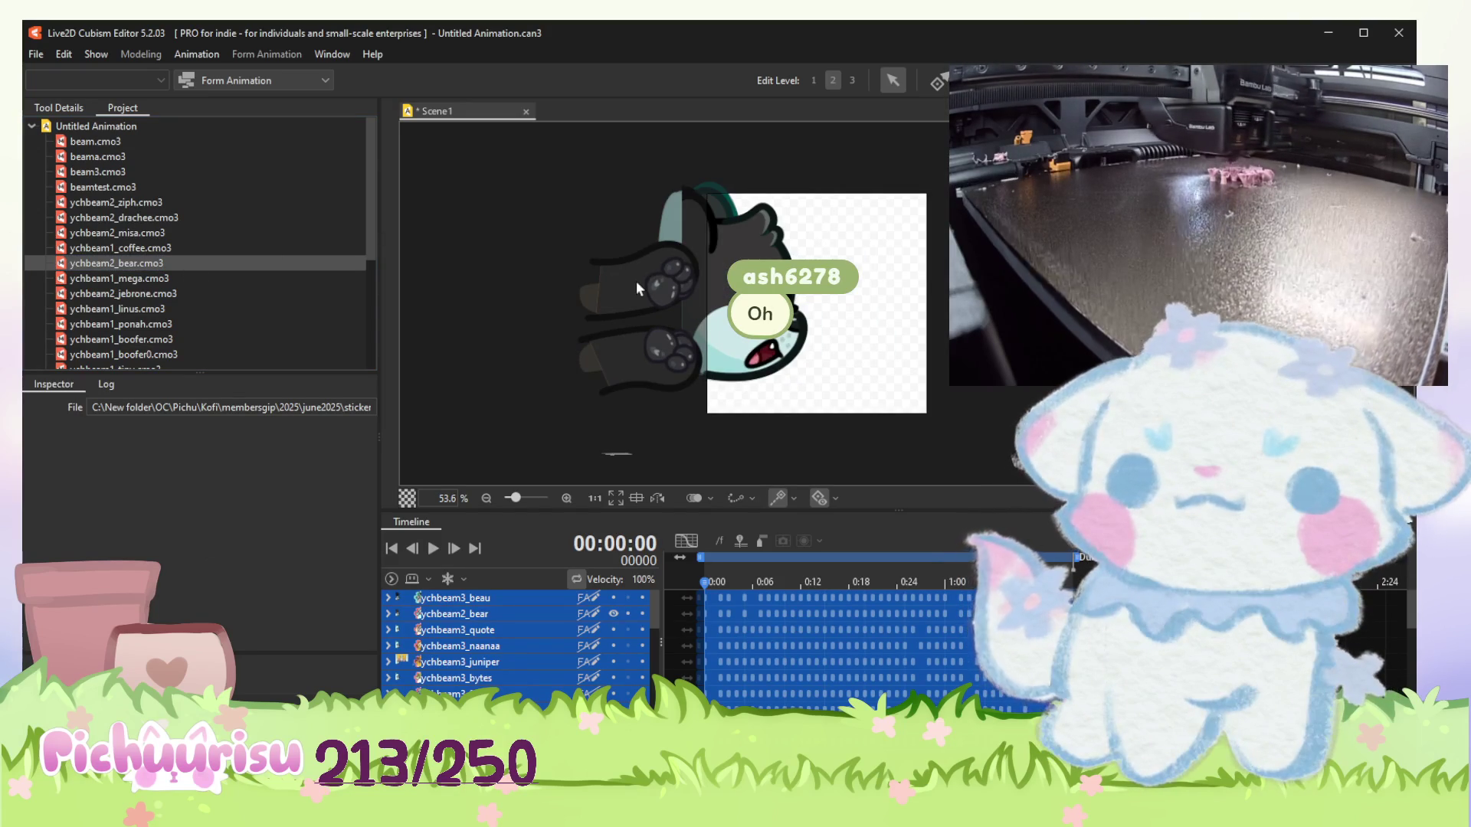
scroll(636, 288, down, 1)
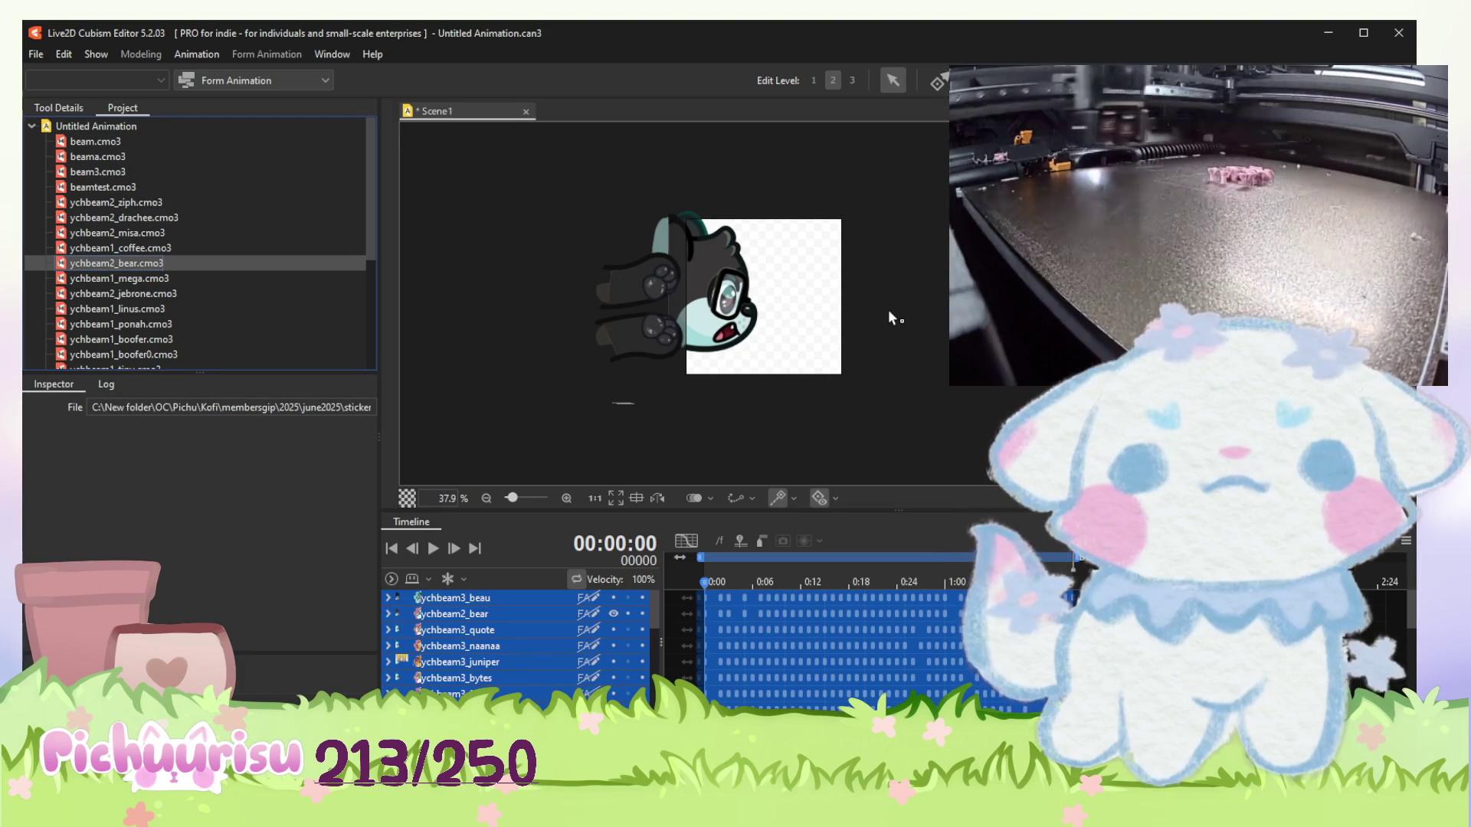
scroll(888, 312, up, 1)
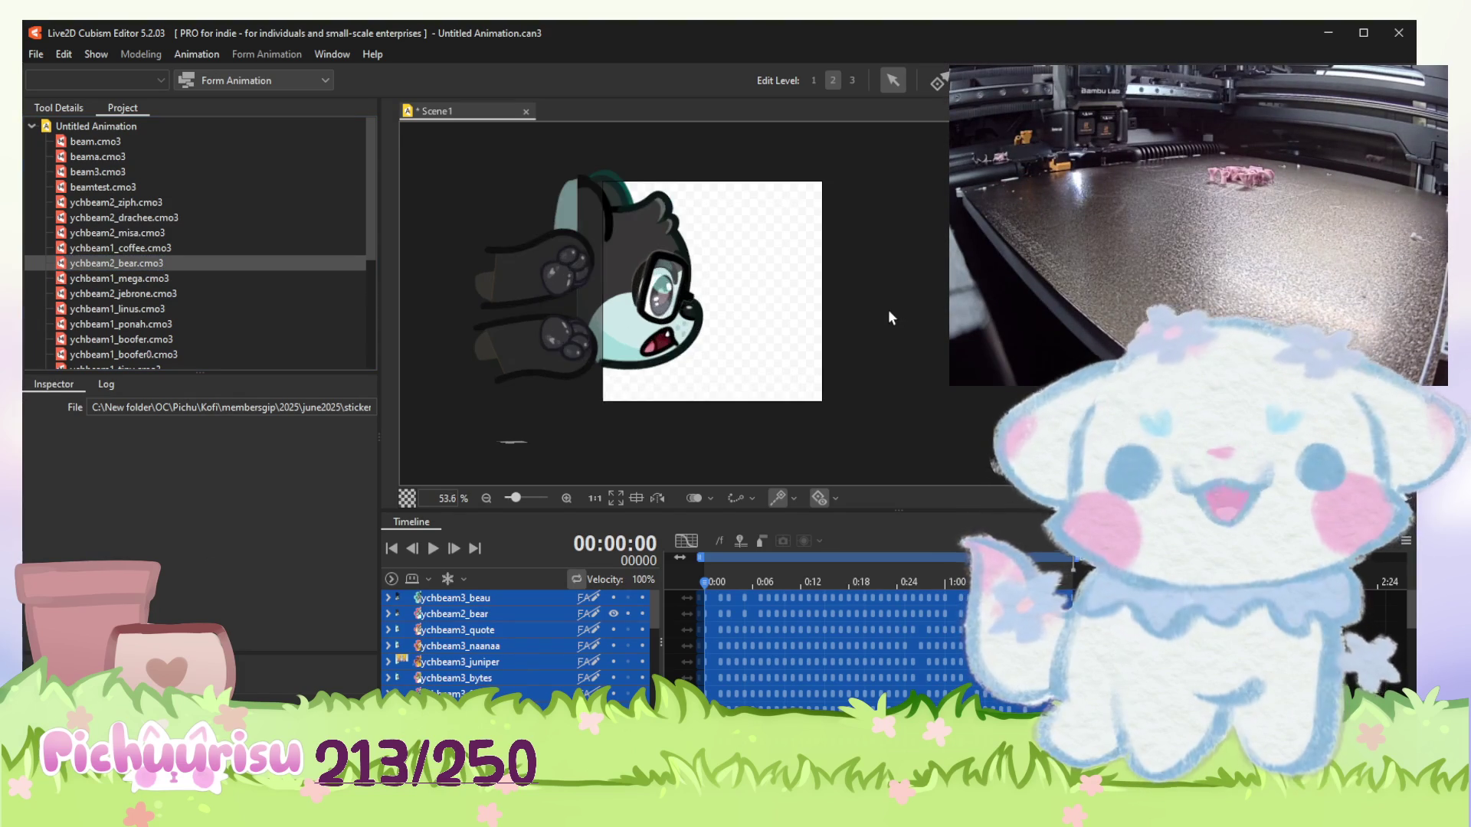
scroll(889, 312, down, 1)
scroll(889, 311, up, 1)
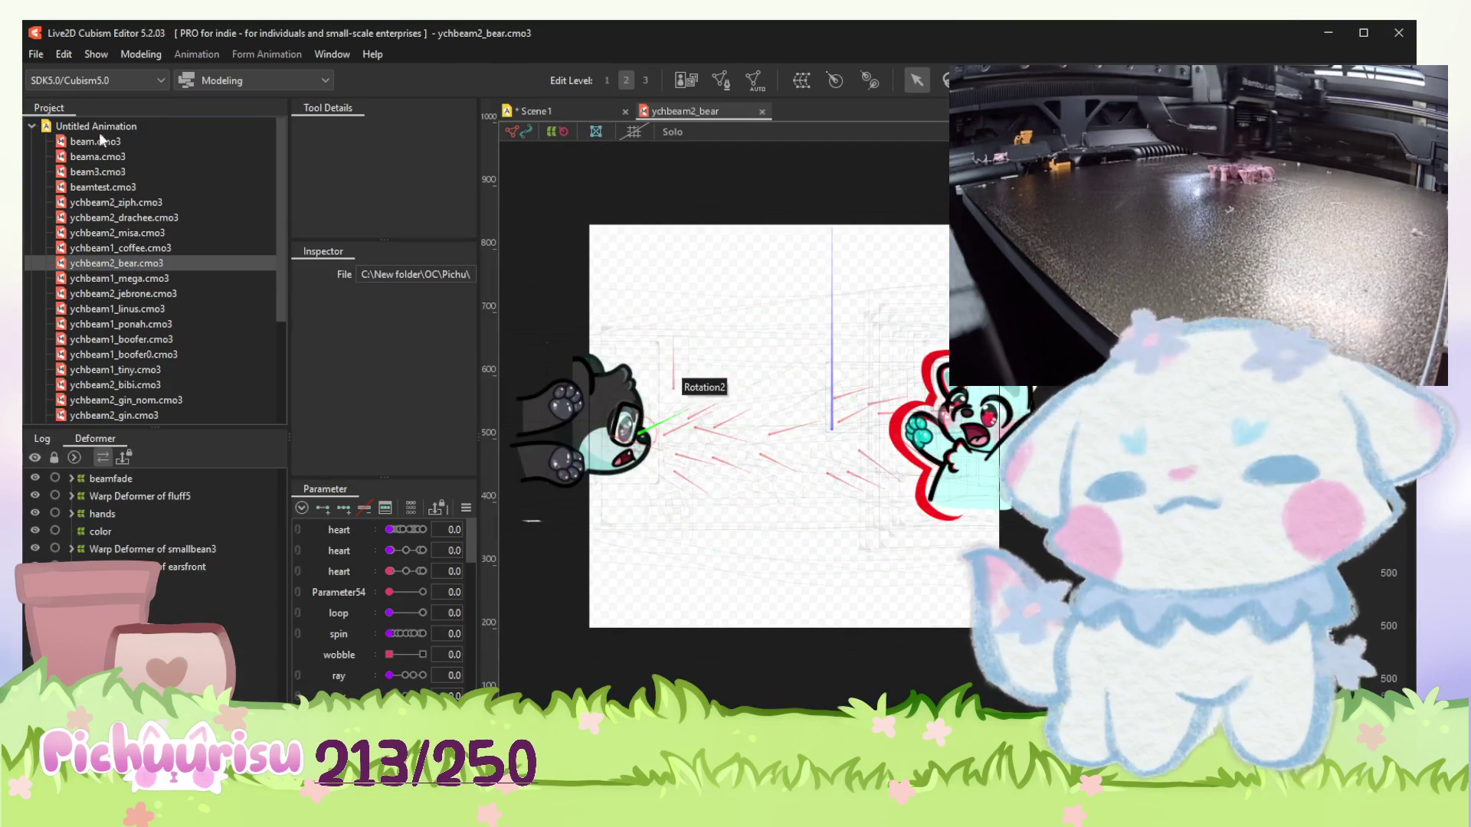
Use File > Save As to save the bear model as ychbeam_Oblivion.cmo3.
click(35, 53)
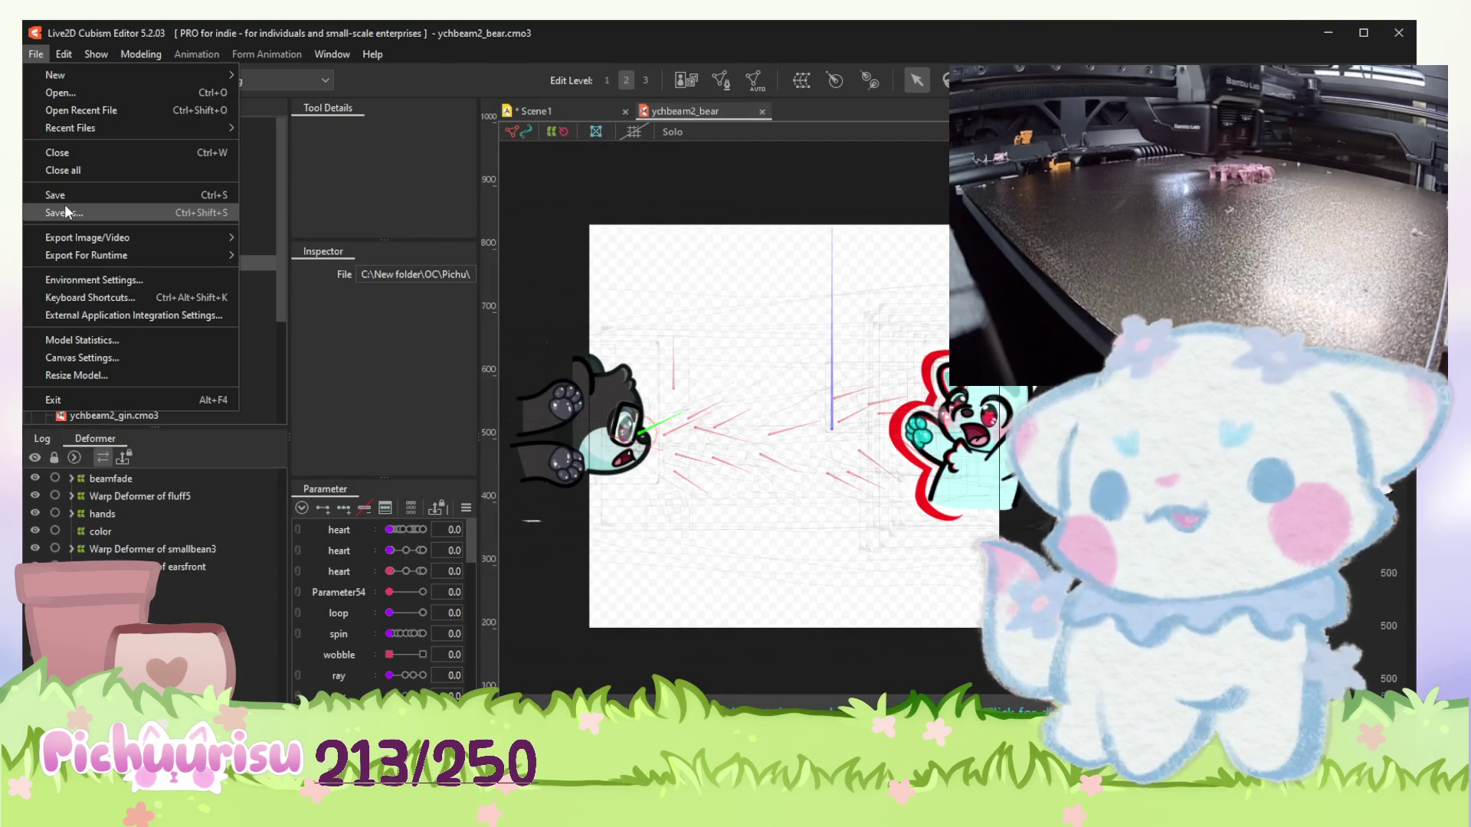
click(666, 180)
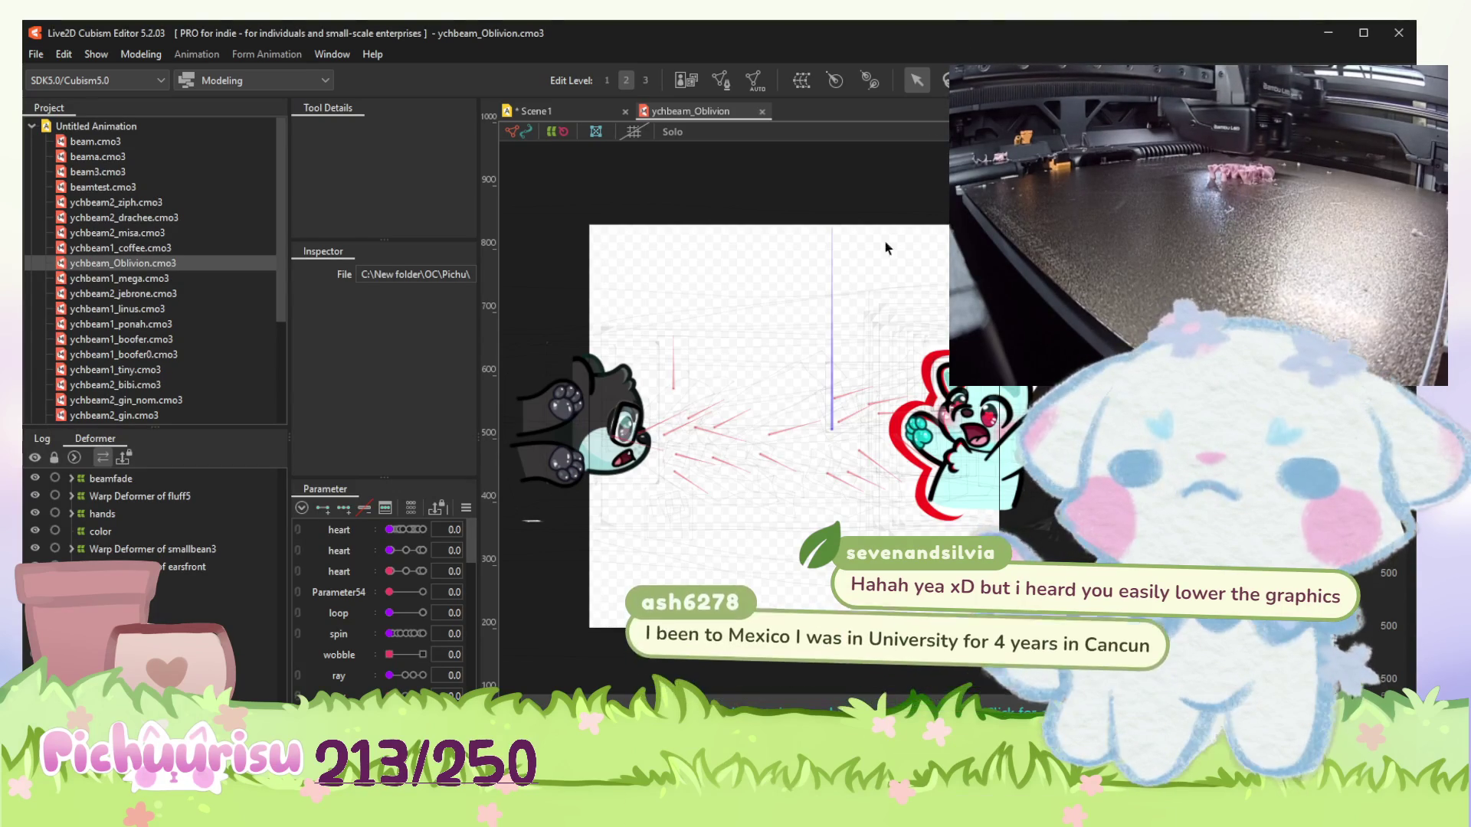
scroll(857, 311, down, 3)
scroll(857, 311, up, 3)
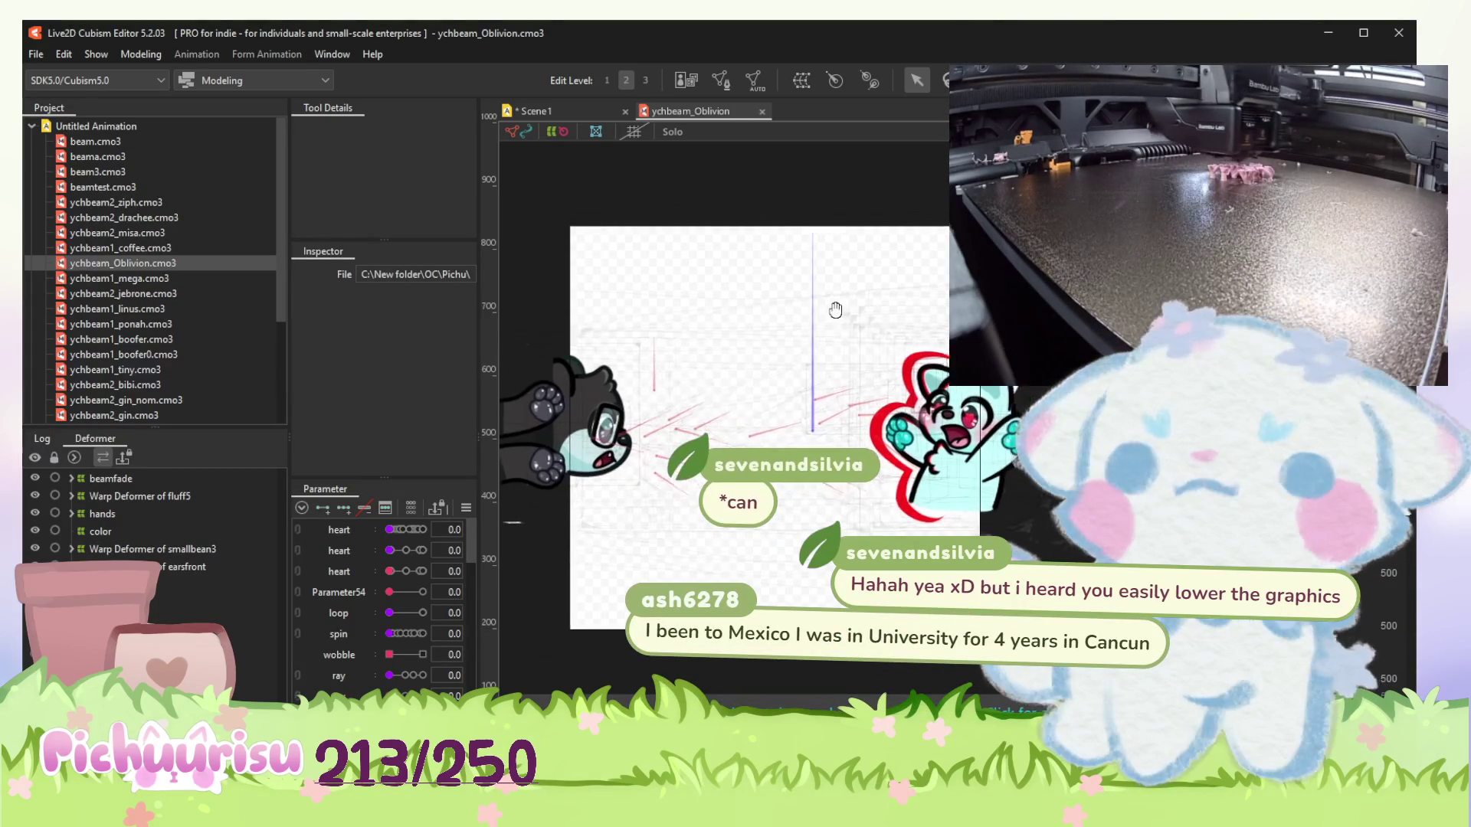
scroll(858, 391, down, 3)
scroll(858, 391, up, 3)
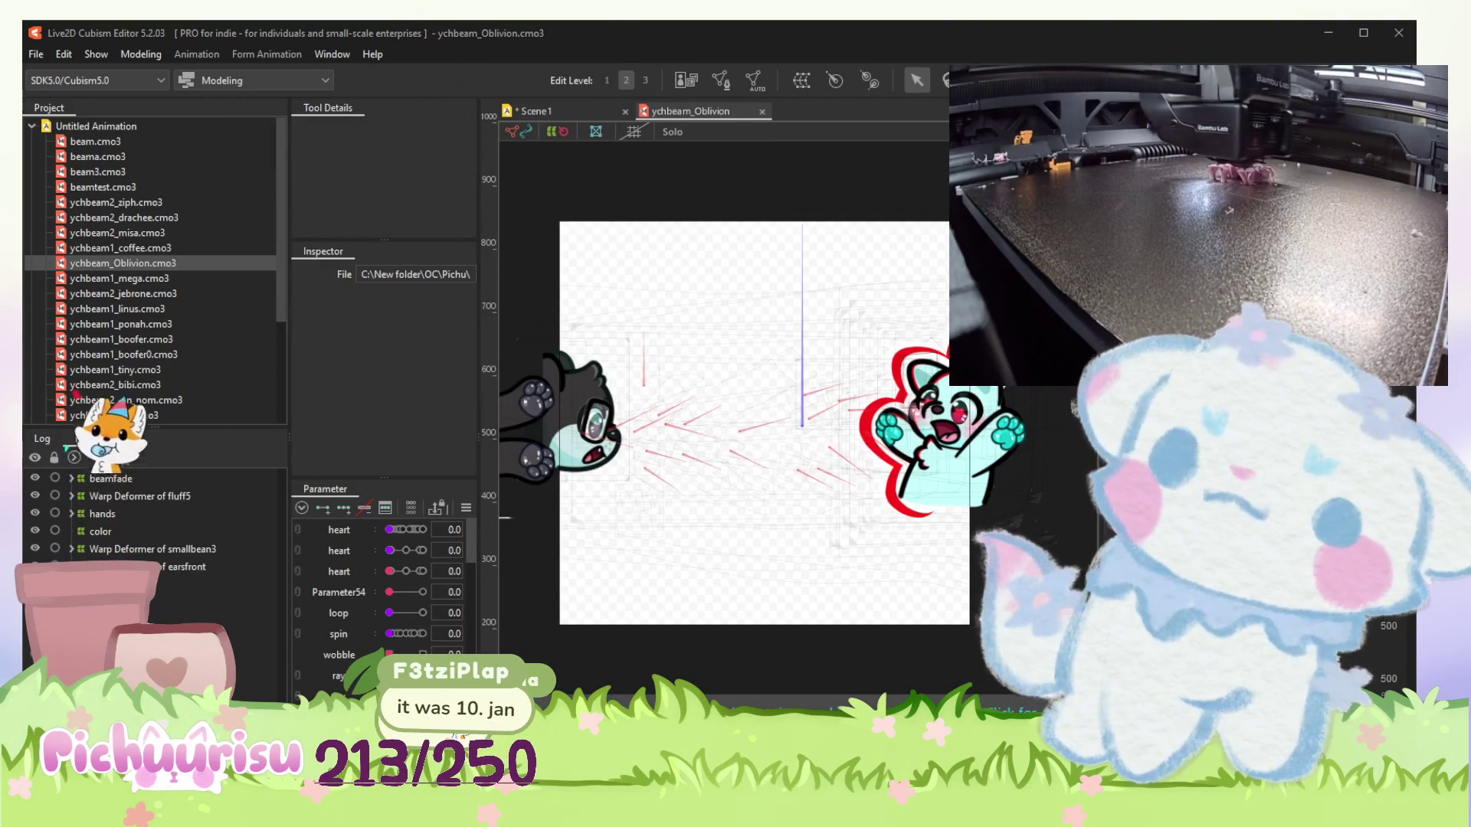
click(594, 419)
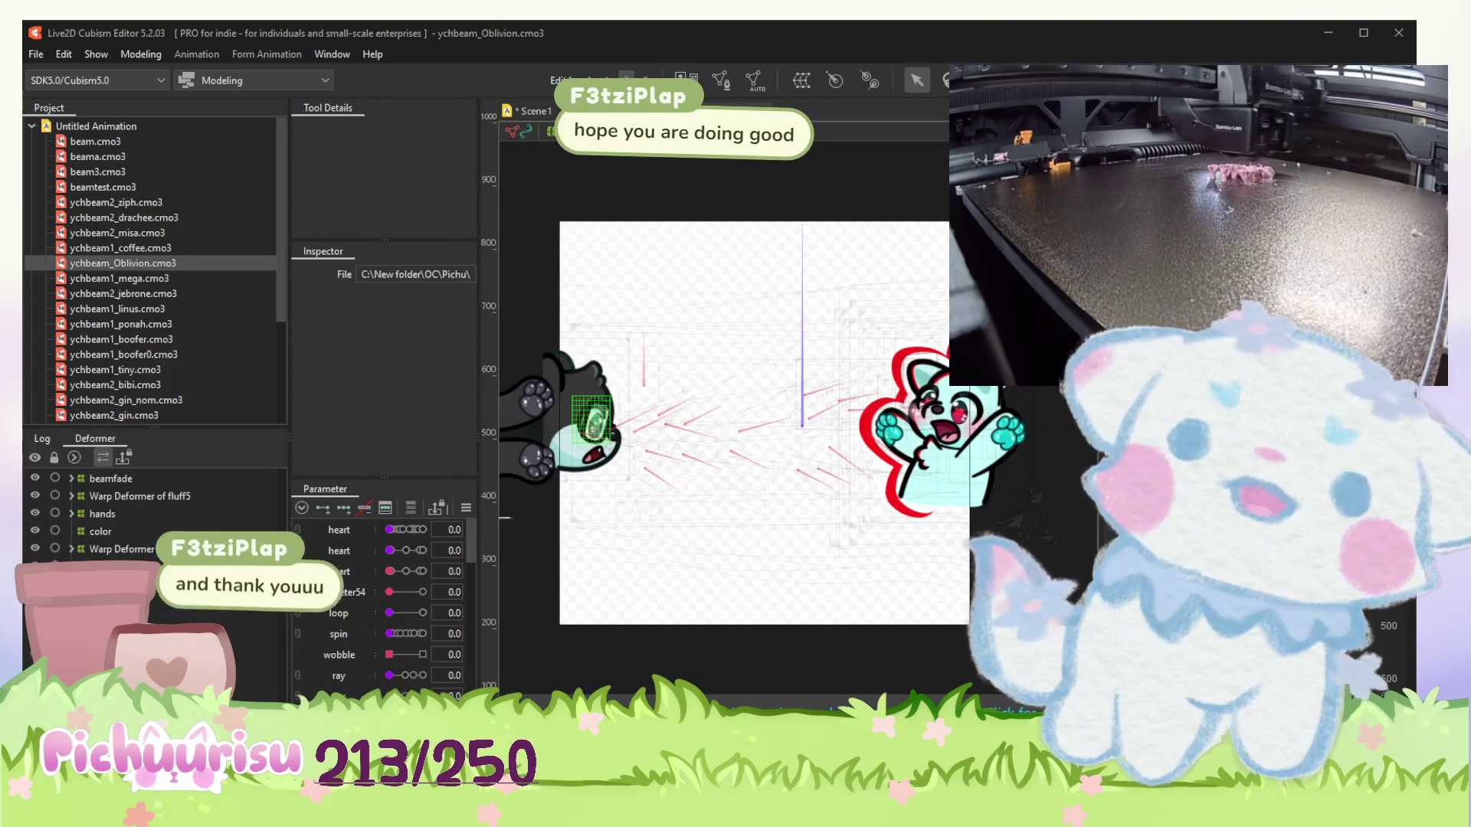
click(1078, 598)
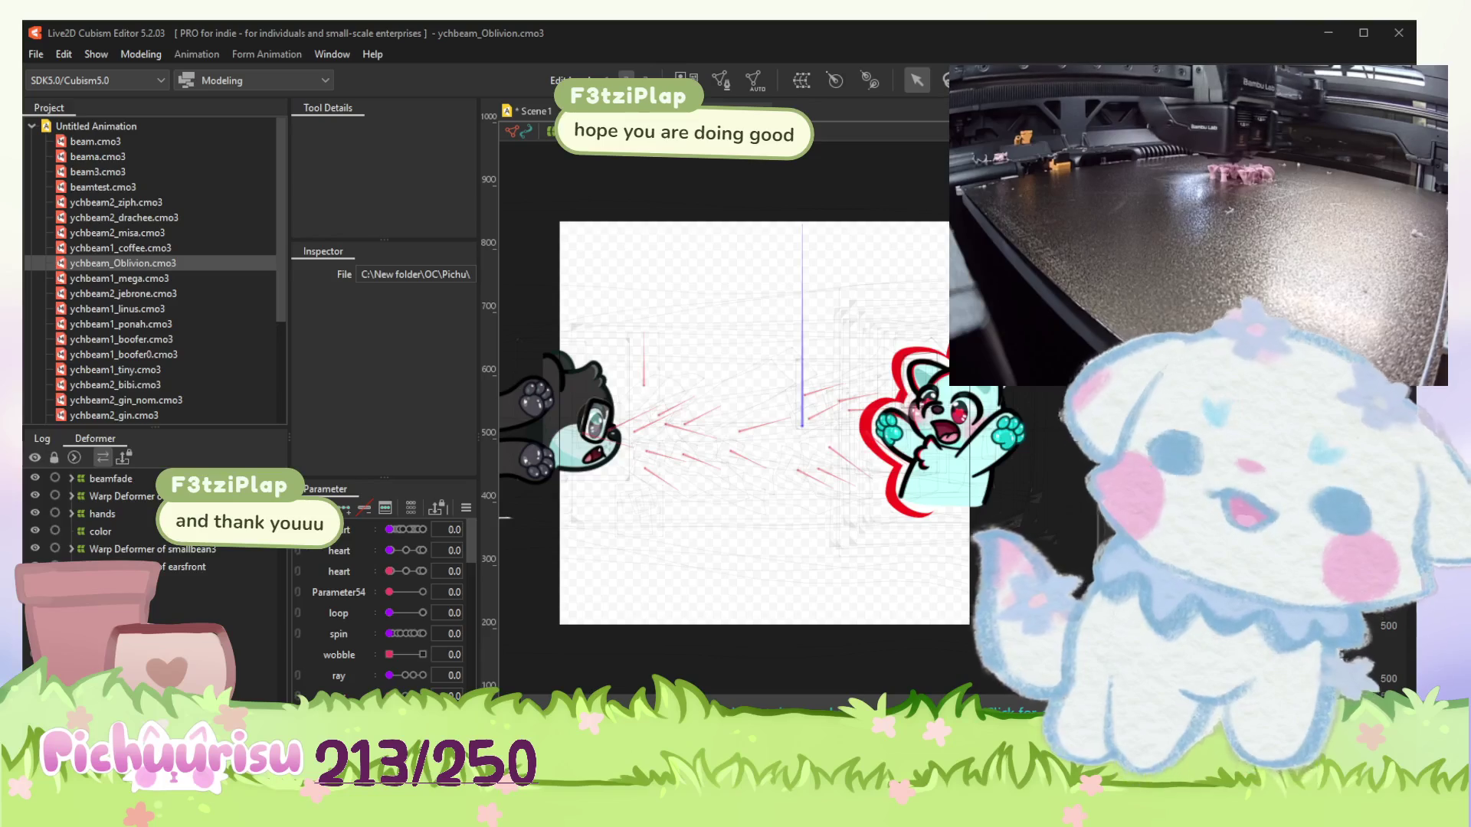
click(1042, 460)
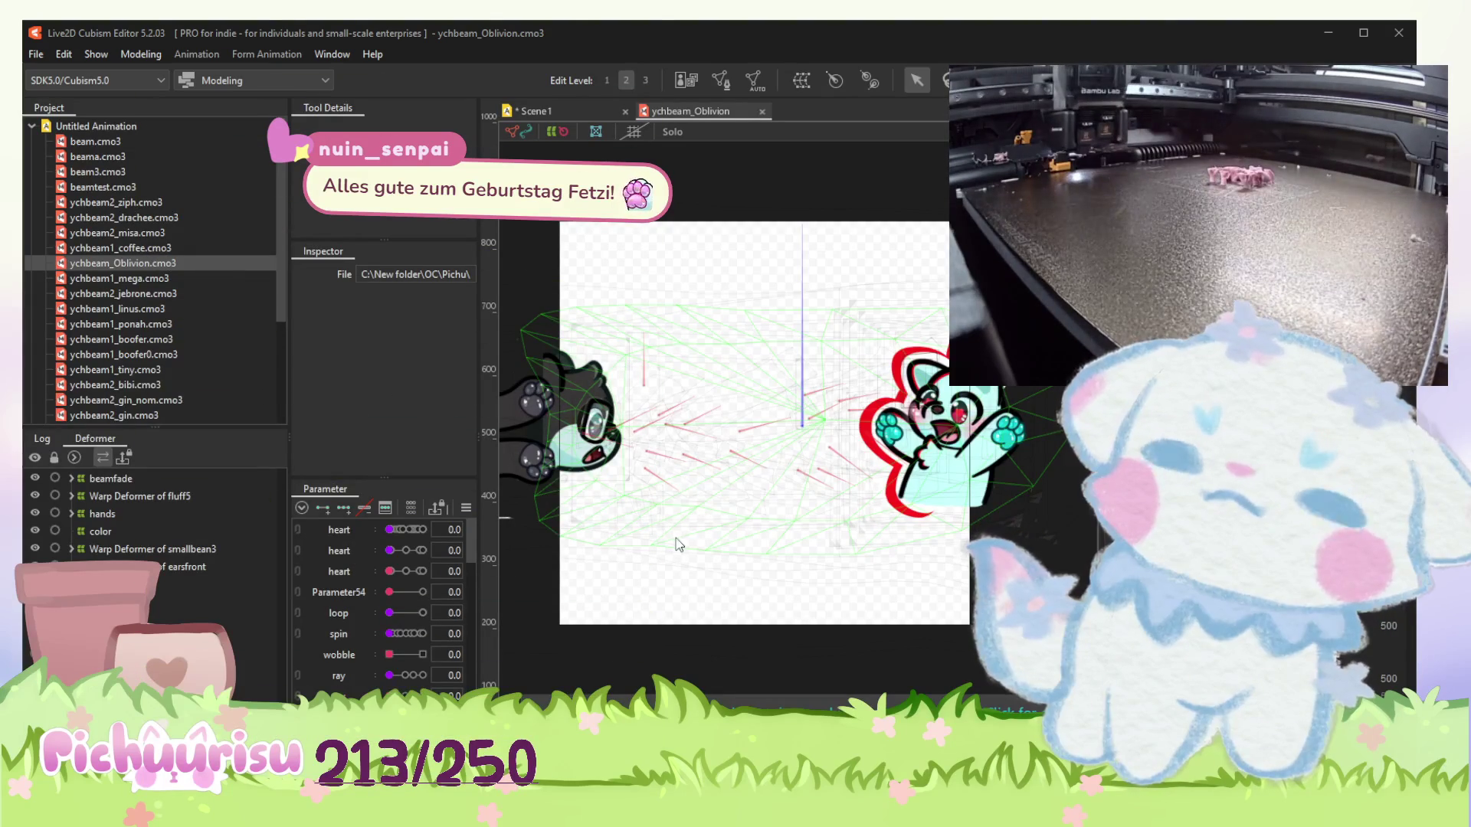
click(677, 282)
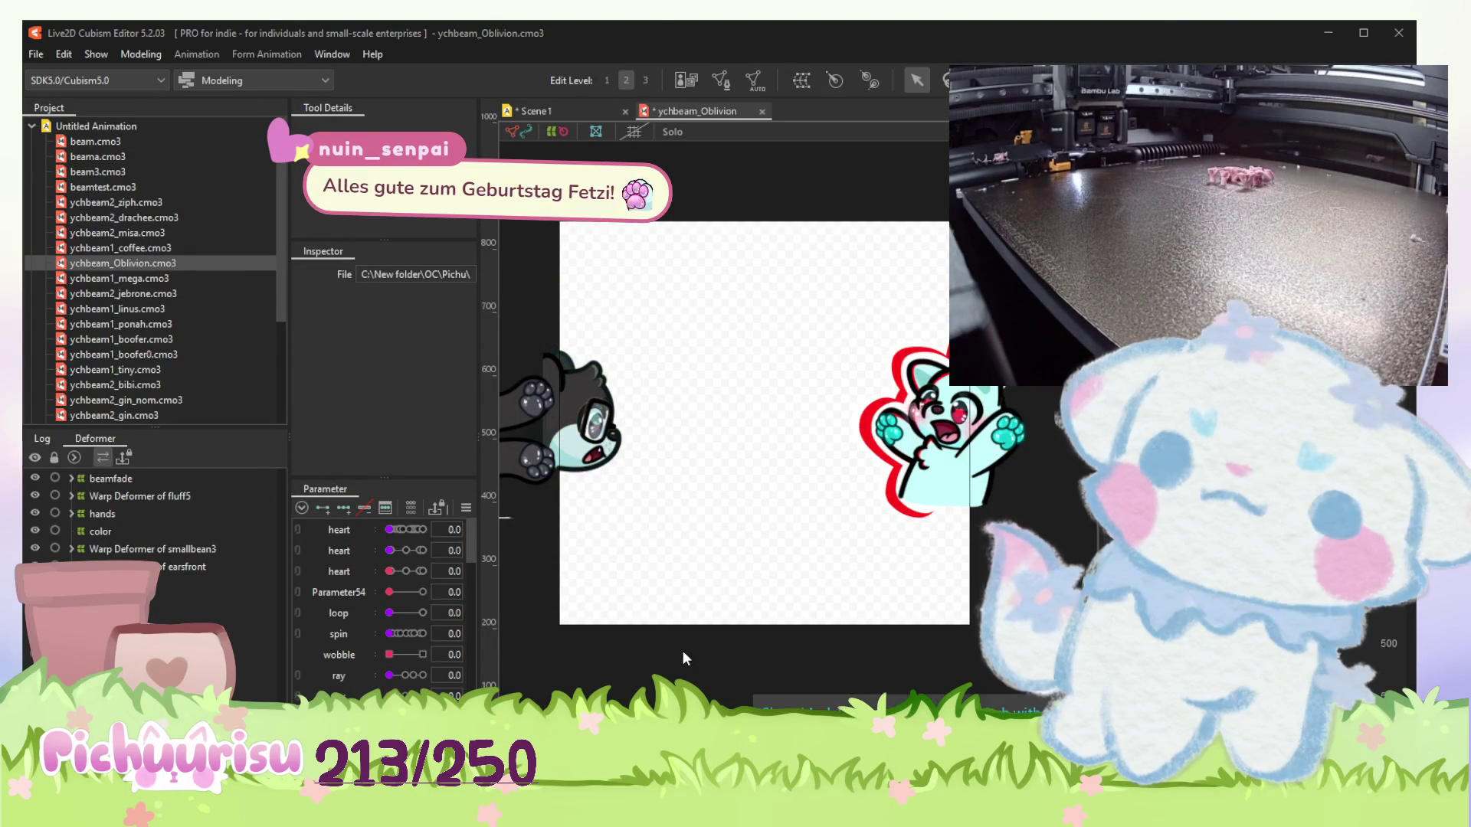
Reveal the hidden guide images and move the wolf reference sheet up and left.
key(ctrl+z)
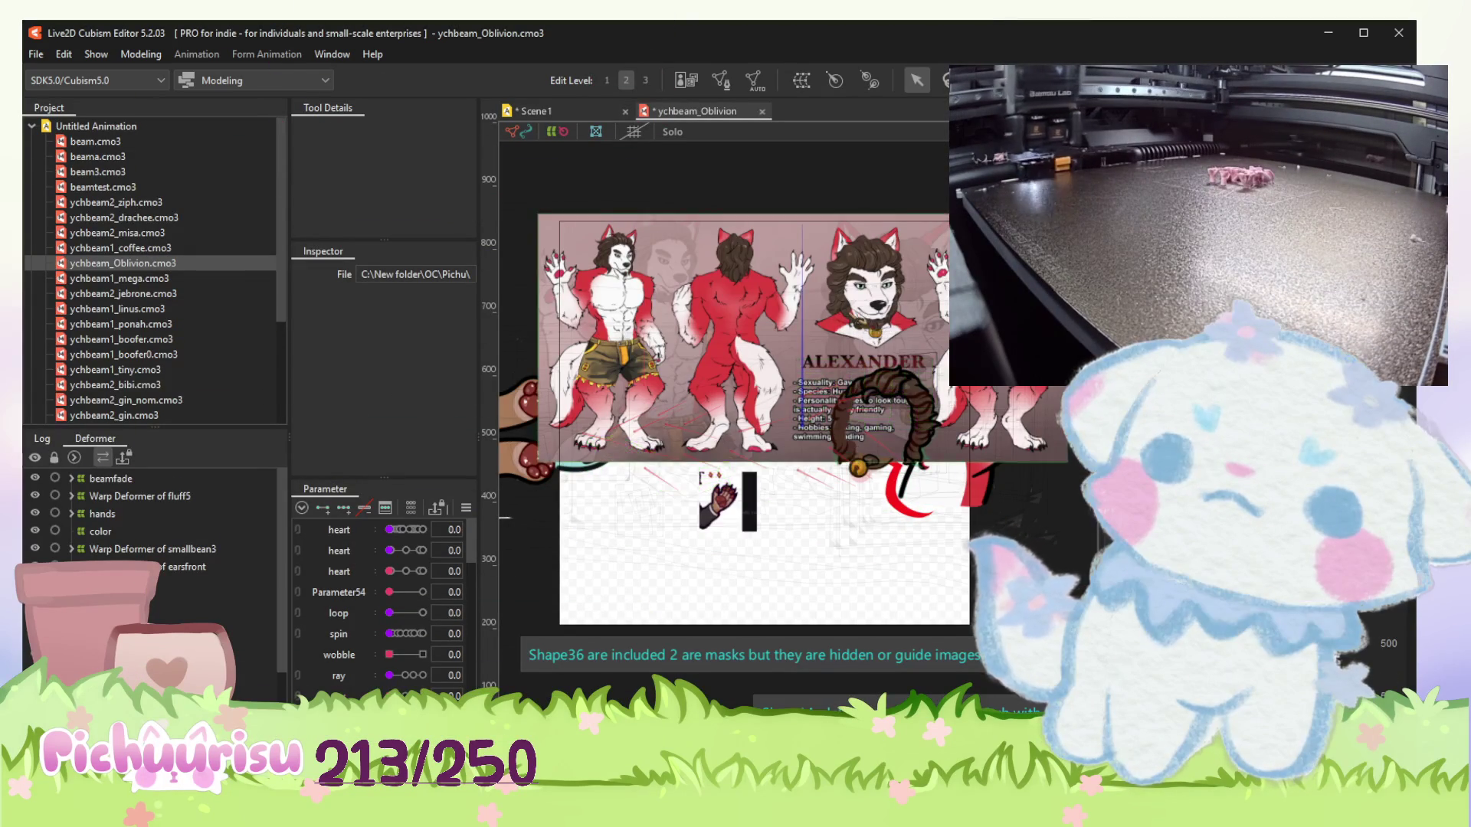
click(859, 260)
mouse_move(859, 261)
mouse_down()
mouse_move(823, 141)
mouse_move(837, 16)
mouse_up()
scroll(799, 442, left, 2)
Drag the bear artwork to the canvas top and the hand artwork up out of the way.
click(787, 313)
drag(788, 313, 833, 154)
click(804, 502)
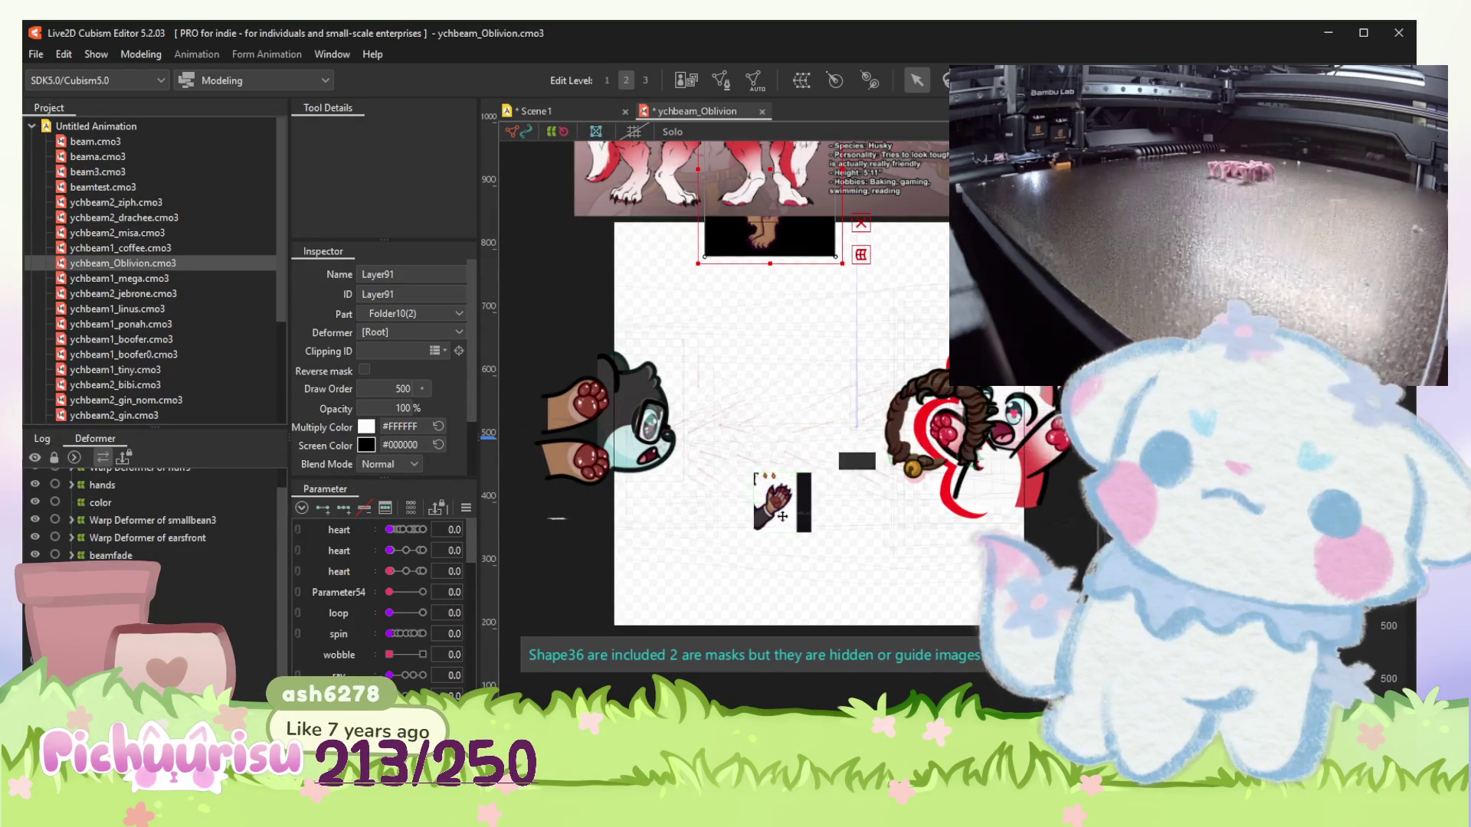
drag(802, 476, 821, 314)
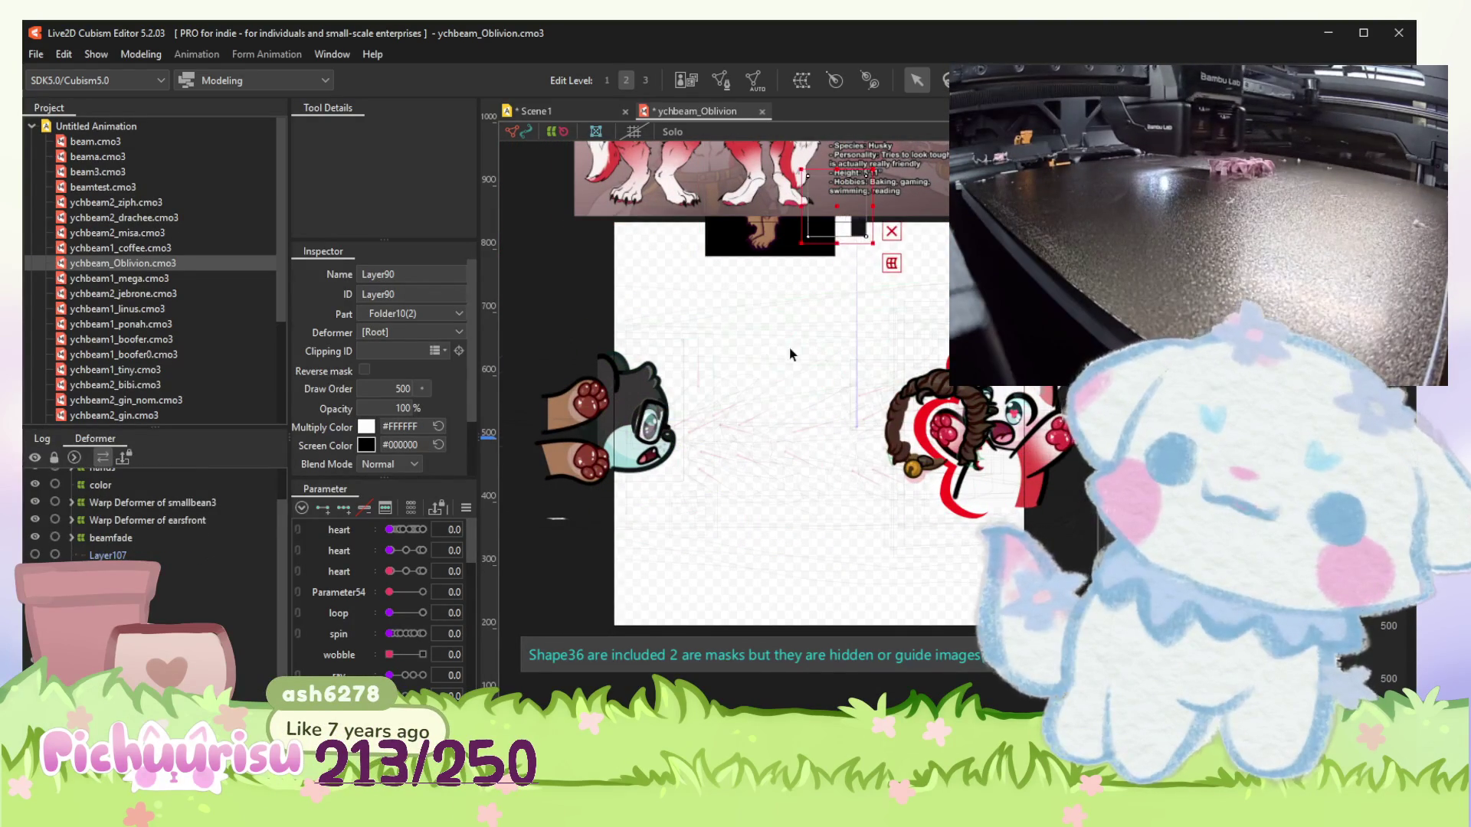
scroll(770, 443, up, 2)
scroll(615, 446, up, 2)
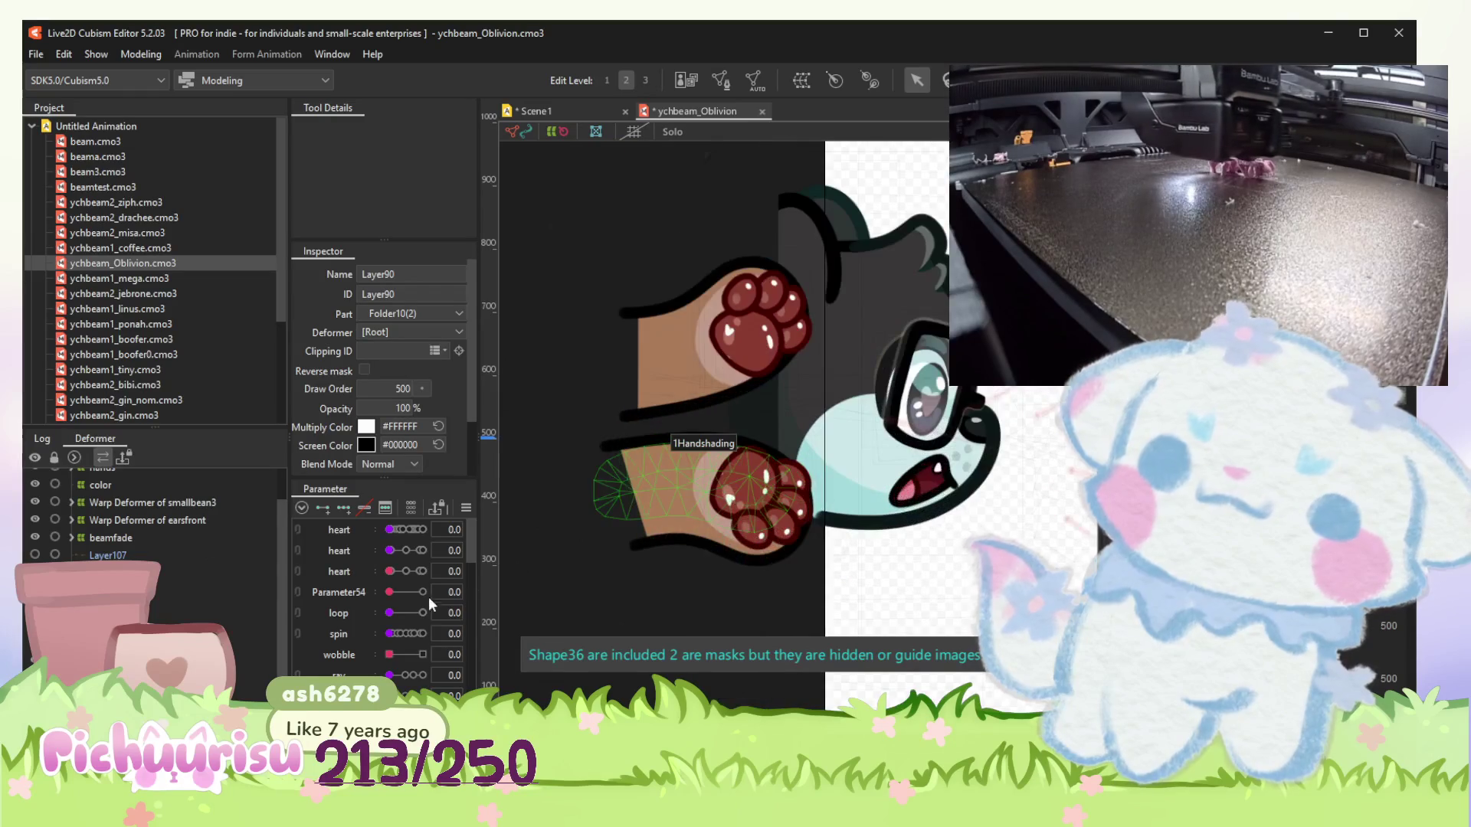
Preview the heart parameters at 0.8 and 0.5 and the spin parameter at 0.7.
drag(407, 531, 390, 530)
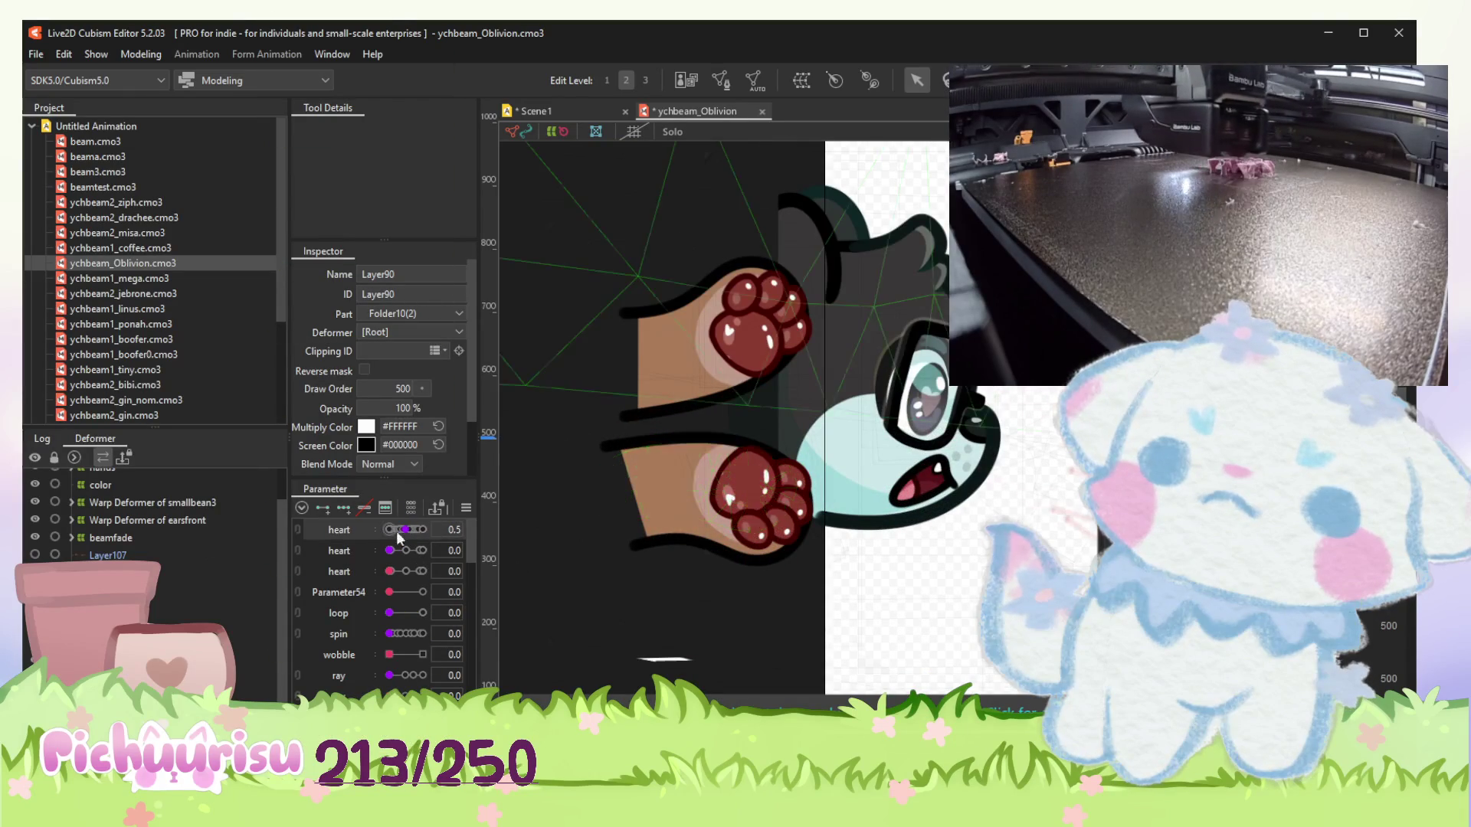
drag(408, 633, 414, 634)
click(406, 550)
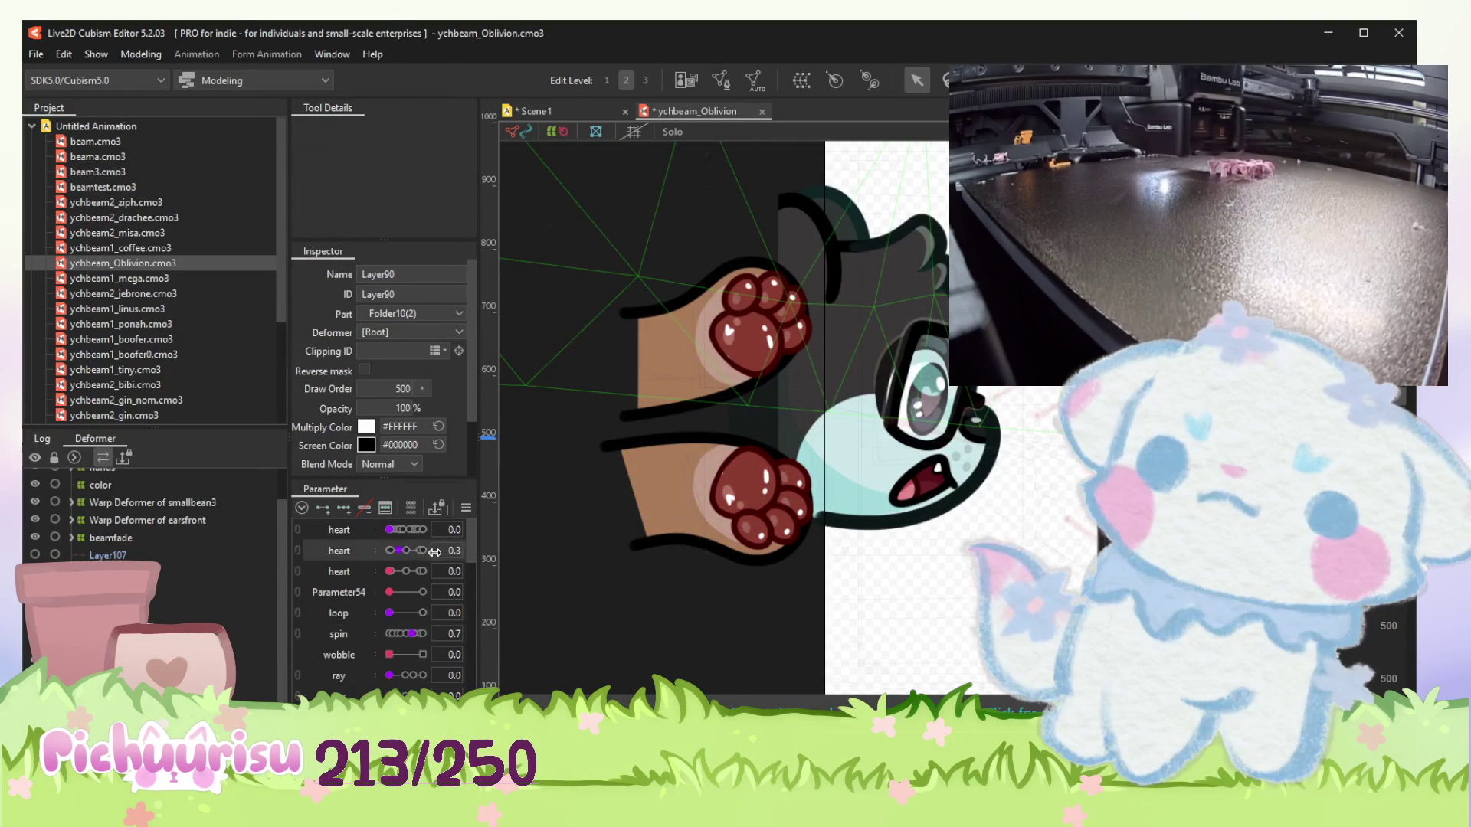
scroll(731, 470, up, 2)
Select the paw bean shading mesh, then the 1Beancolor paw bean mesh.
click(721, 498)
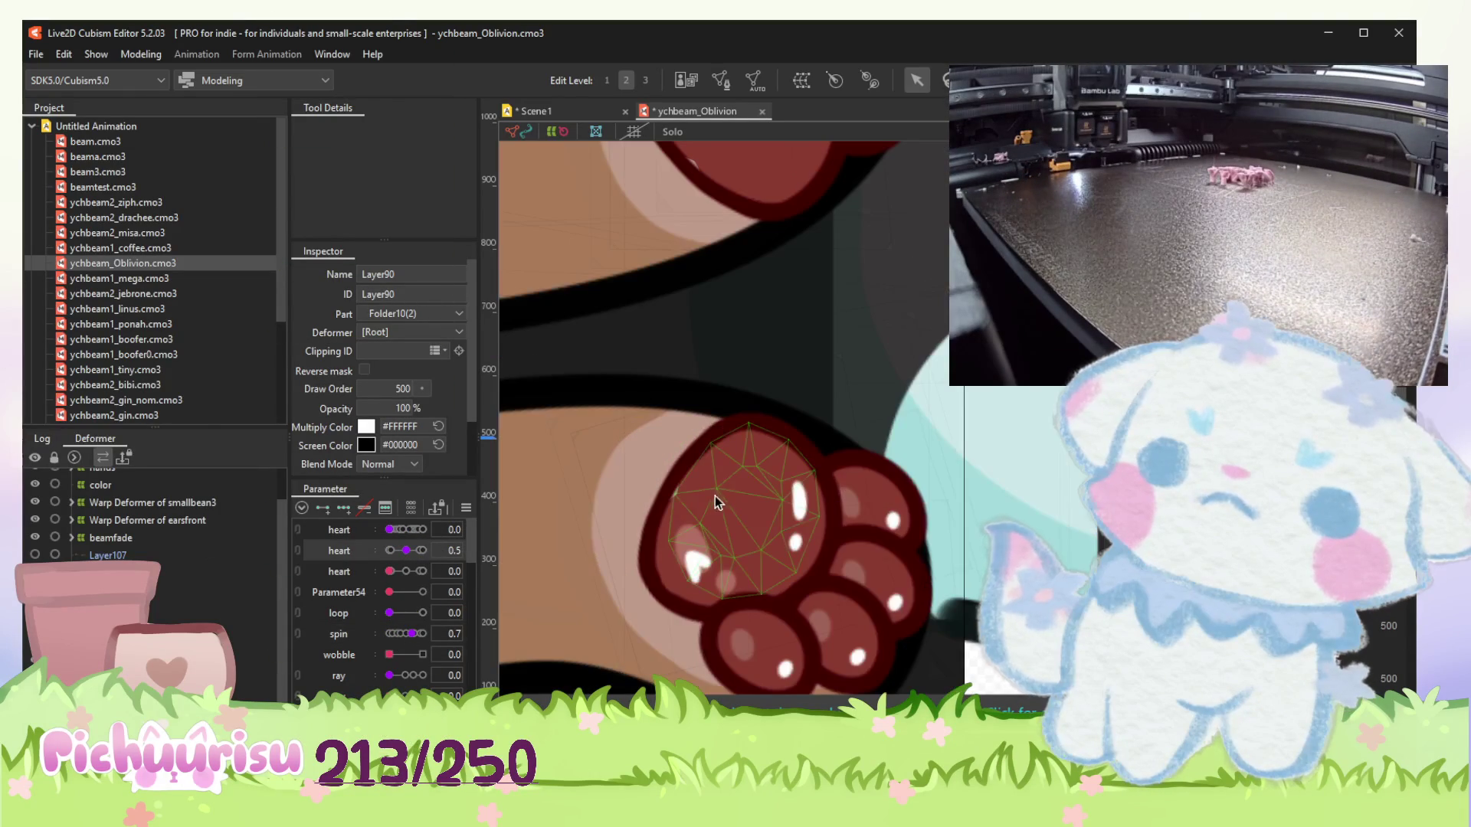
scroll(692, 494, up, 2)
click(673, 491)
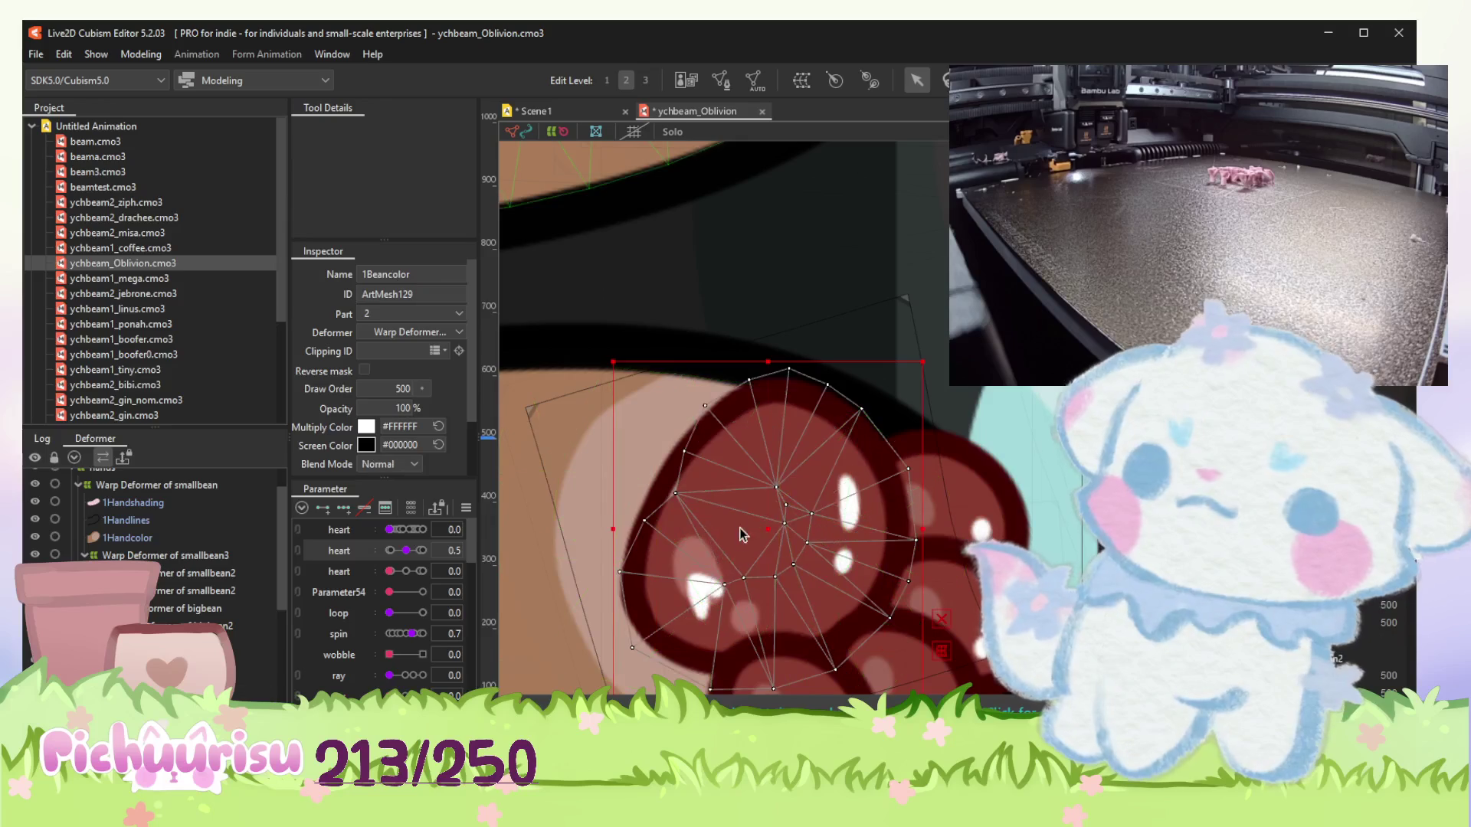
scroll(677, 497, up, 3)
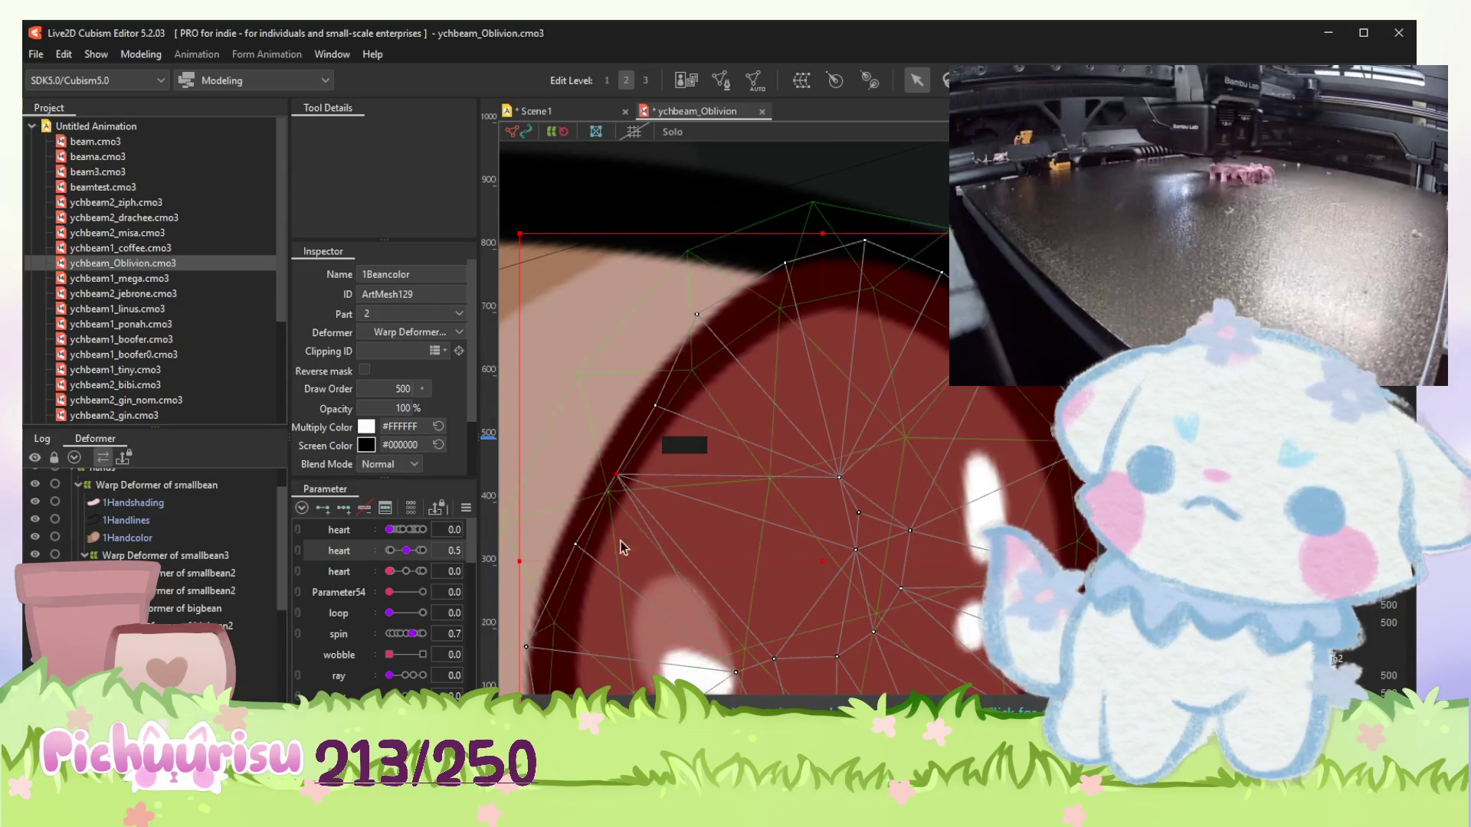
scroll(617, 534, down, 5)
scroll(668, 318, up, 3)
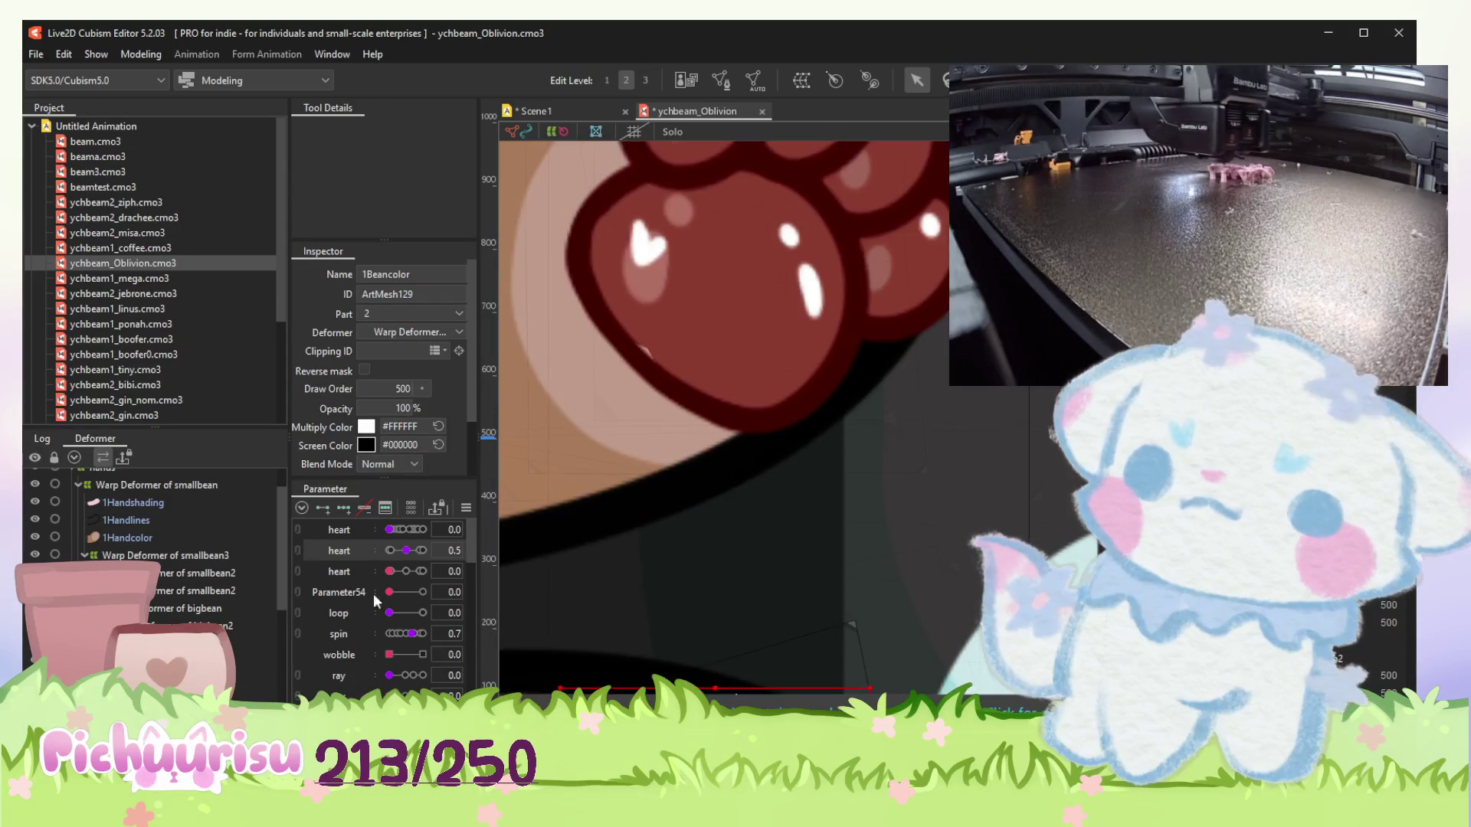
scroll(360, 595, down, 5)
scroll(376, 594, up, 5)
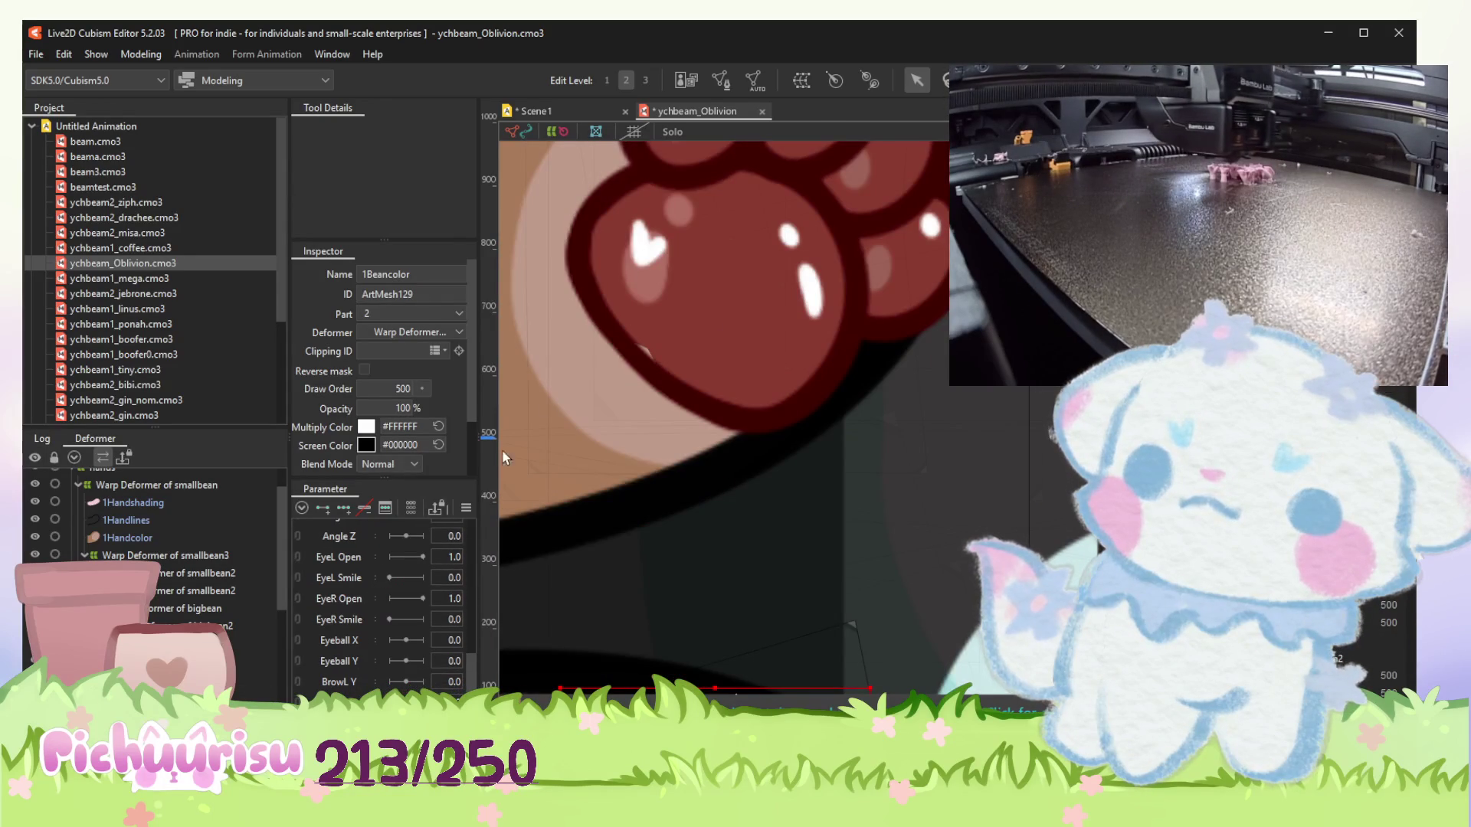
Select the upper paw's 1Beanshading mesh, then the larger 1Beancolor mesh.
click(711, 318)
scroll(154, 521, down, 2)
click(656, 353)
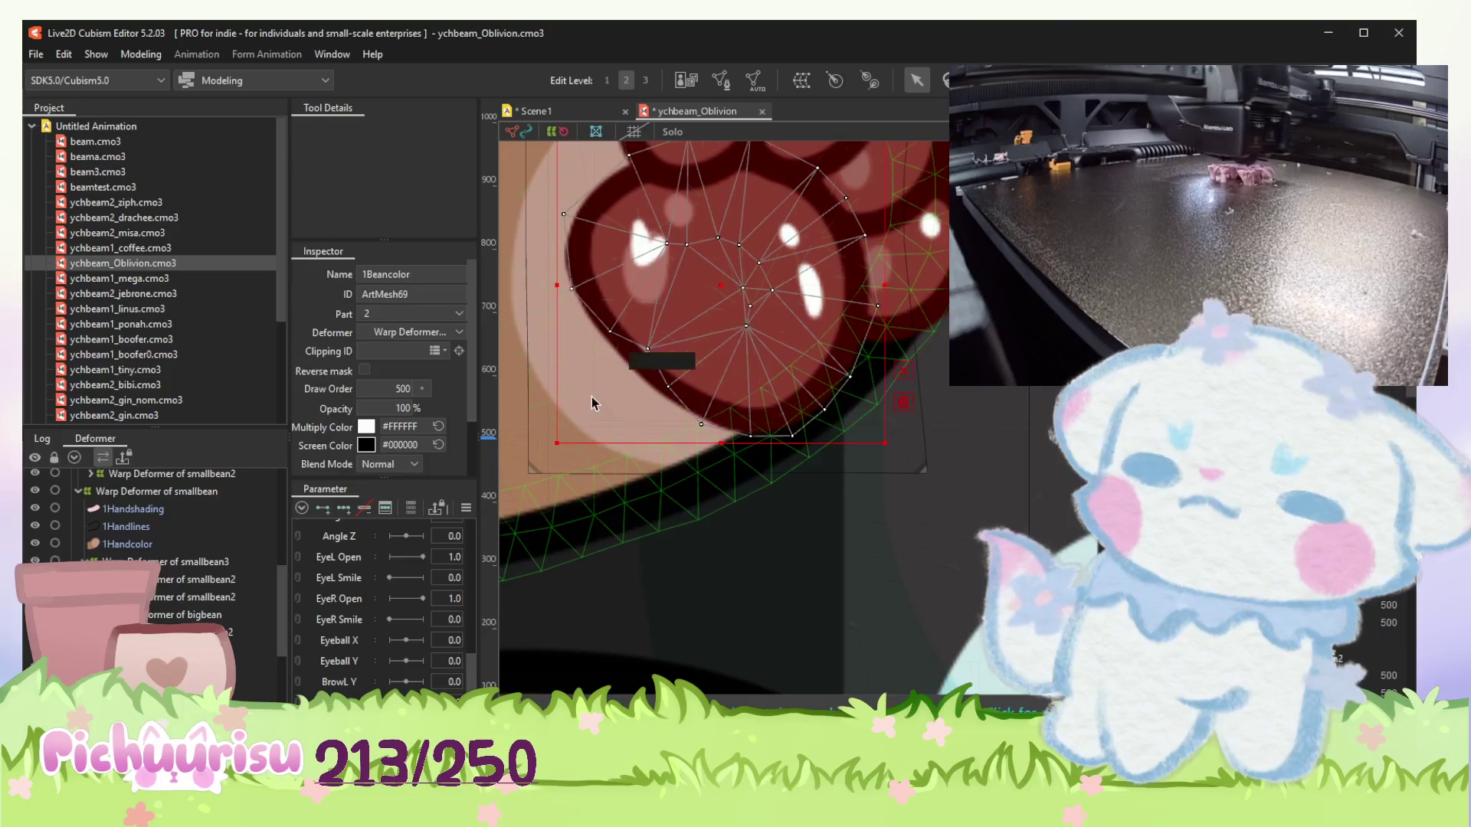
scroll(647, 354, up, 2)
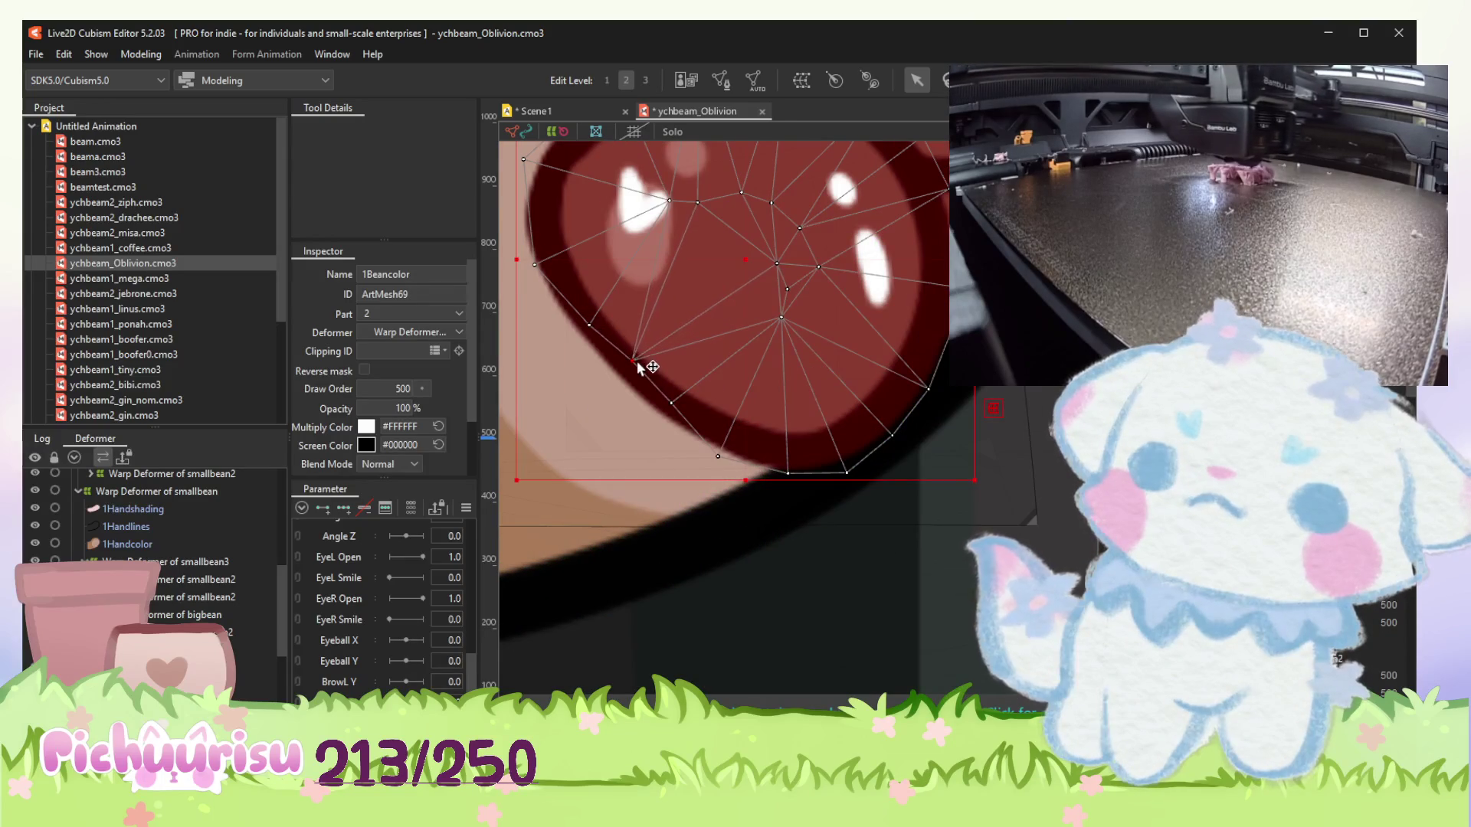
scroll(629, 391, down, 5)
scroll(435, 613, up, 5)
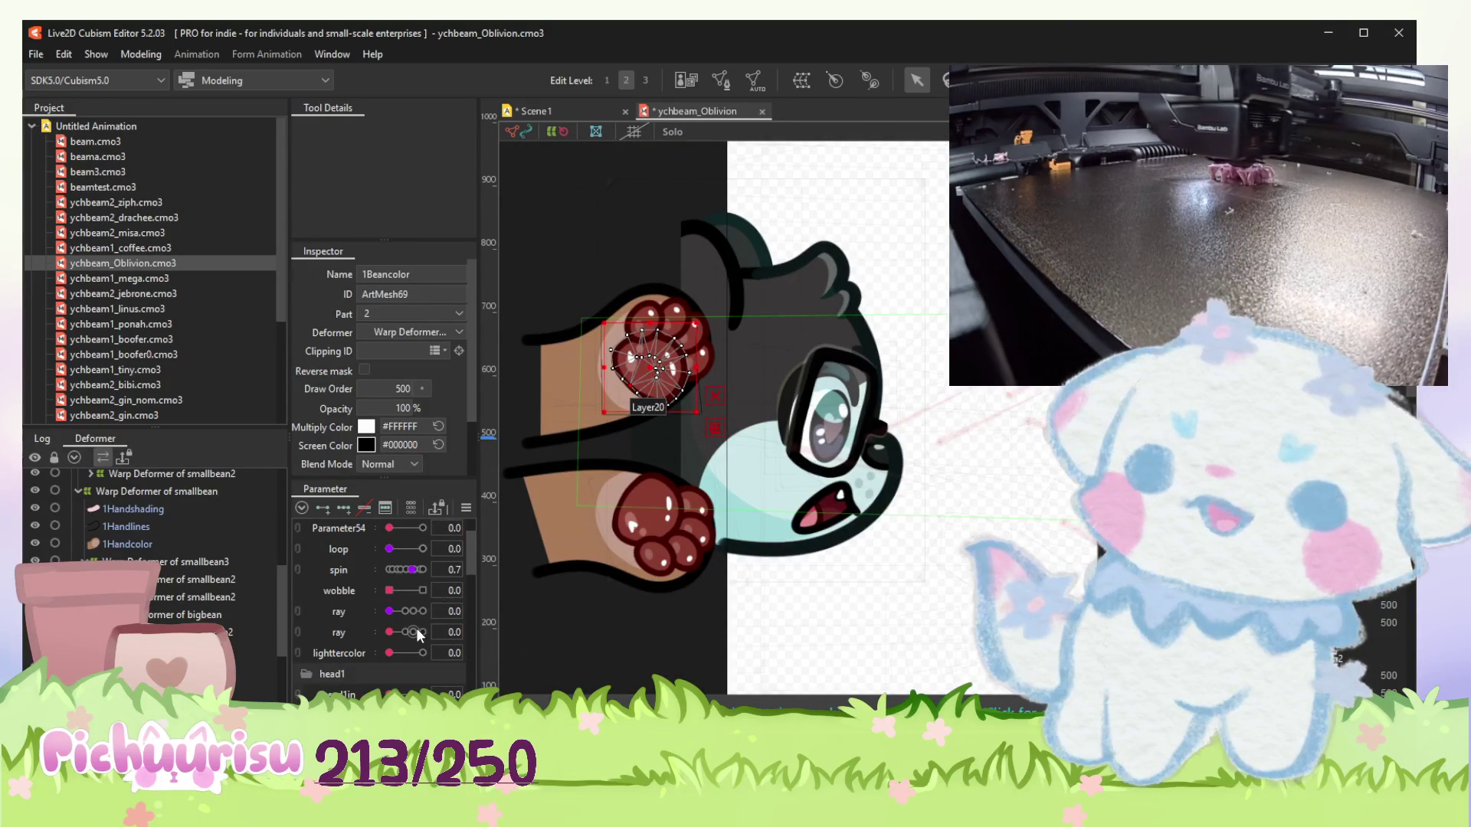
Test the handtoggle pose, set mouthNew to 0.7, and switch to animating Scene1.
scroll(416, 627, down, 1)
scroll(421, 615, down, 2)
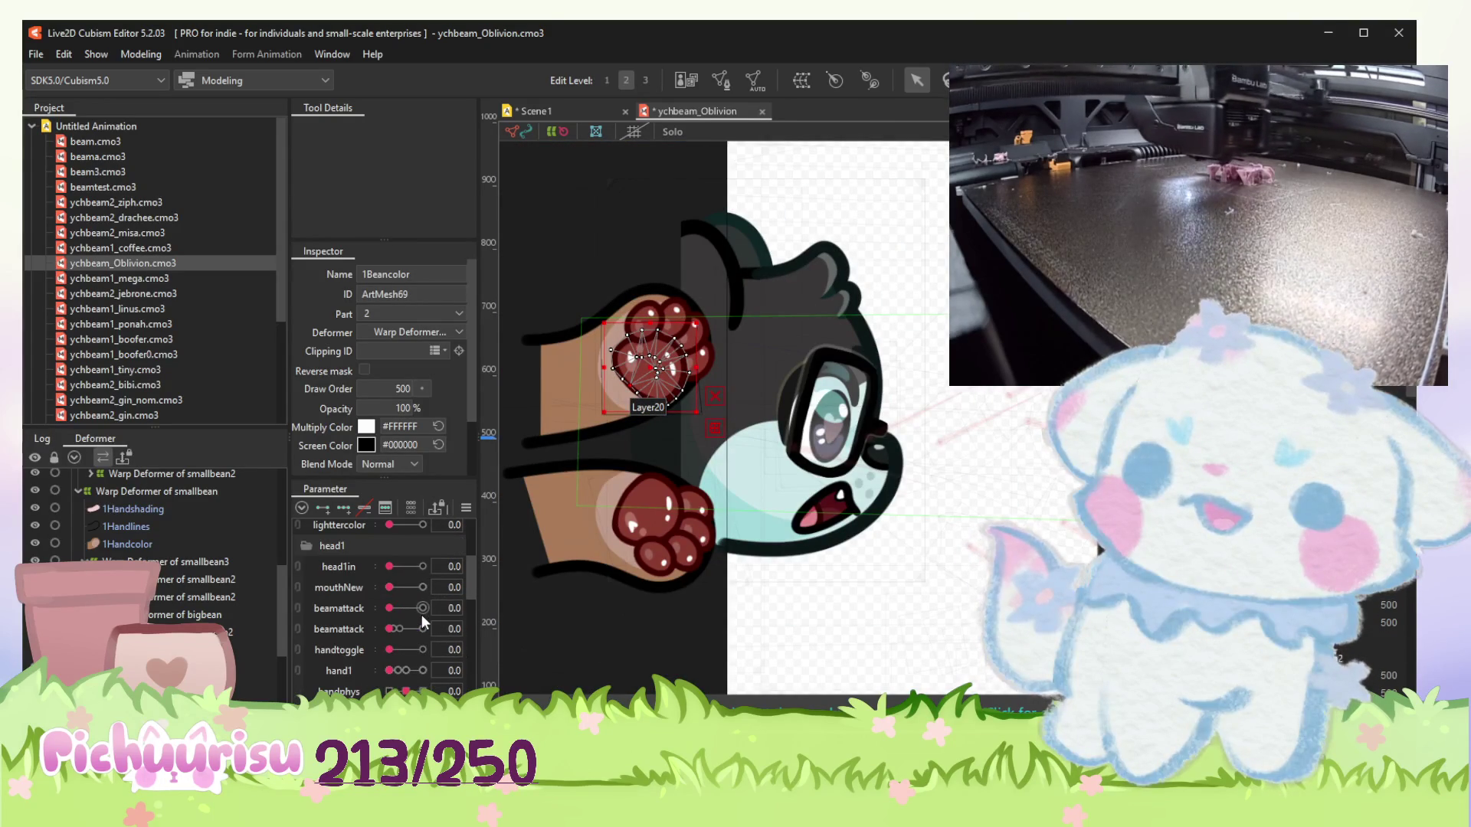
mouse_move(396, 650)
mouse_down()
mouse_move(431, 641)
mouse_move(363, 646)
mouse_move(430, 672)
mouse_move(363, 671)
mouse_move(404, 665)
mouse_move(412, 682)
mouse_move(374, 682)
mouse_move(440, 665)
mouse_move(381, 672)
mouse_up()
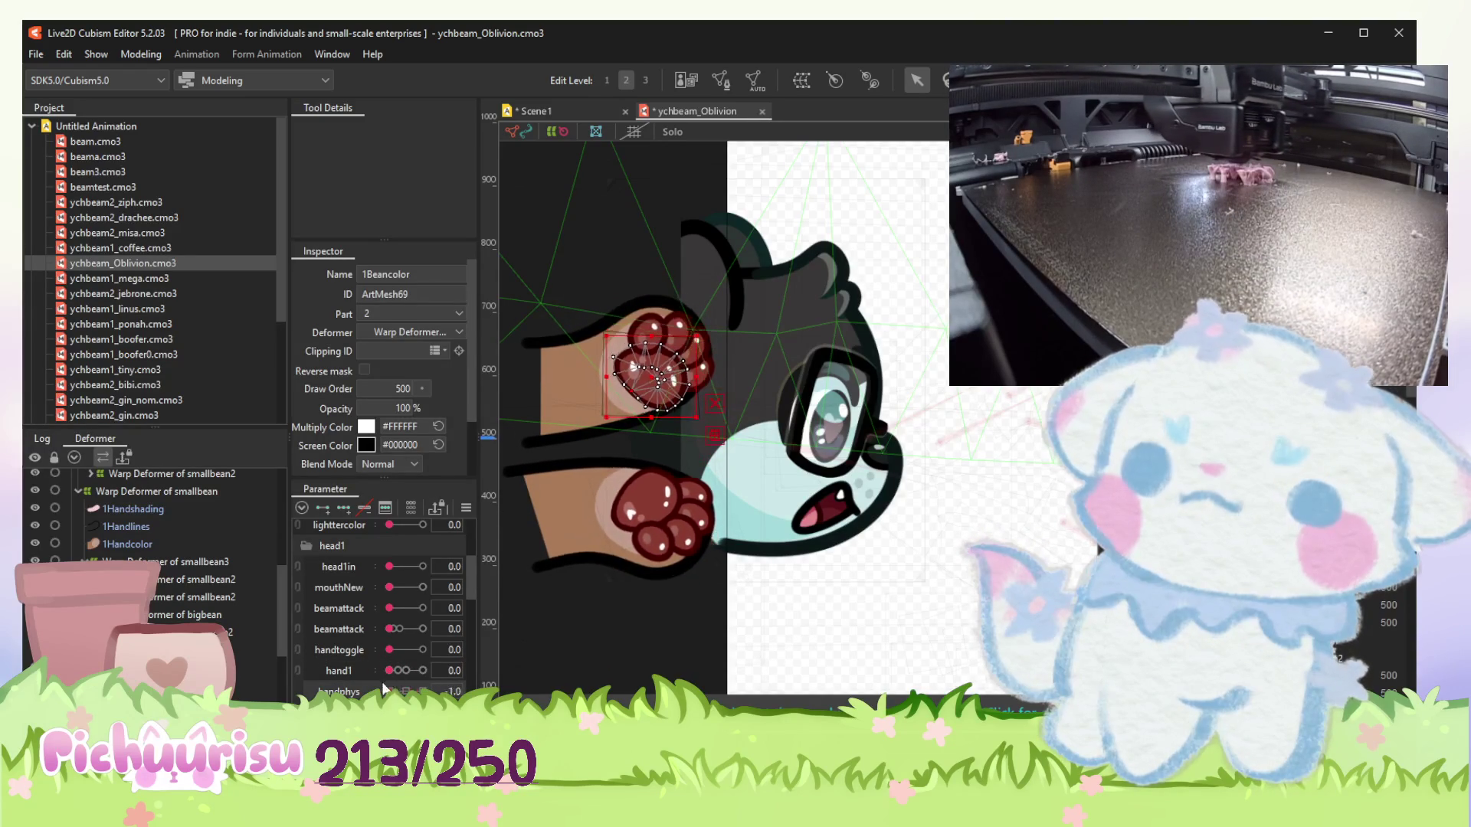
drag(400, 588, 412, 587)
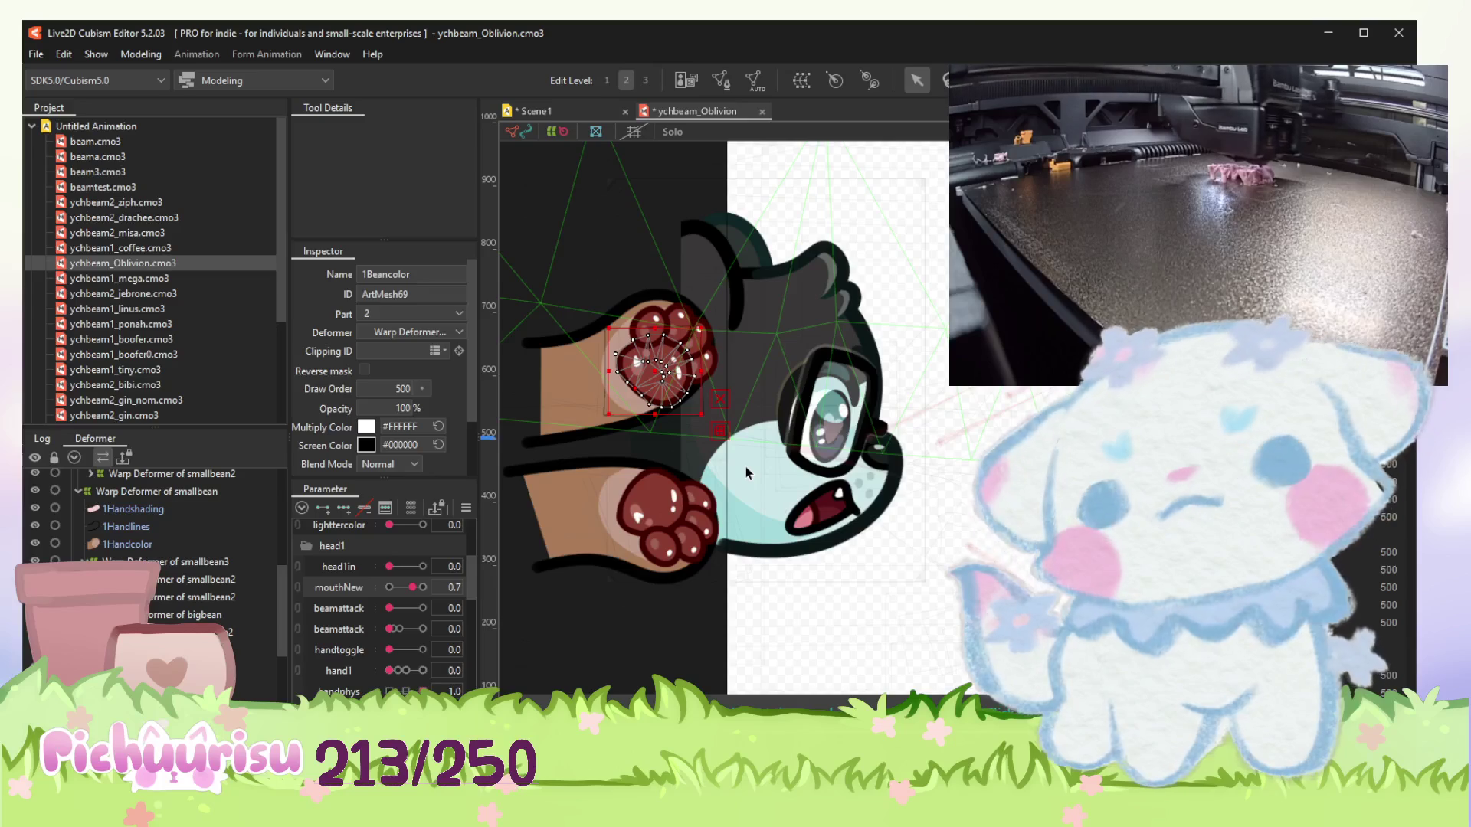
key(ctrl+Tab)
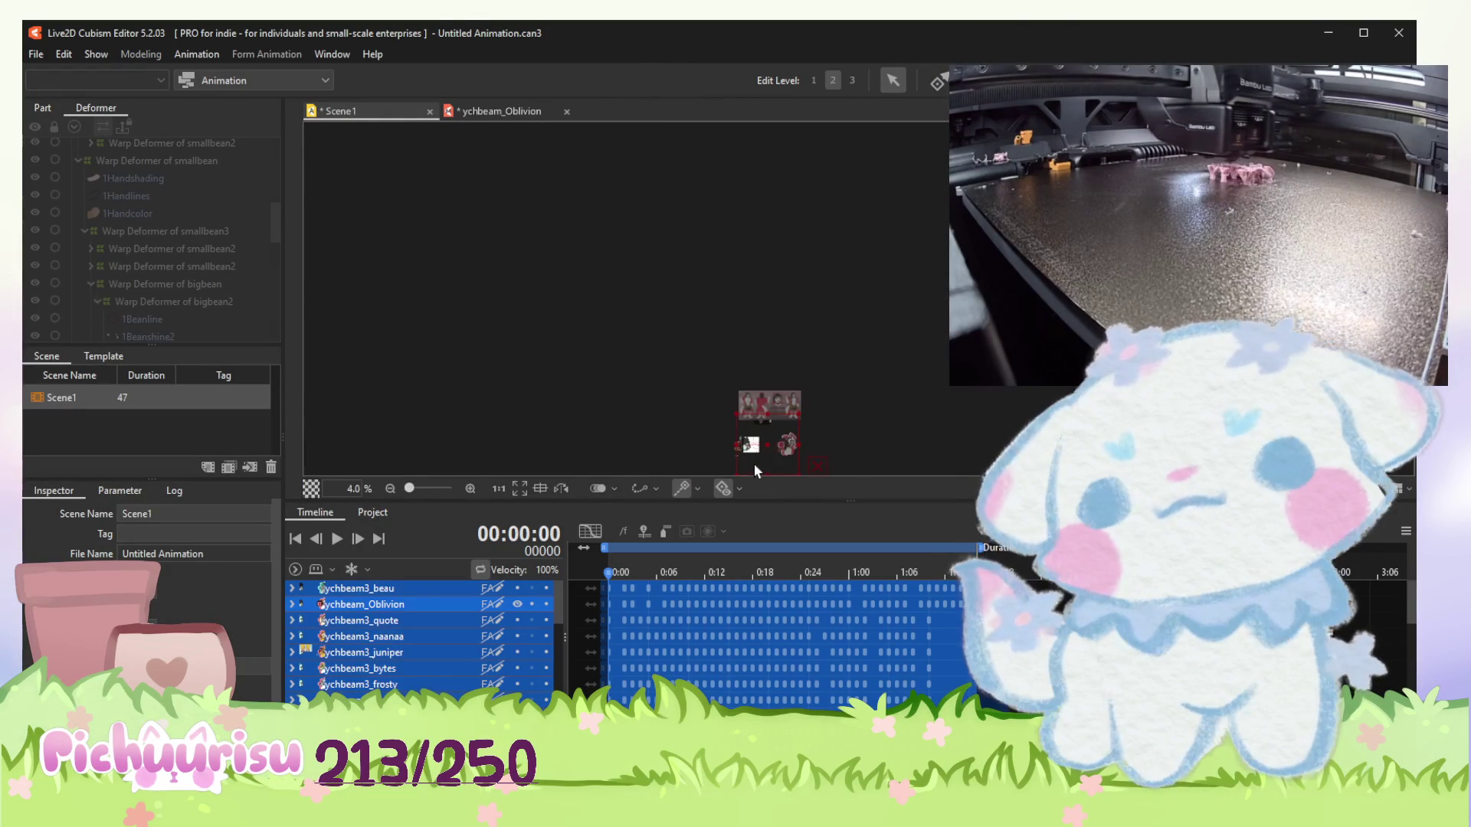
Zoom and pan the Scene1 view onto the model, then save the Scene1 animation.
scroll(591, 329, up, 5)
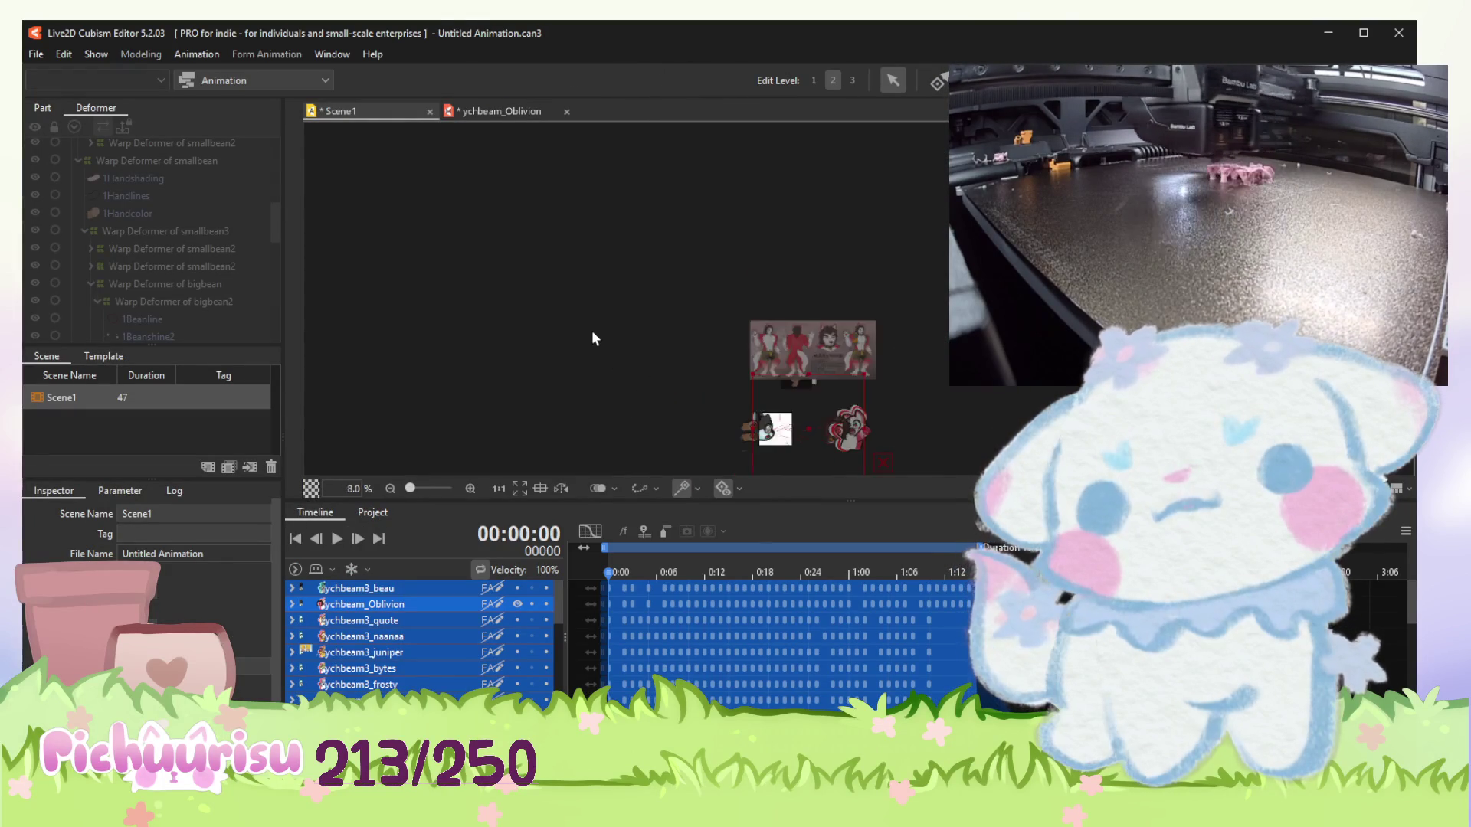
drag(677, 372, 480, 211)
mouse_move(555, 258)
mouse_down()
mouse_move(483, 237)
mouse_move(486, 222)
mouse_up()
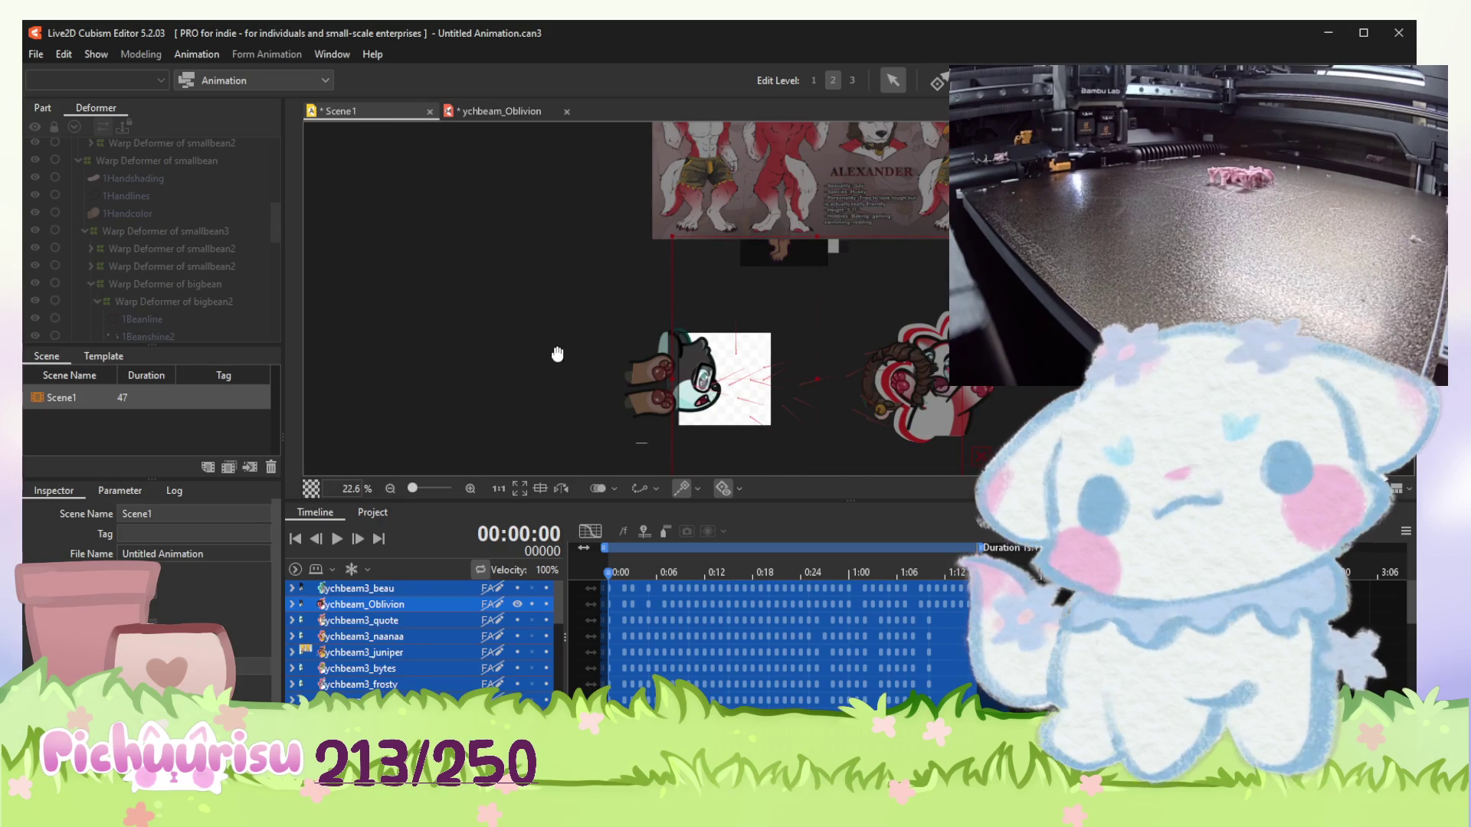
drag(557, 354, 555, 335)
scroll(532, 288, up, 2)
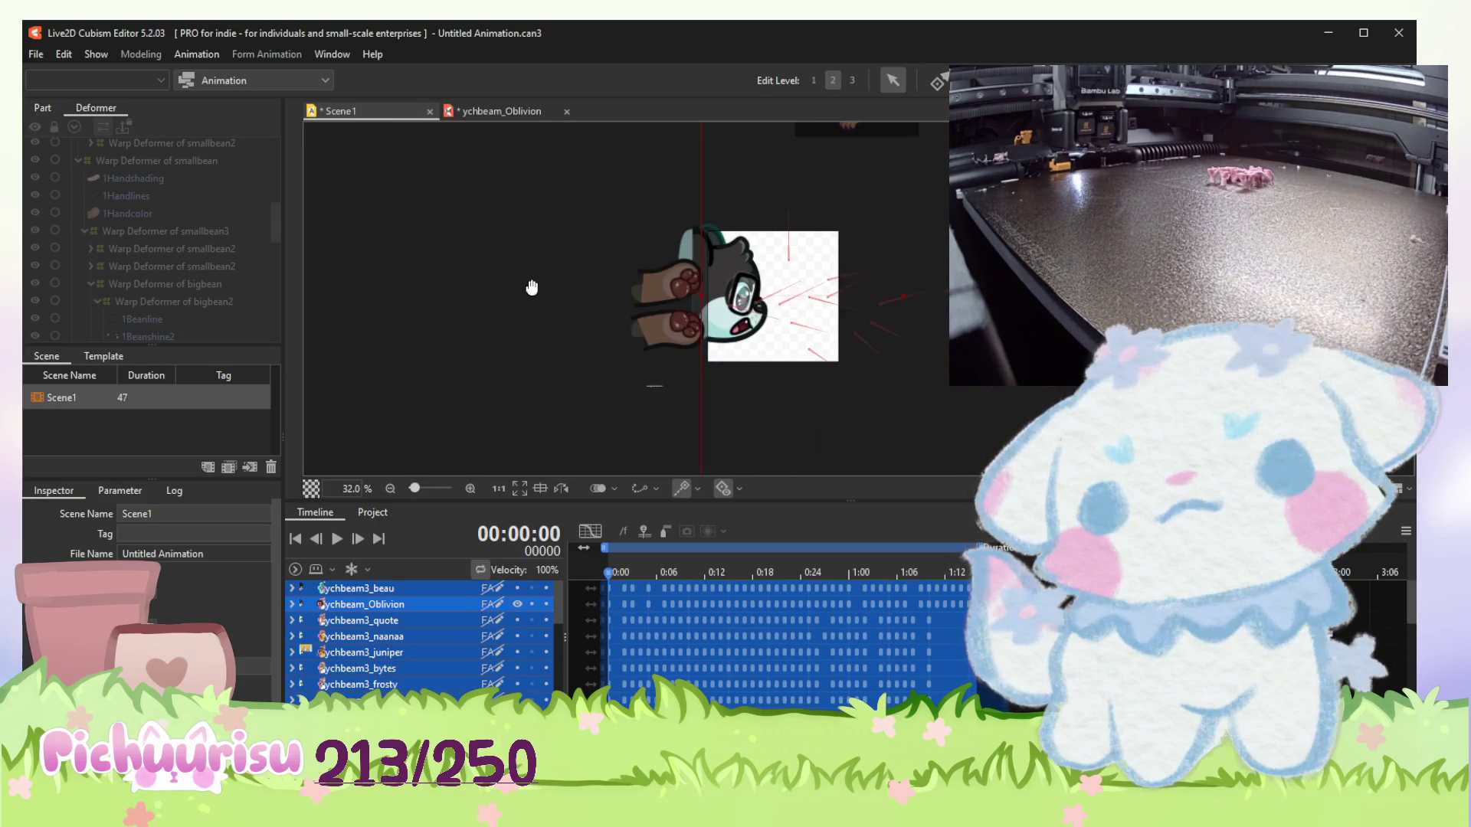
scroll(534, 296, up, 2)
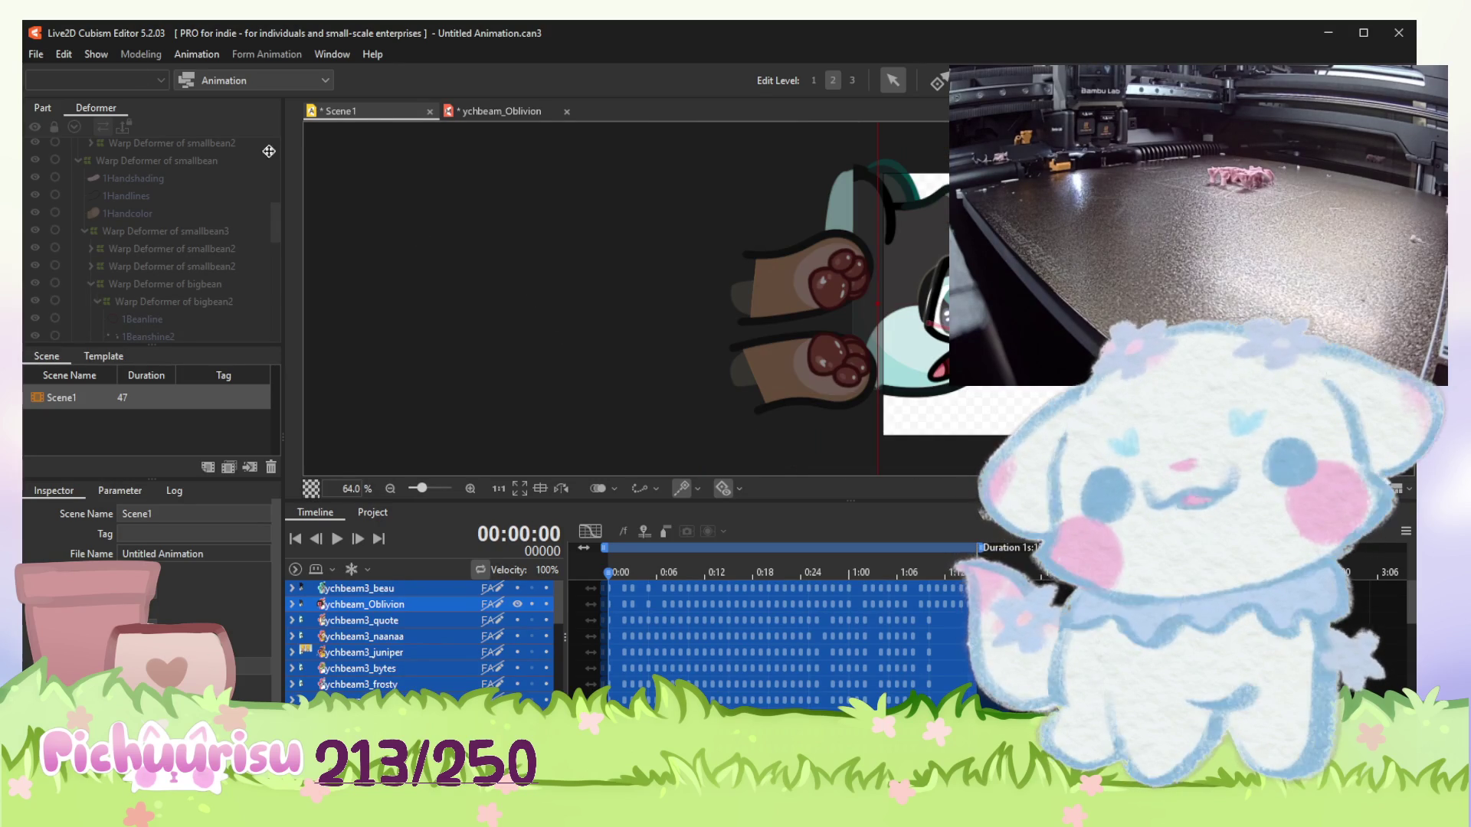
click(36, 55)
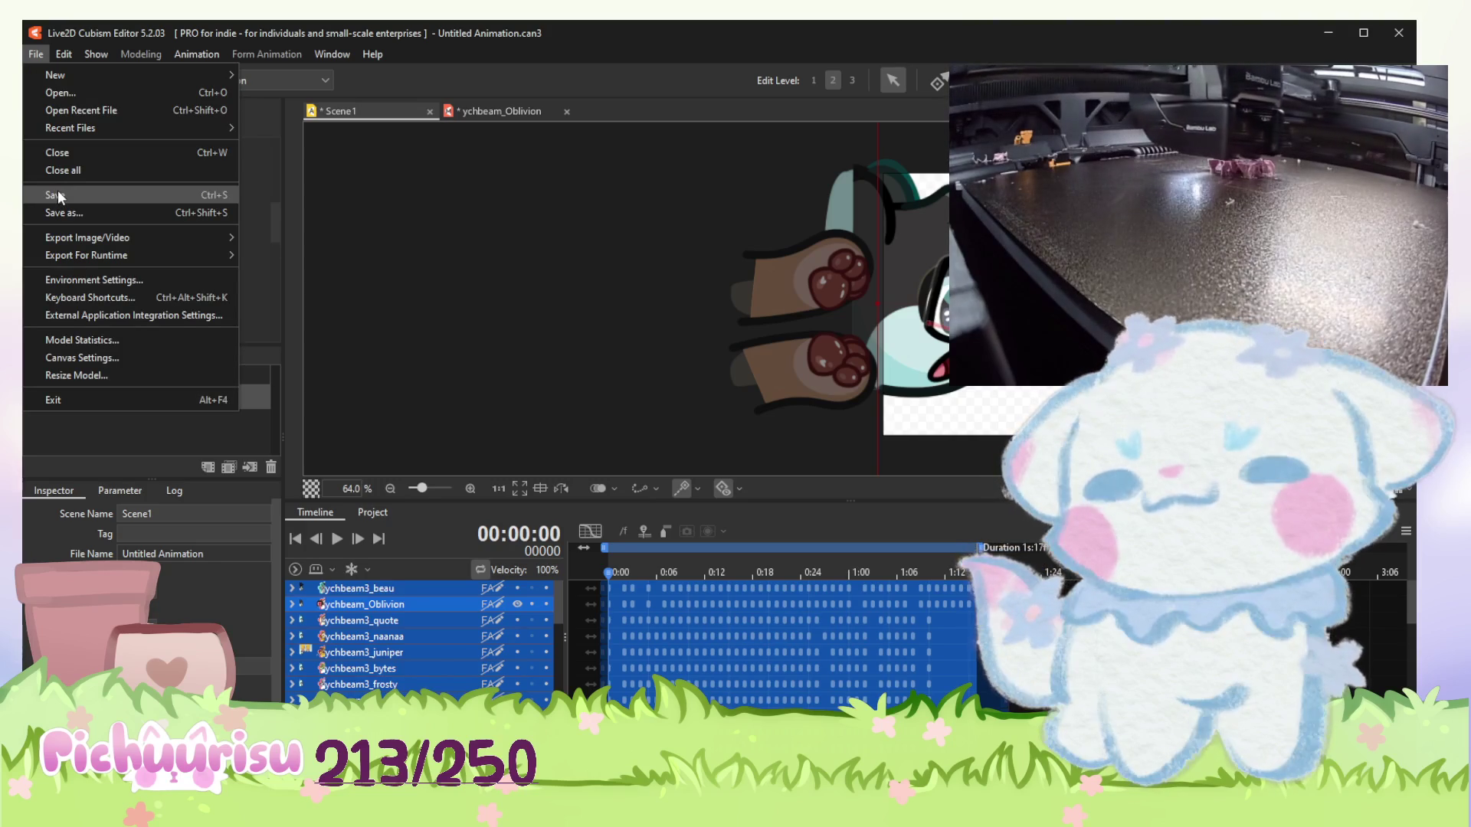
click(57, 193)
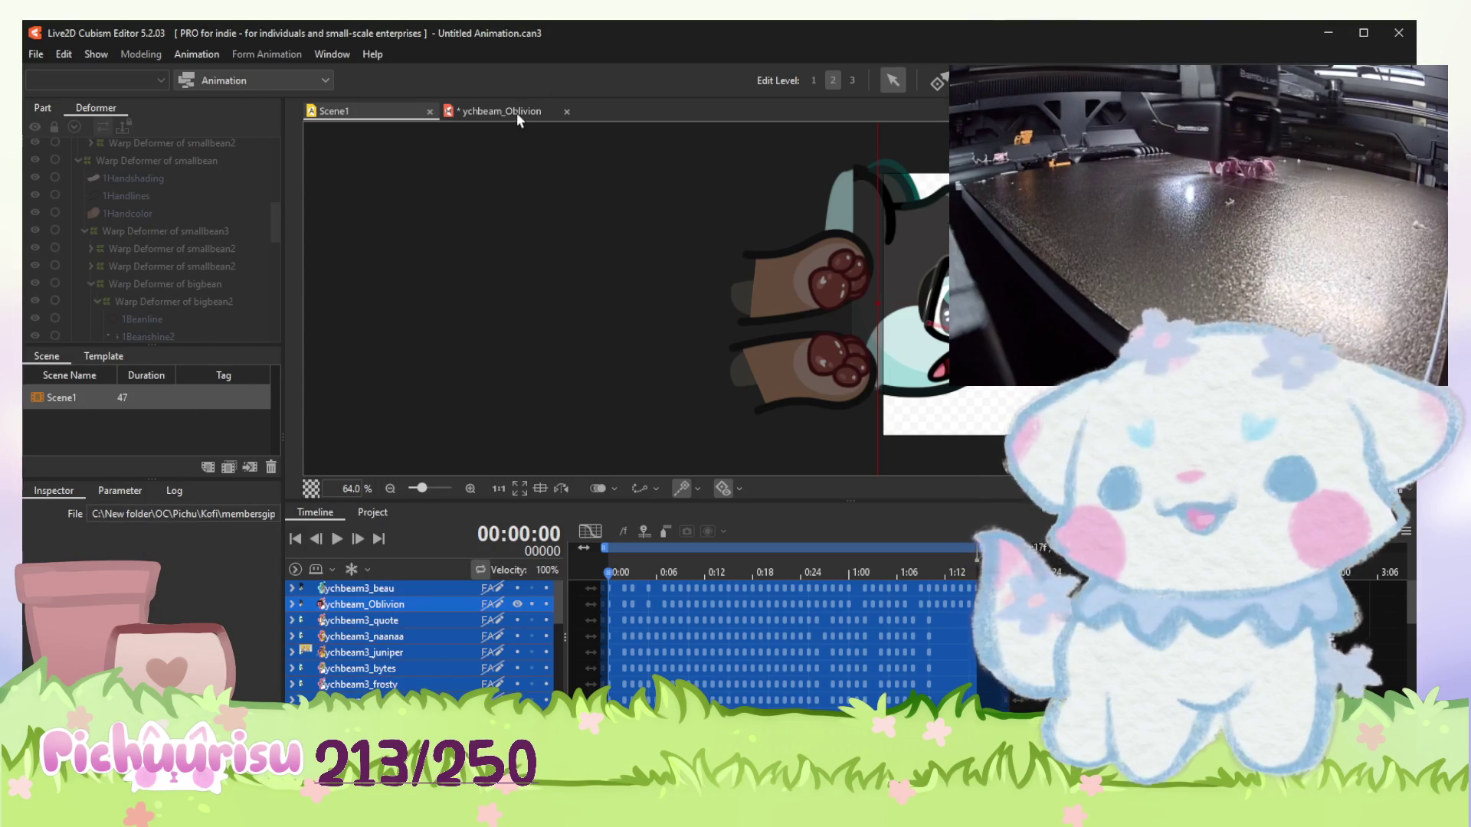
Switch to the ychbeam_Oblivion model tab and save the model as well.
click(517, 112)
click(36, 54)
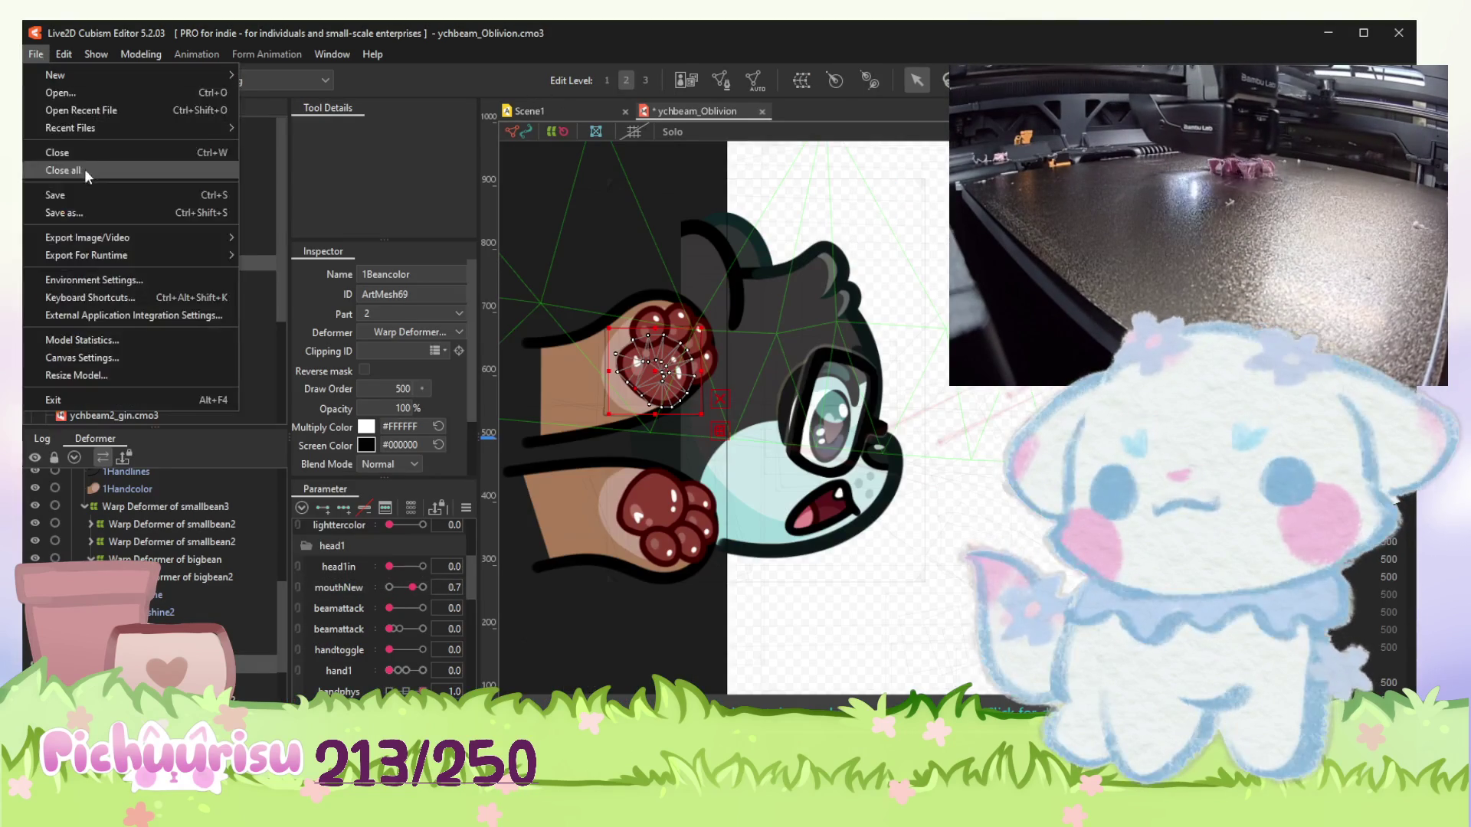
click(56, 193)
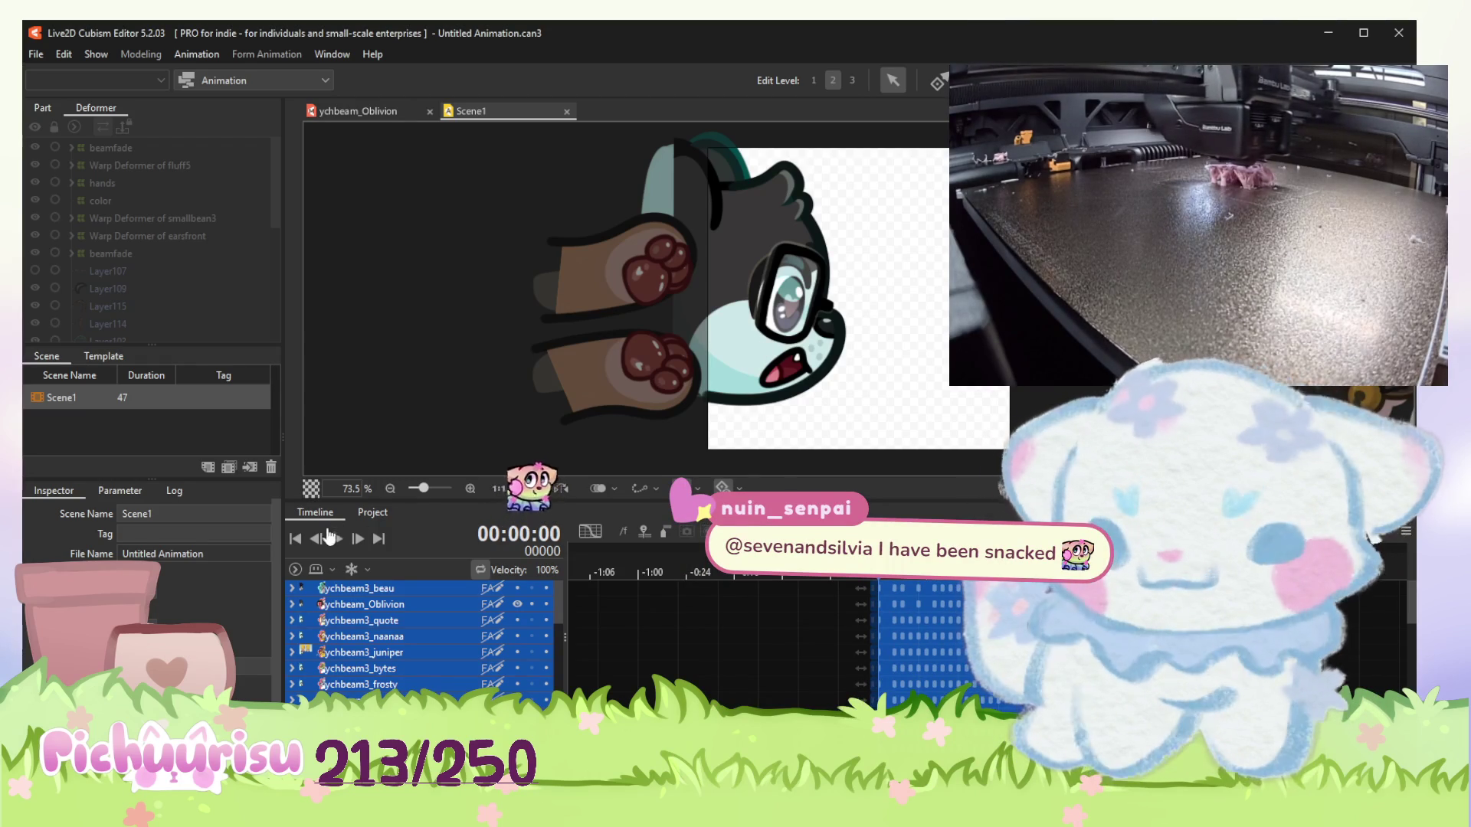
Zoom out to 36.7%, play Scene1, and toggle the ychbeam3_Oblivion track's visibility.
key(ctrl+minus)
click(334, 540)
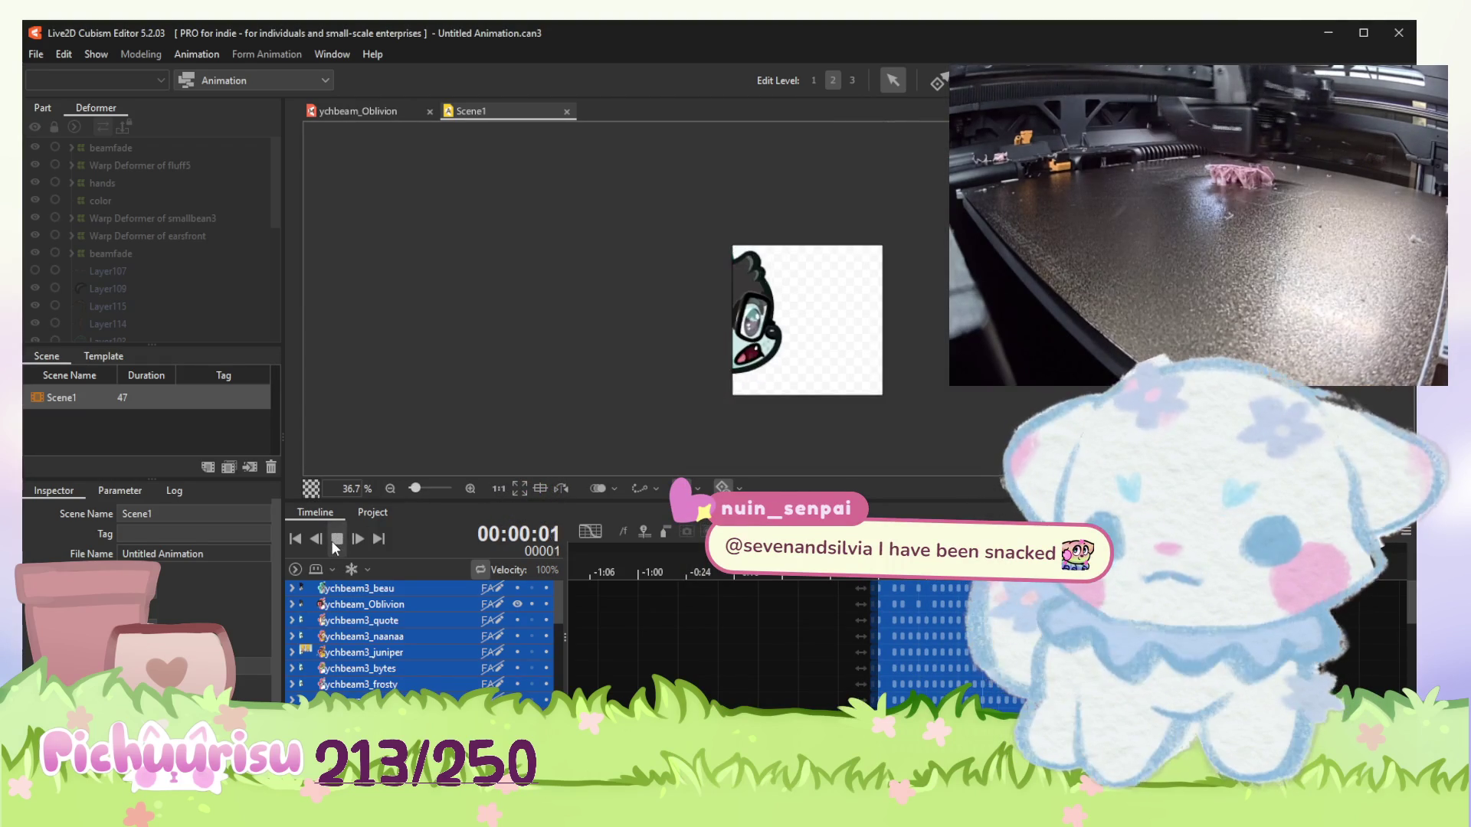
click(515, 605)
scroll(832, 633, down, 2)
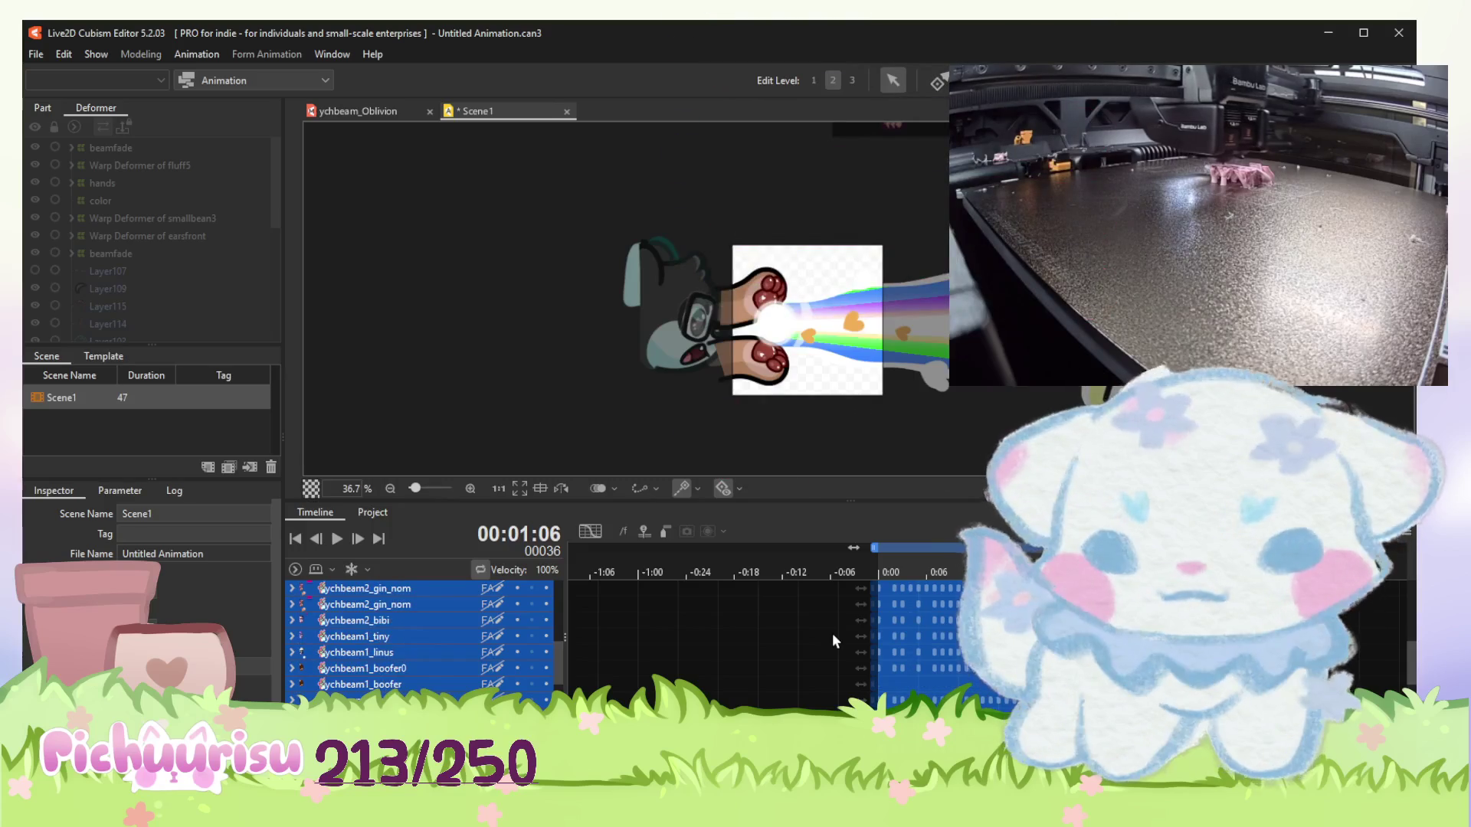
scroll(832, 633, up, 3)
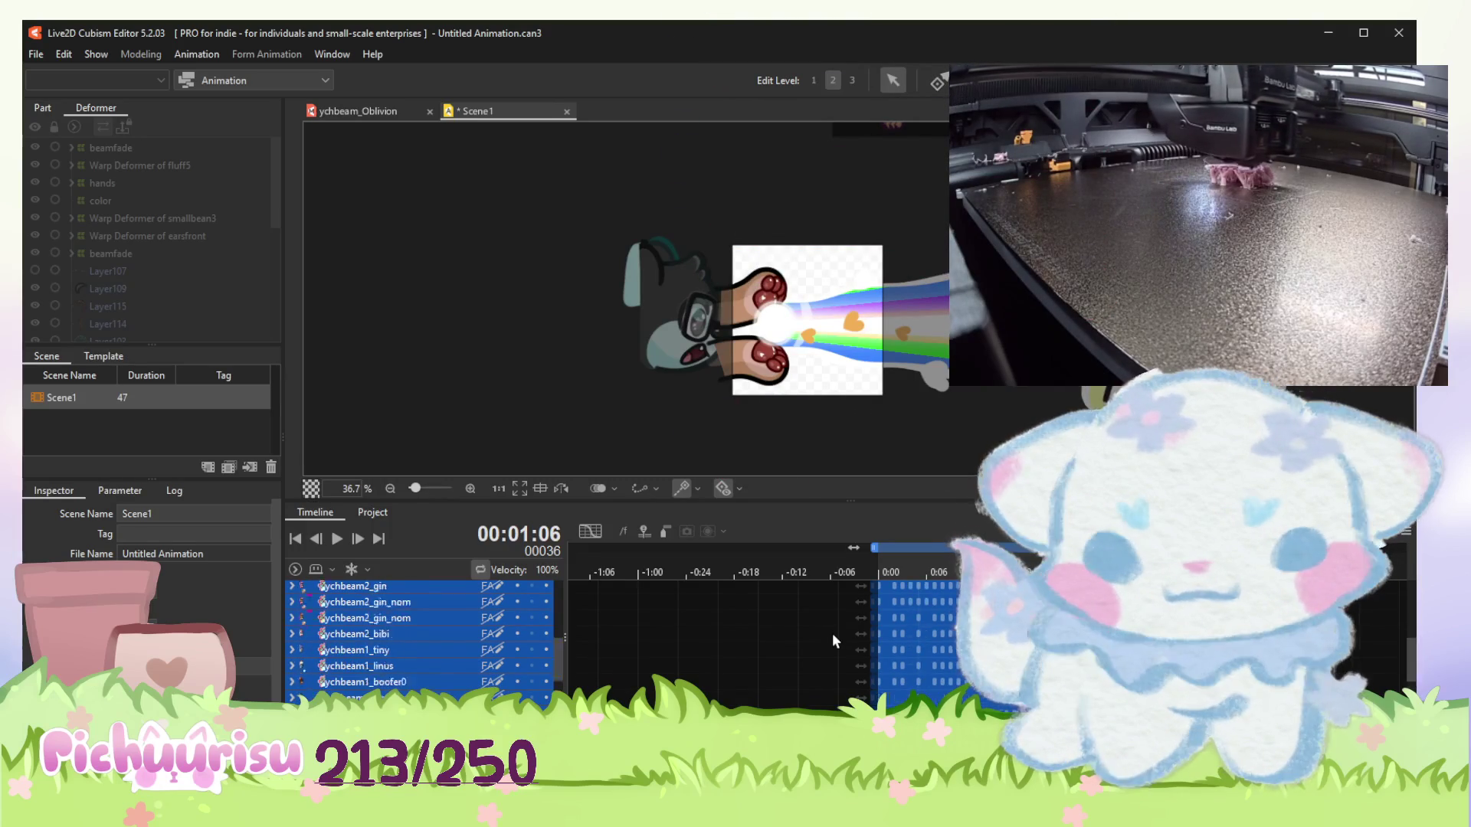
click(515, 604)
scroll(523, 654, down, 3)
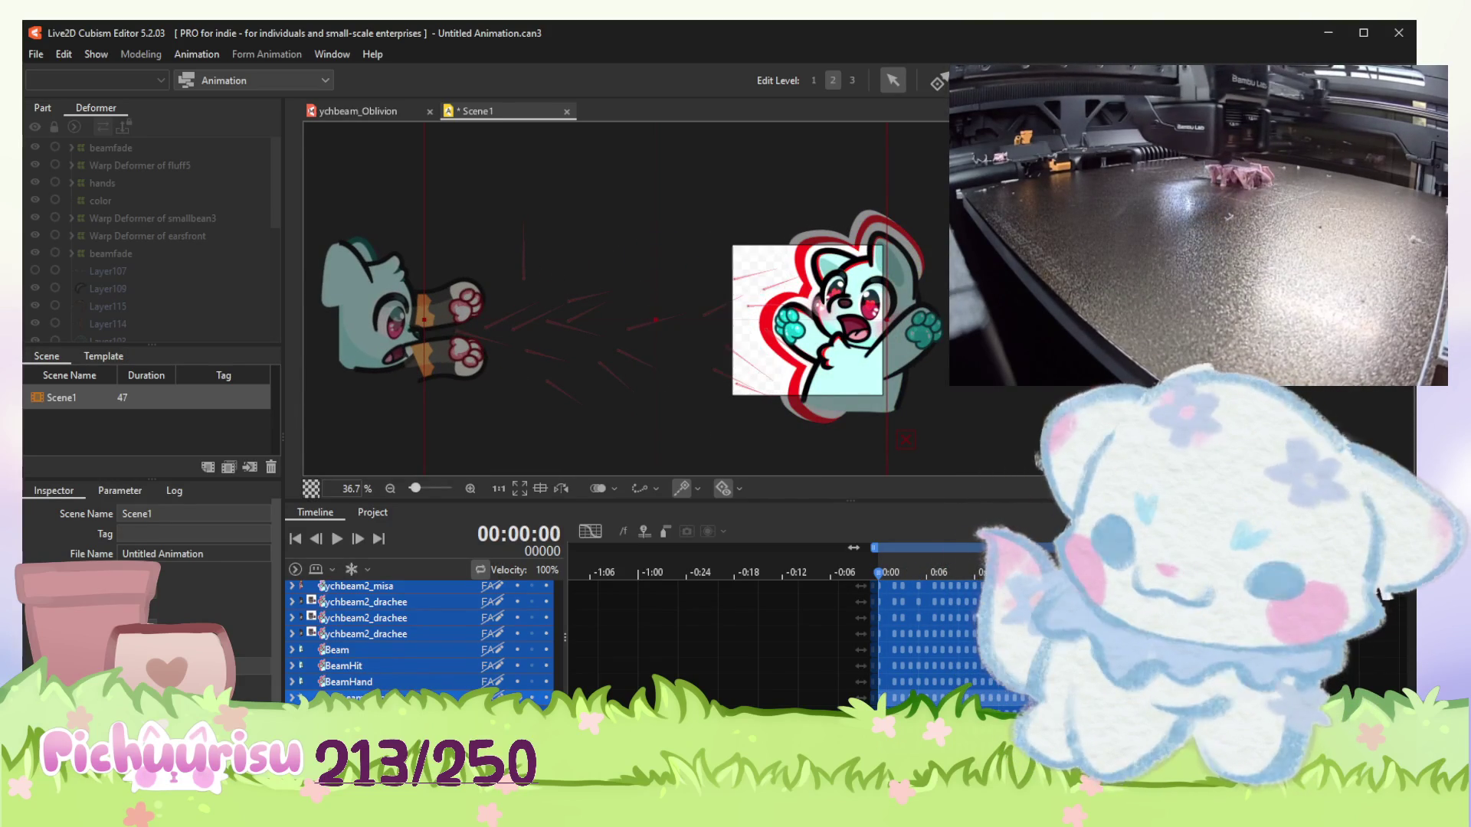
Briefly show and then hide the beau character track on the canvas.
scroll(904, 614, up, 5)
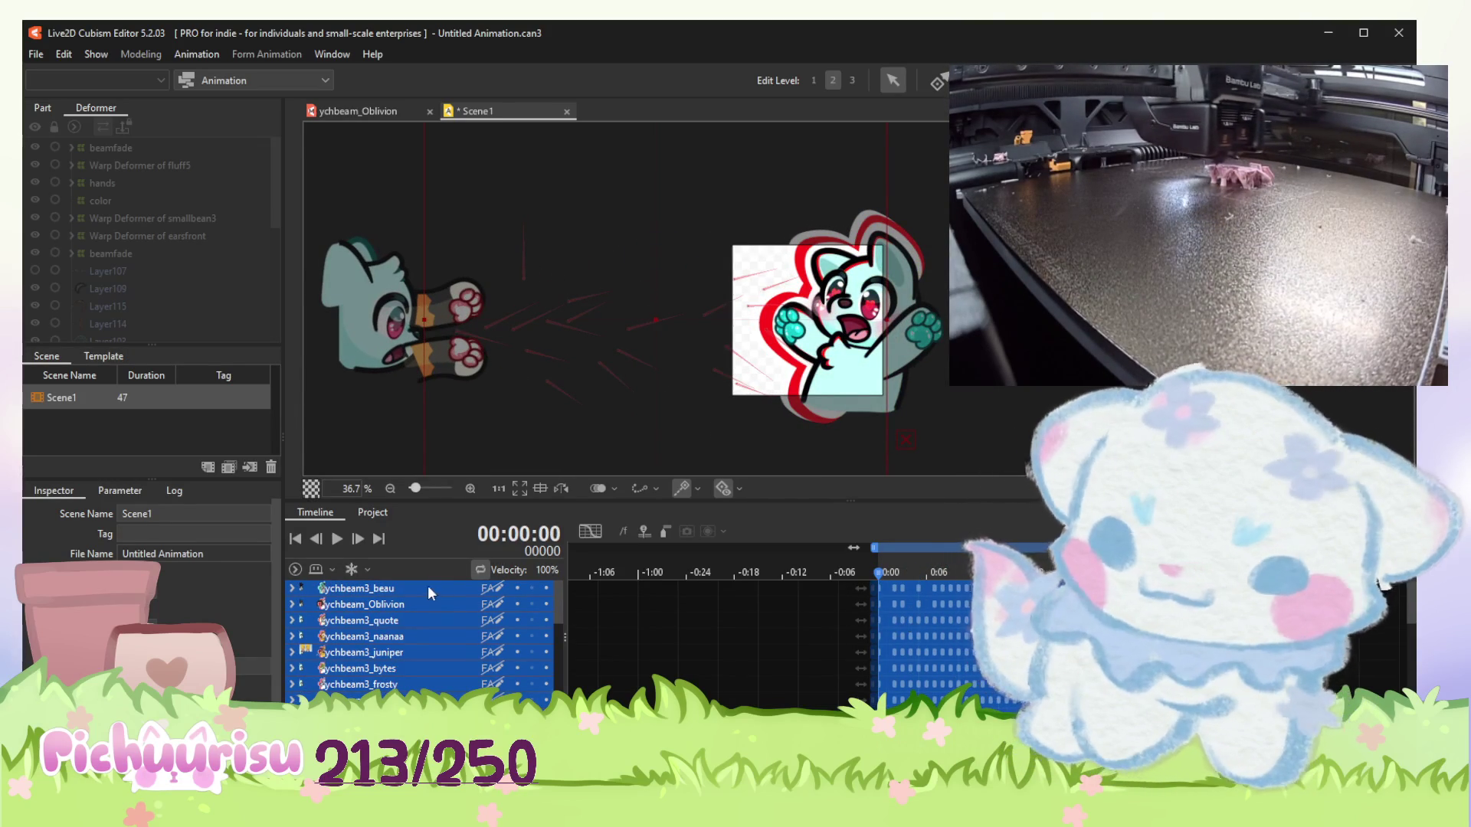
click(517, 589)
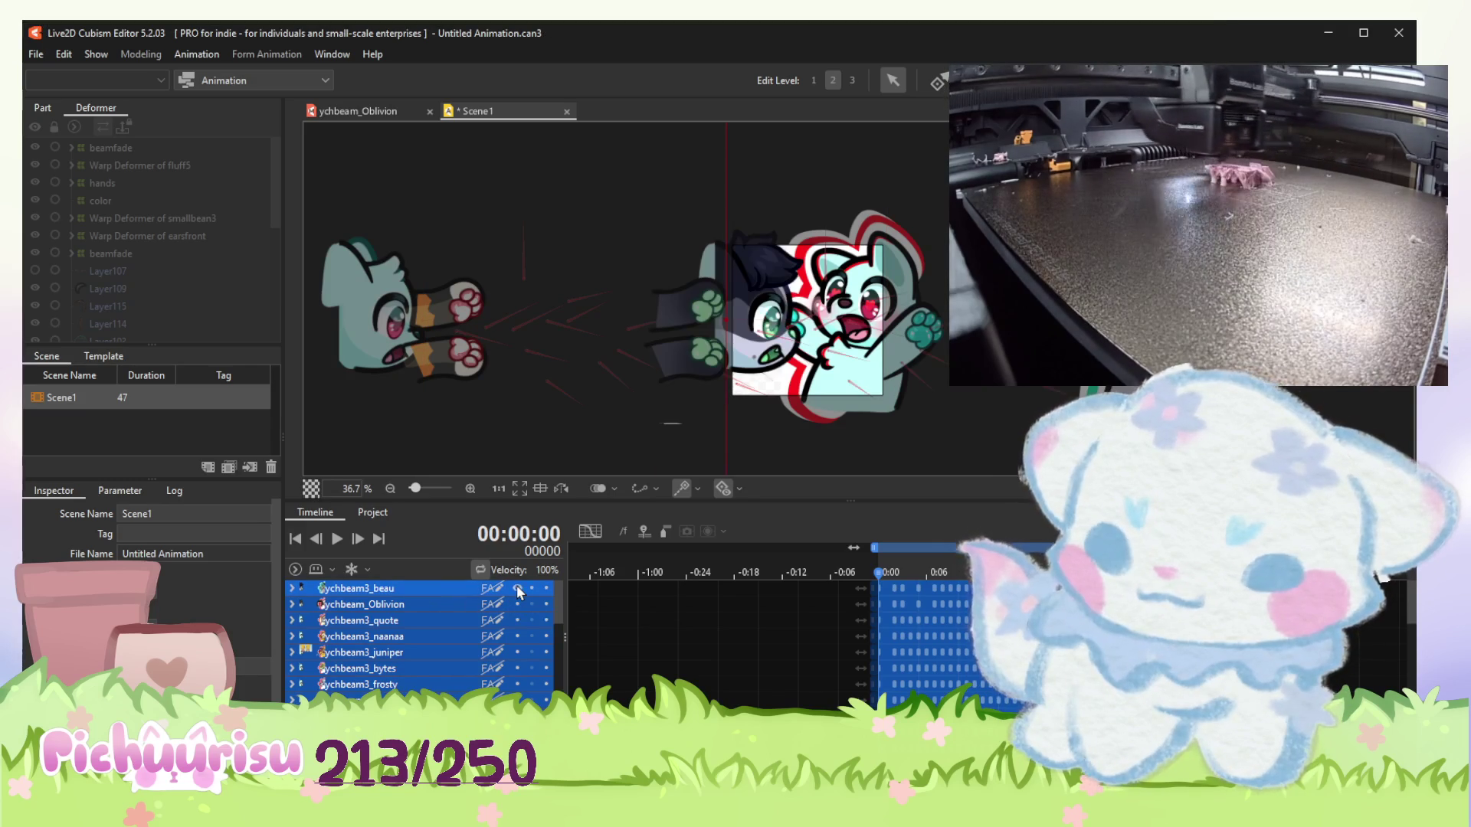
click(517, 588)
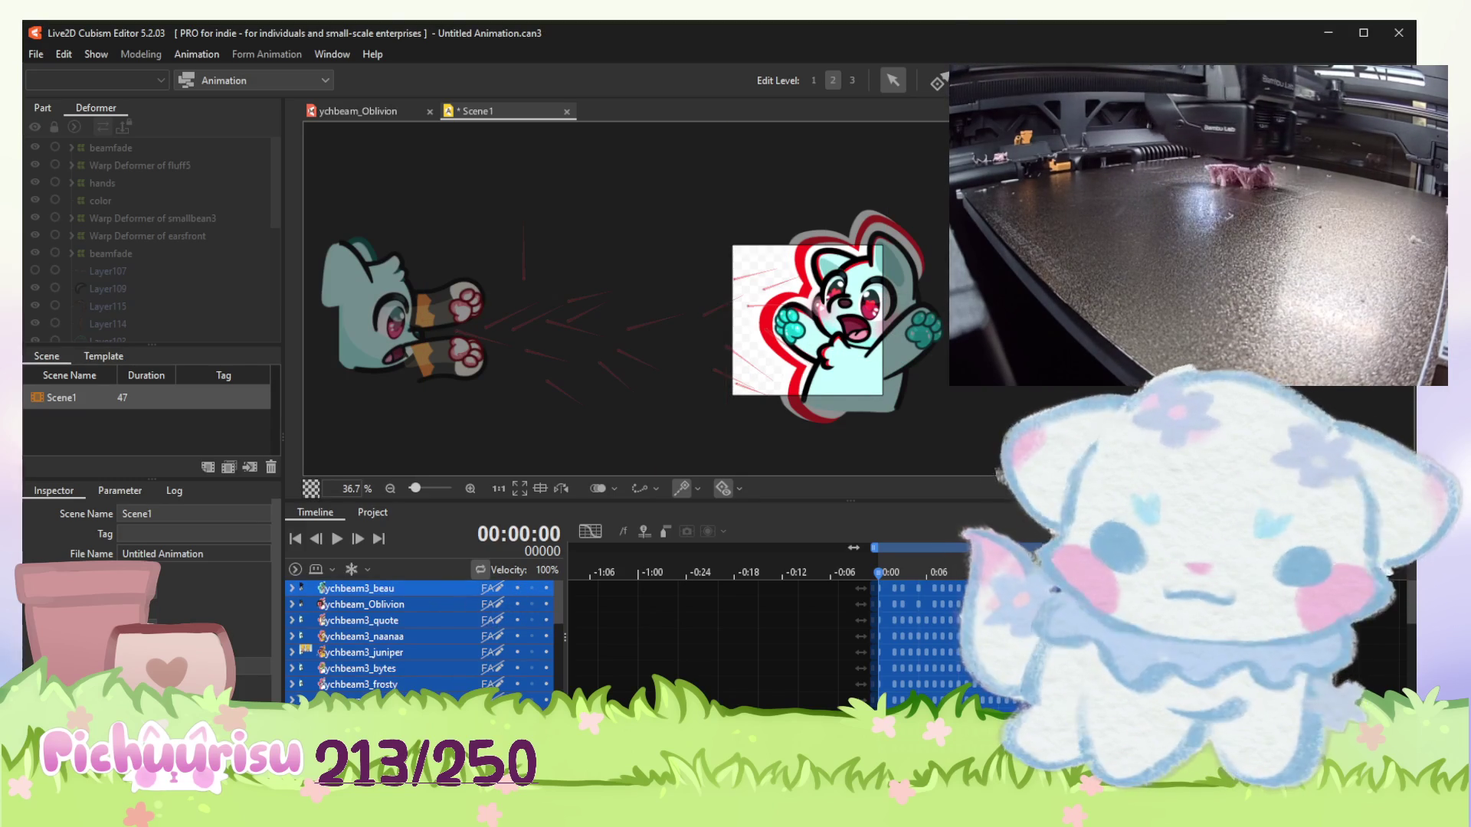
Scrub through the scene and shorten Scene1's duration from 47 to 41.
key(End)
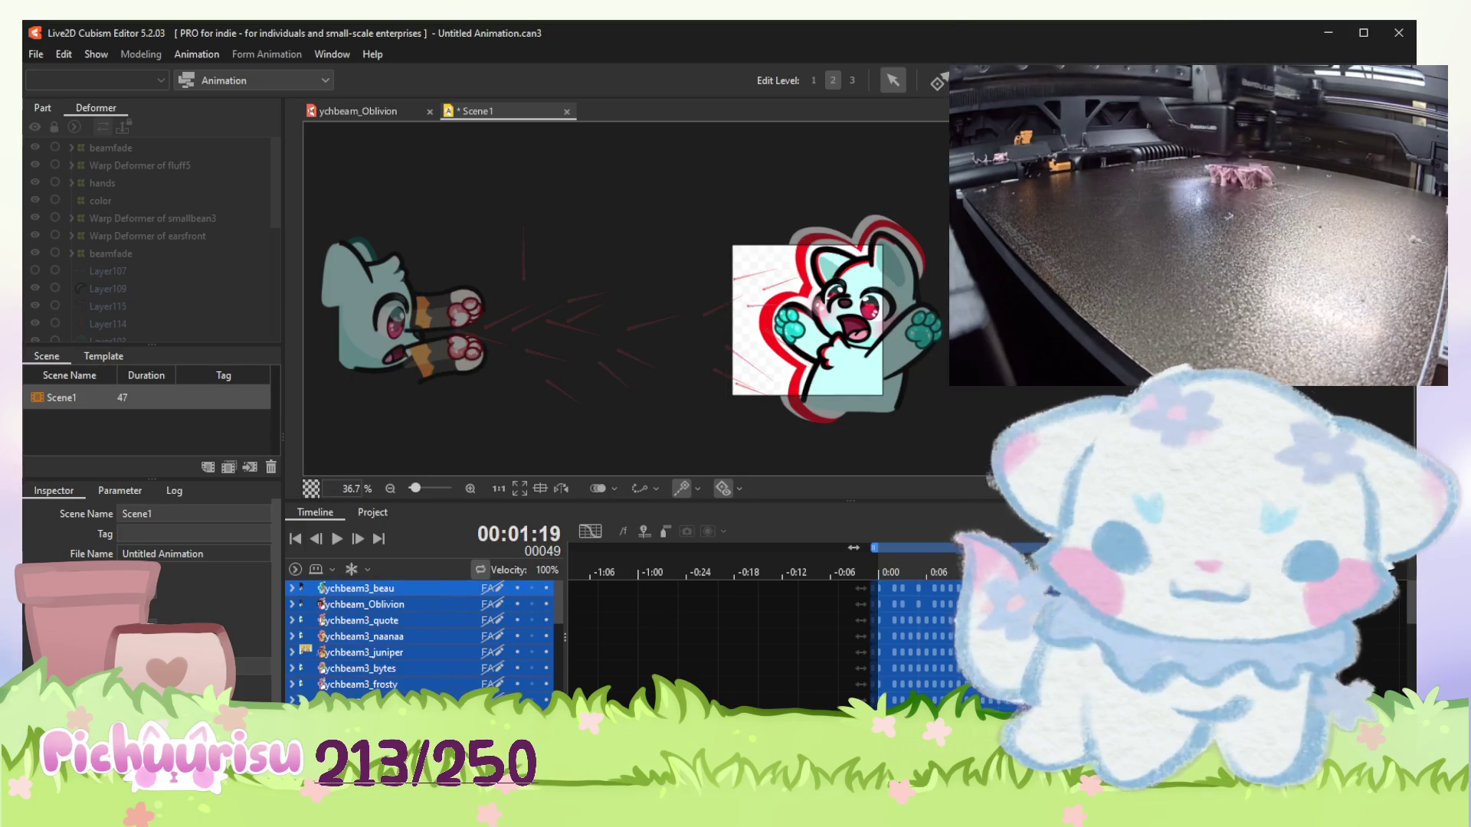
drag(966, 608, 876, 609)
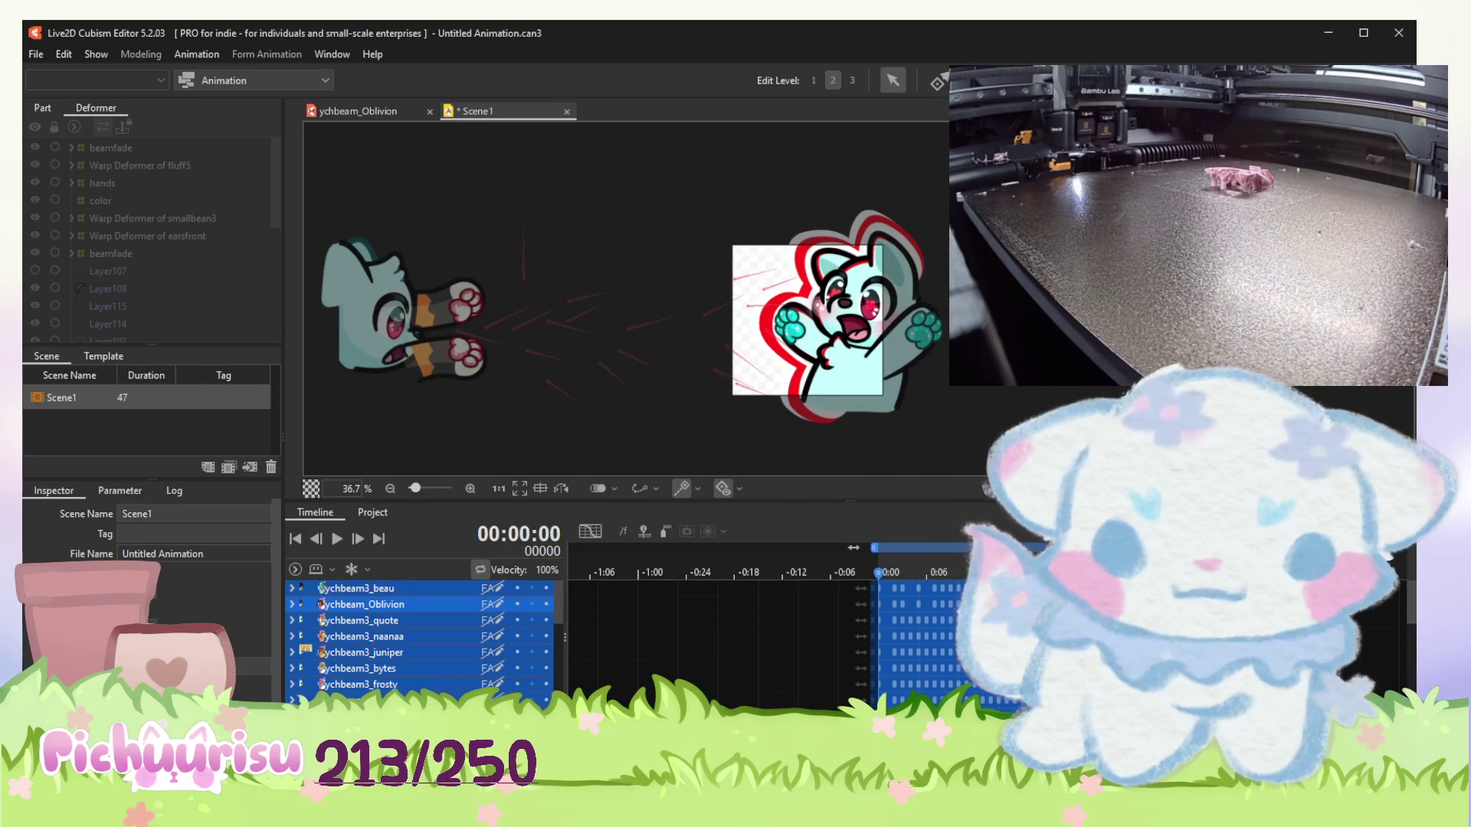
mouse_move(881, 600)
mouse_down()
mouse_move(981, 600)
mouse_move(878, 600)
mouse_up()
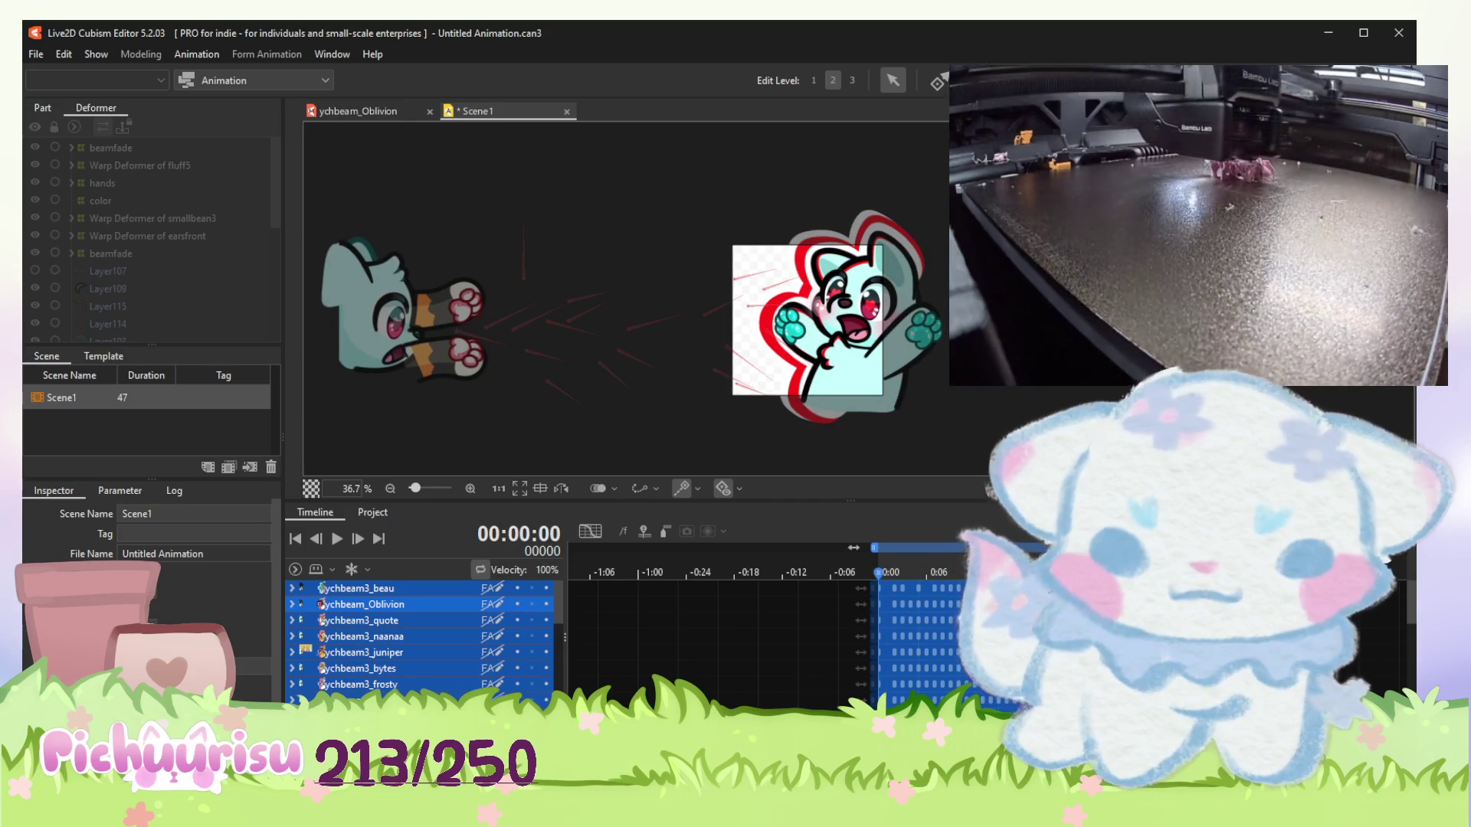
scroll(600, 629, left, 3)
drag(960, 548, 912, 548)
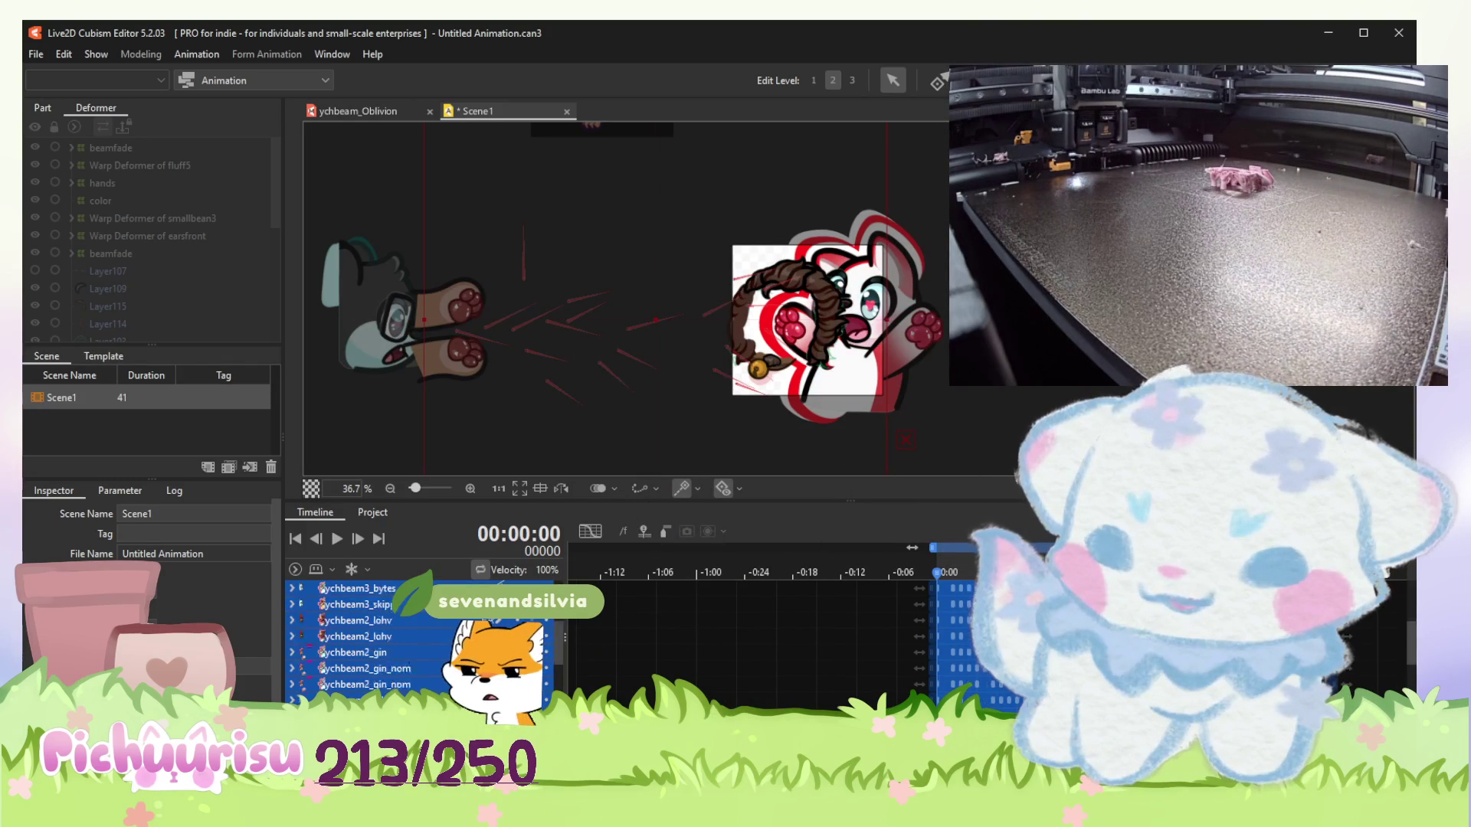
Play Scene1, stop at frame 24, and toggle the Oblivion track's display.
scroll(344, 636, down, 5)
scroll(484, 630, up, 5)
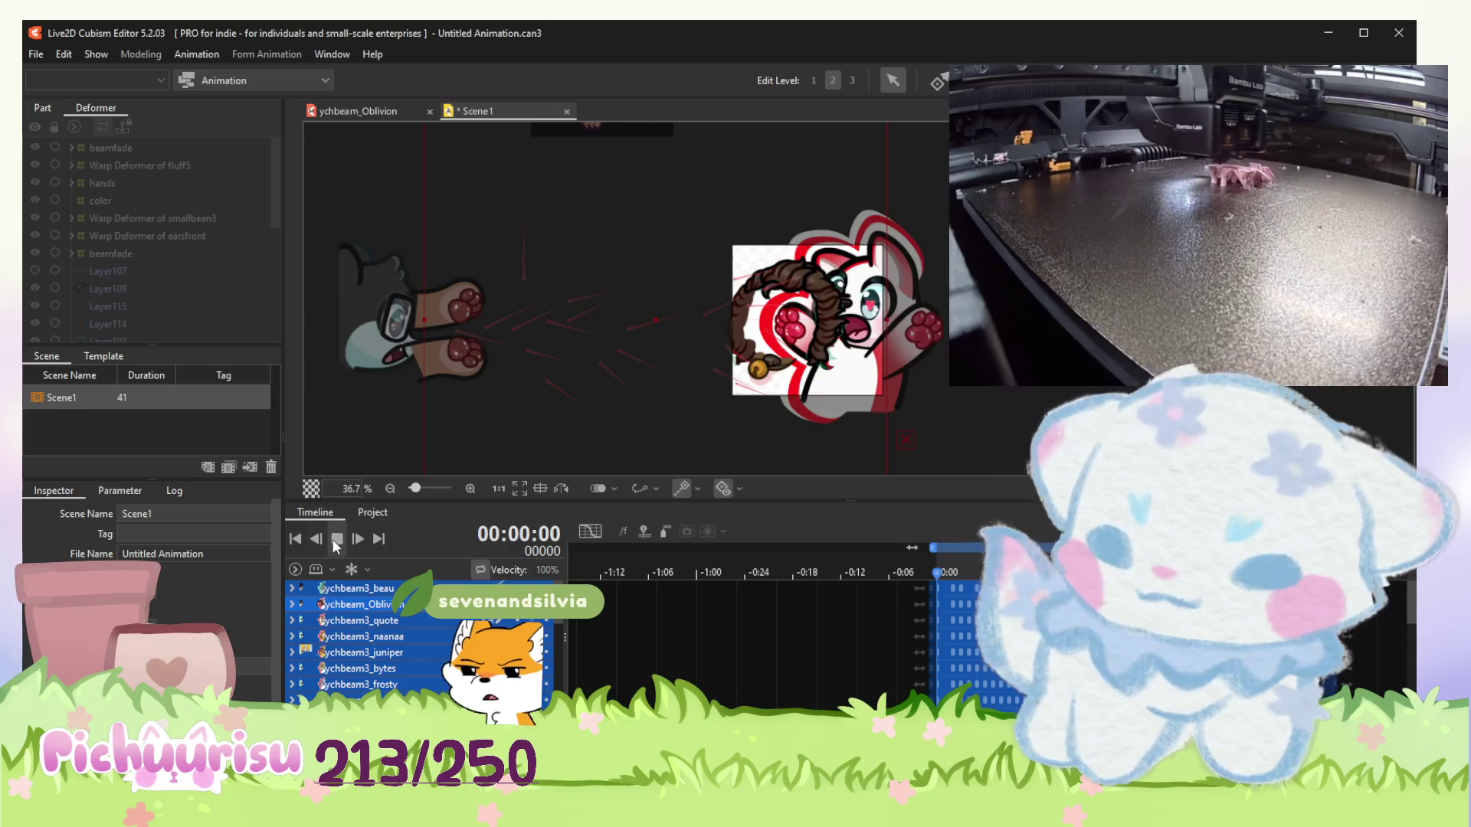
click(337, 539)
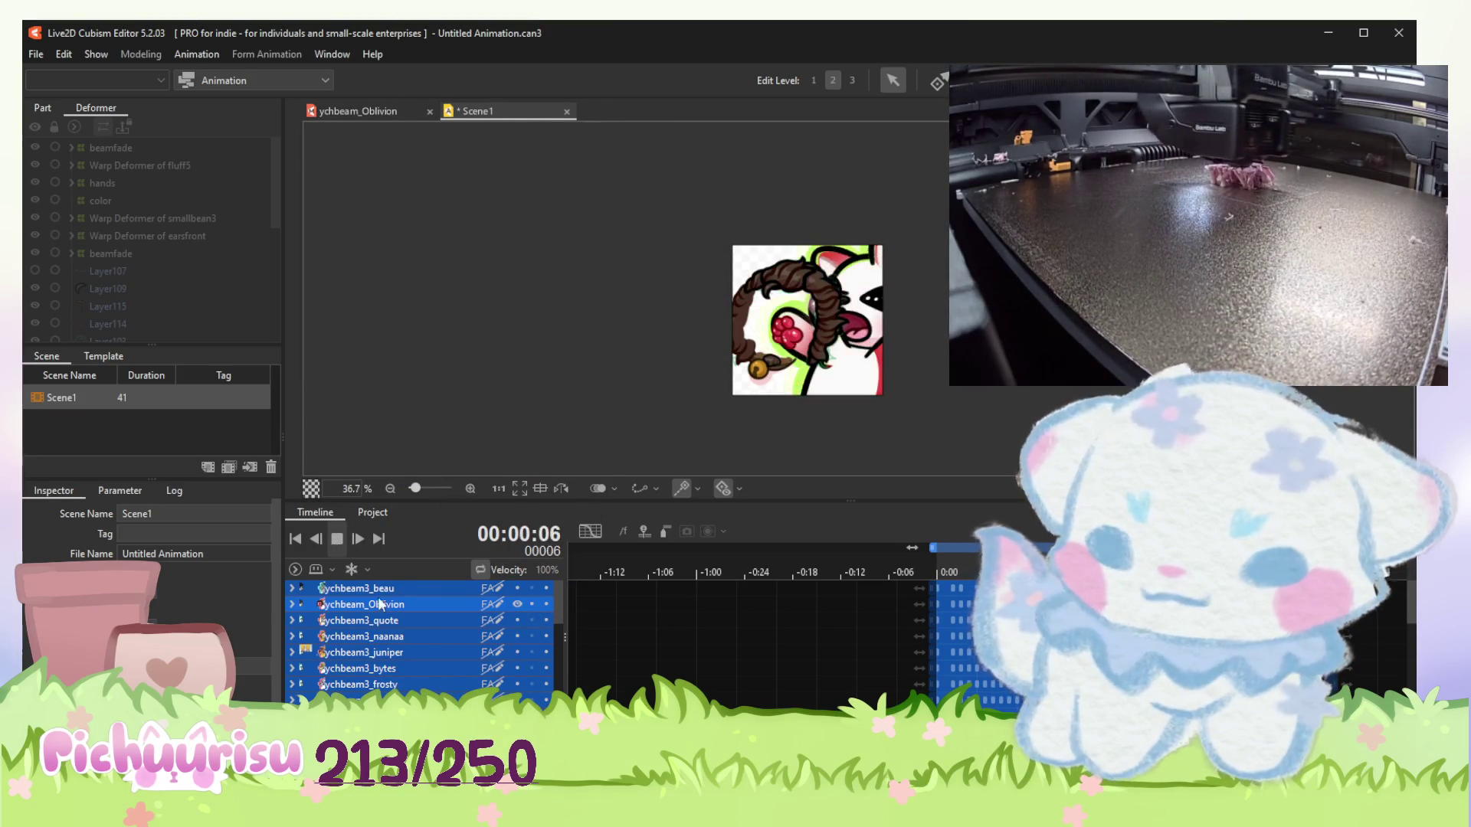
click(337, 539)
click(519, 608)
Turn on and select the BeamHand track, then scrub the playhead back to 0:00.
scroll(519, 613, down, 3)
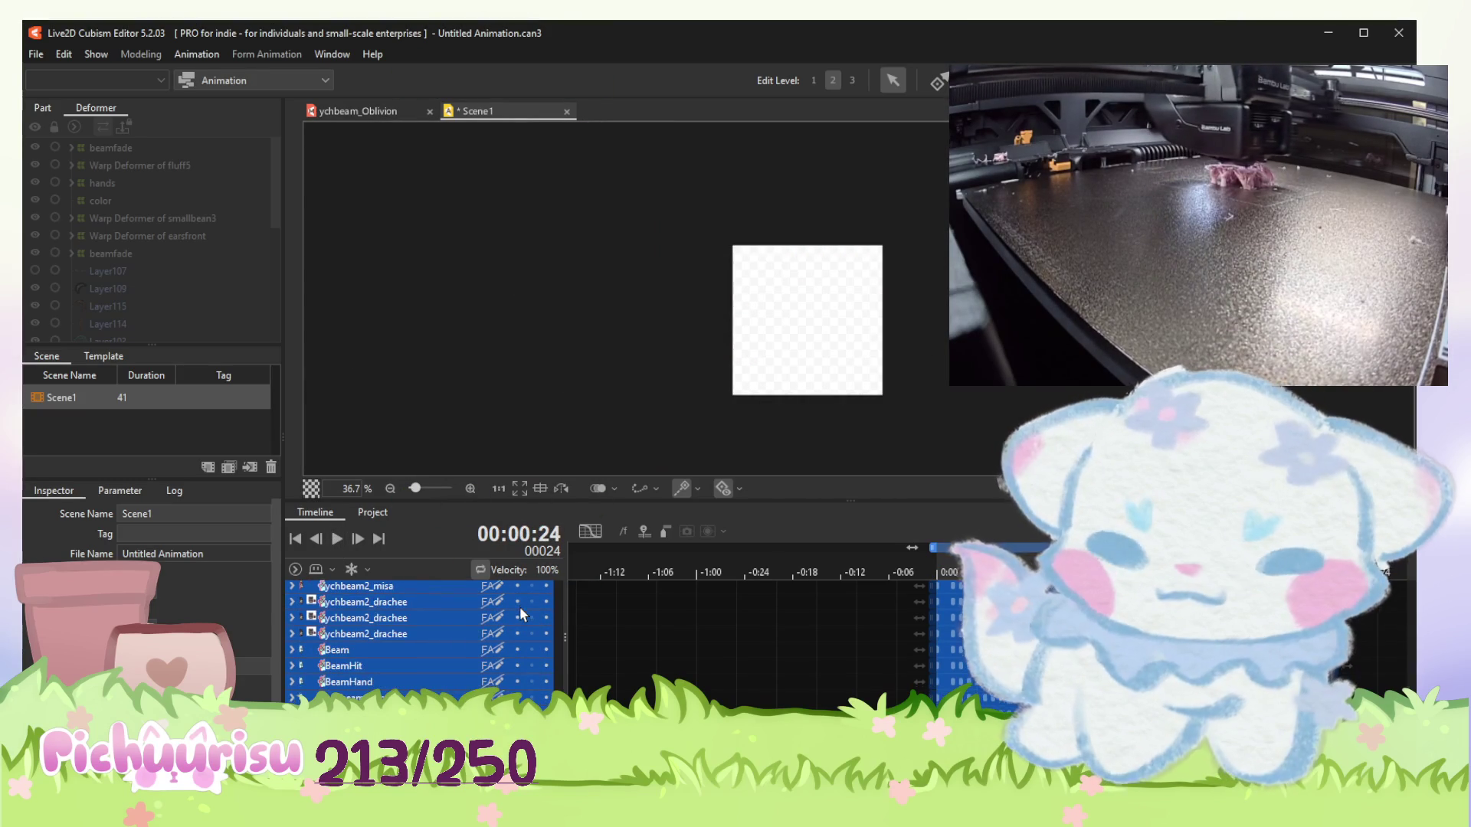
click(518, 680)
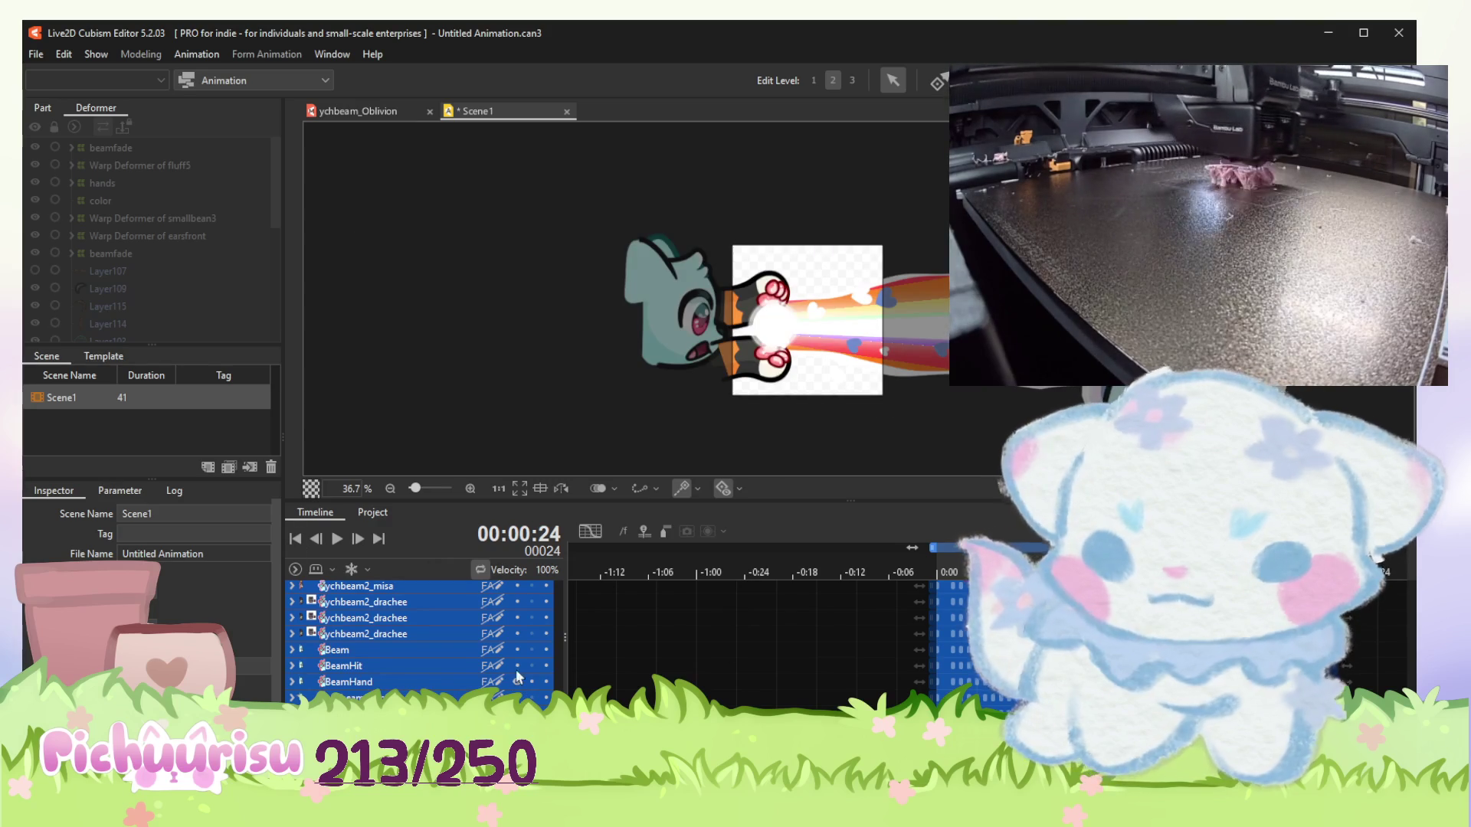
click(344, 682)
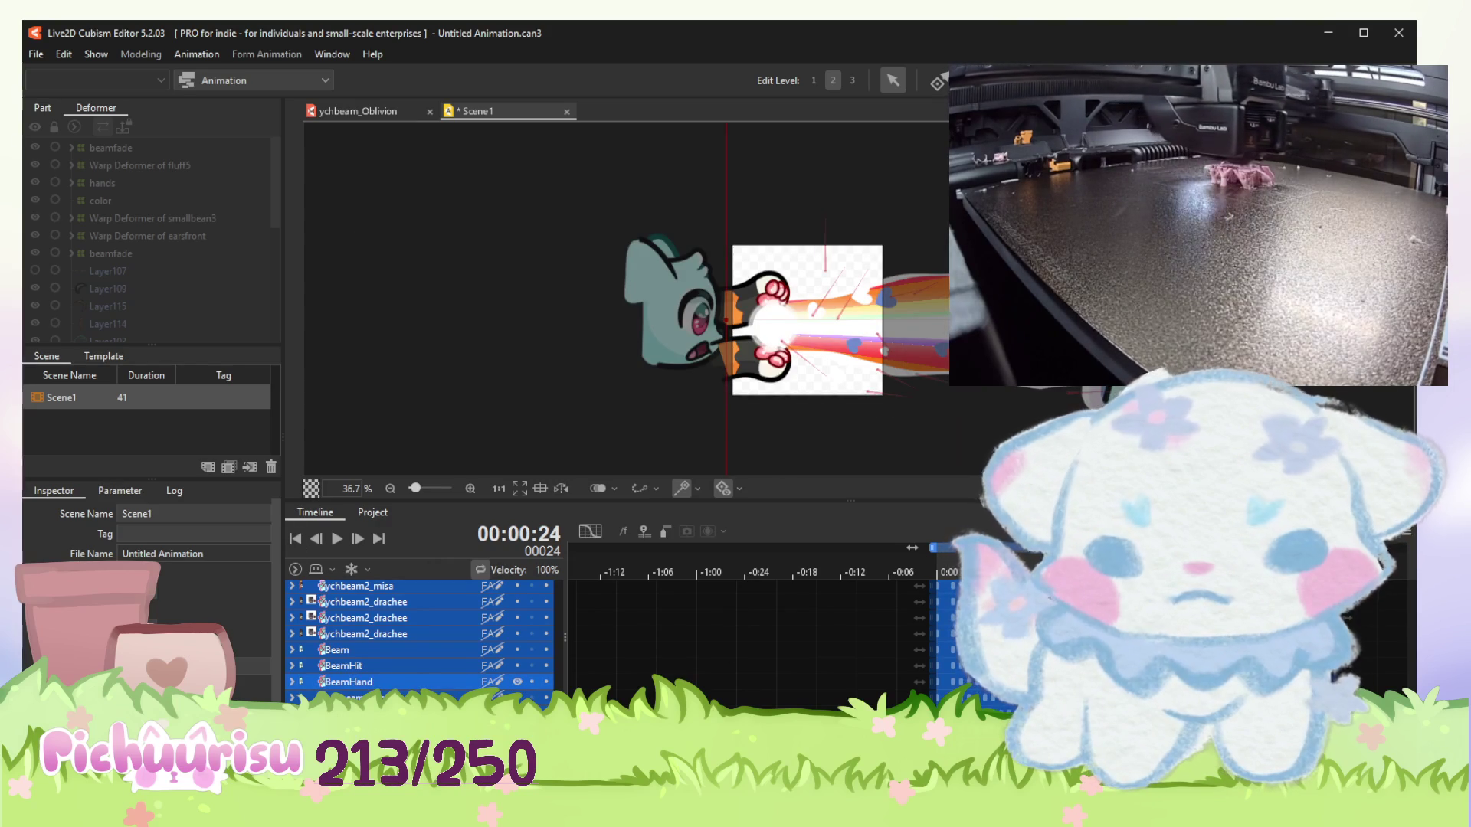
key(space)
click(937, 679)
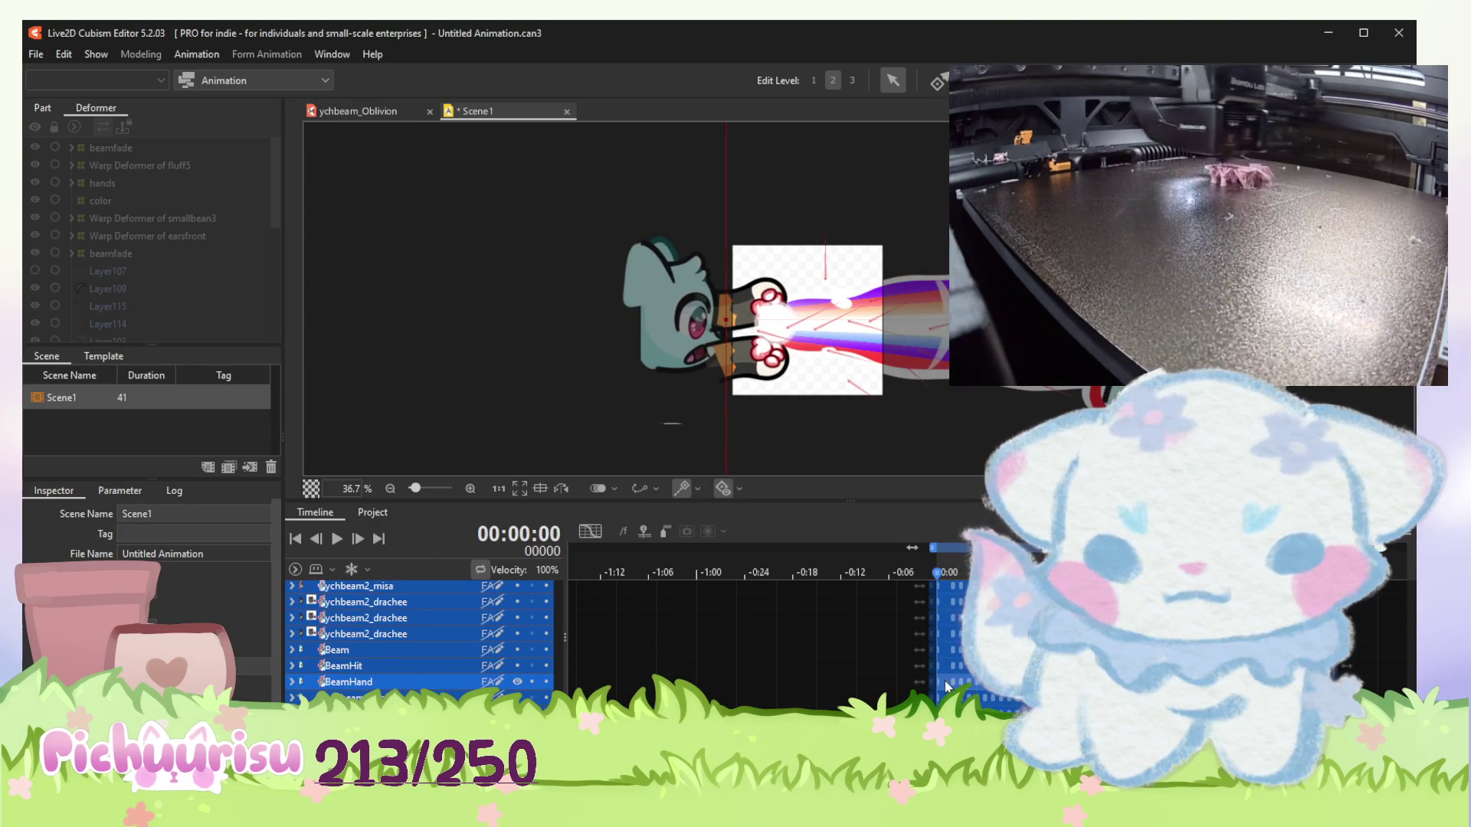
drag(1383, 684, 935, 682)
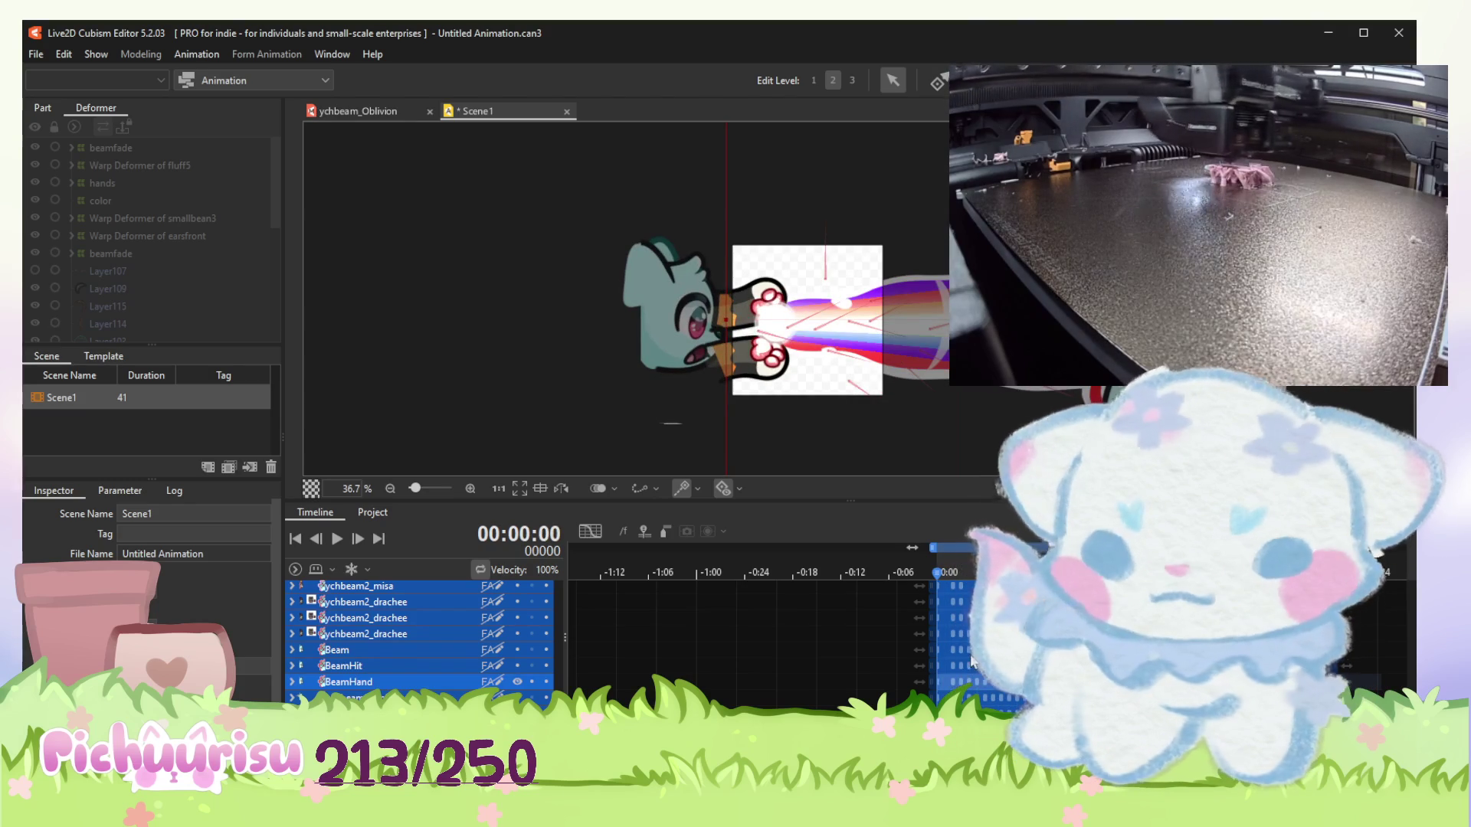
scroll(941, 681, up, 5)
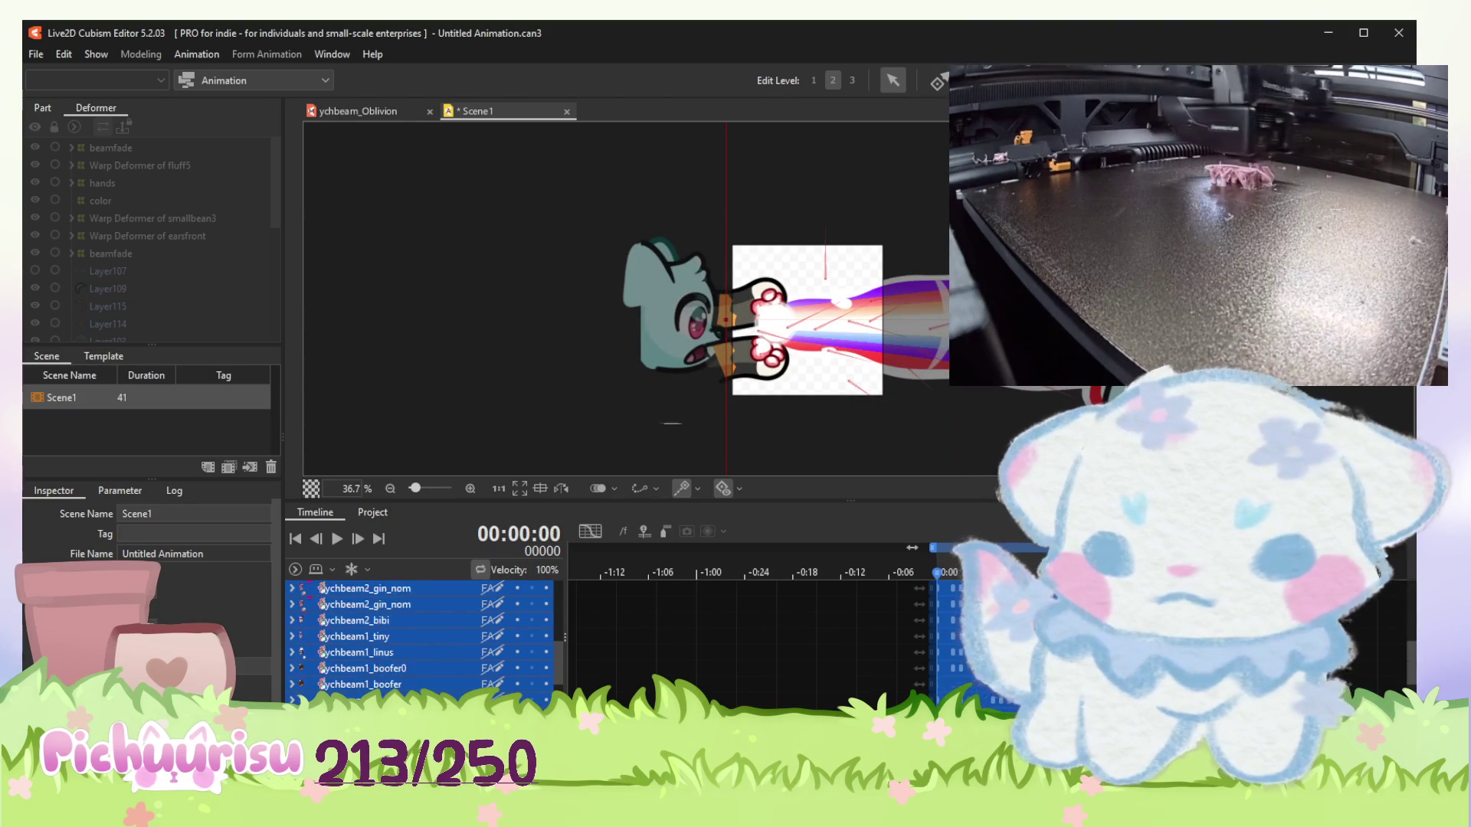
scroll(835, 685, down, 5)
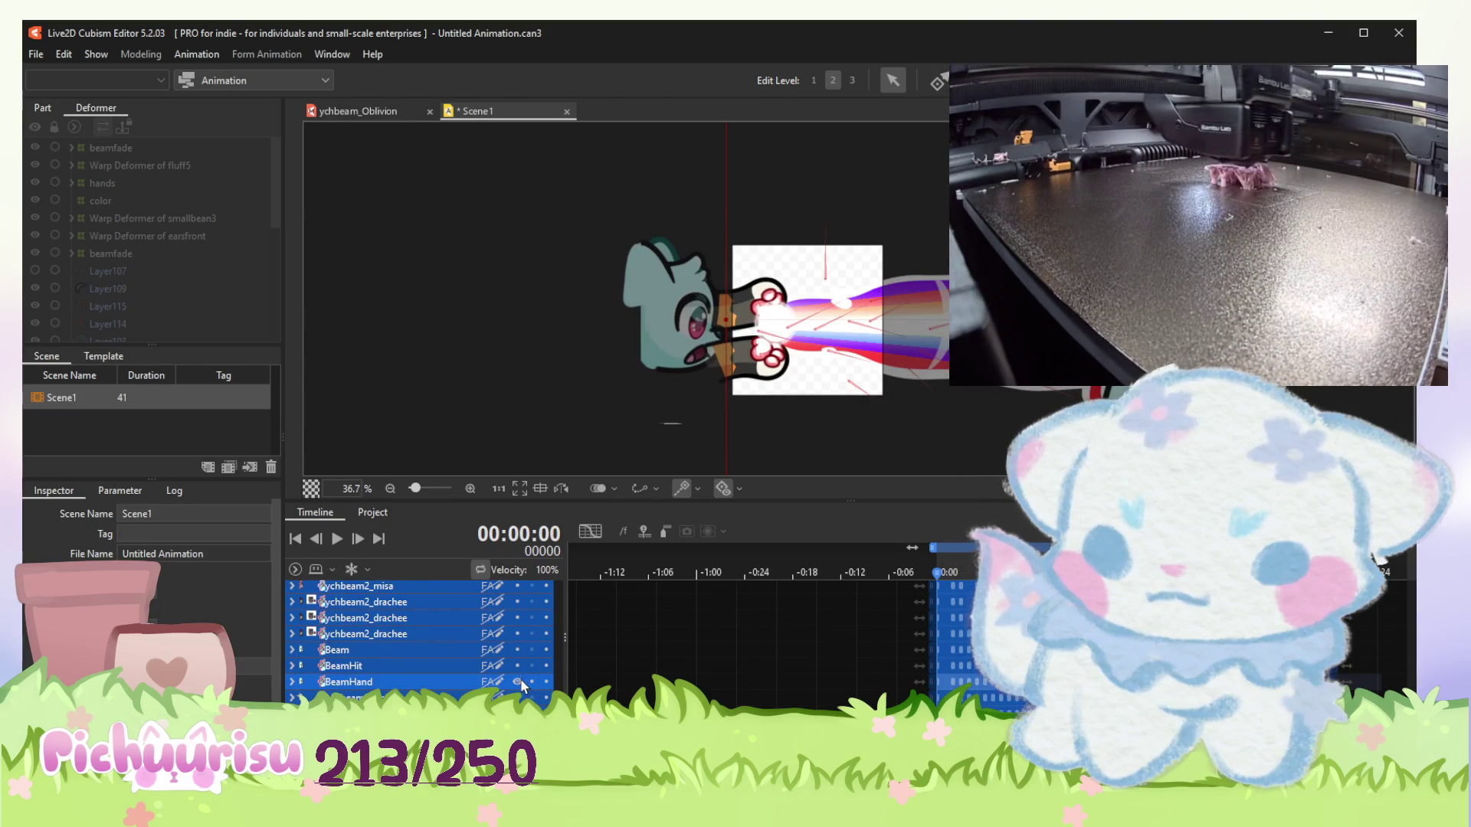
scroll(835, 684, up, 5)
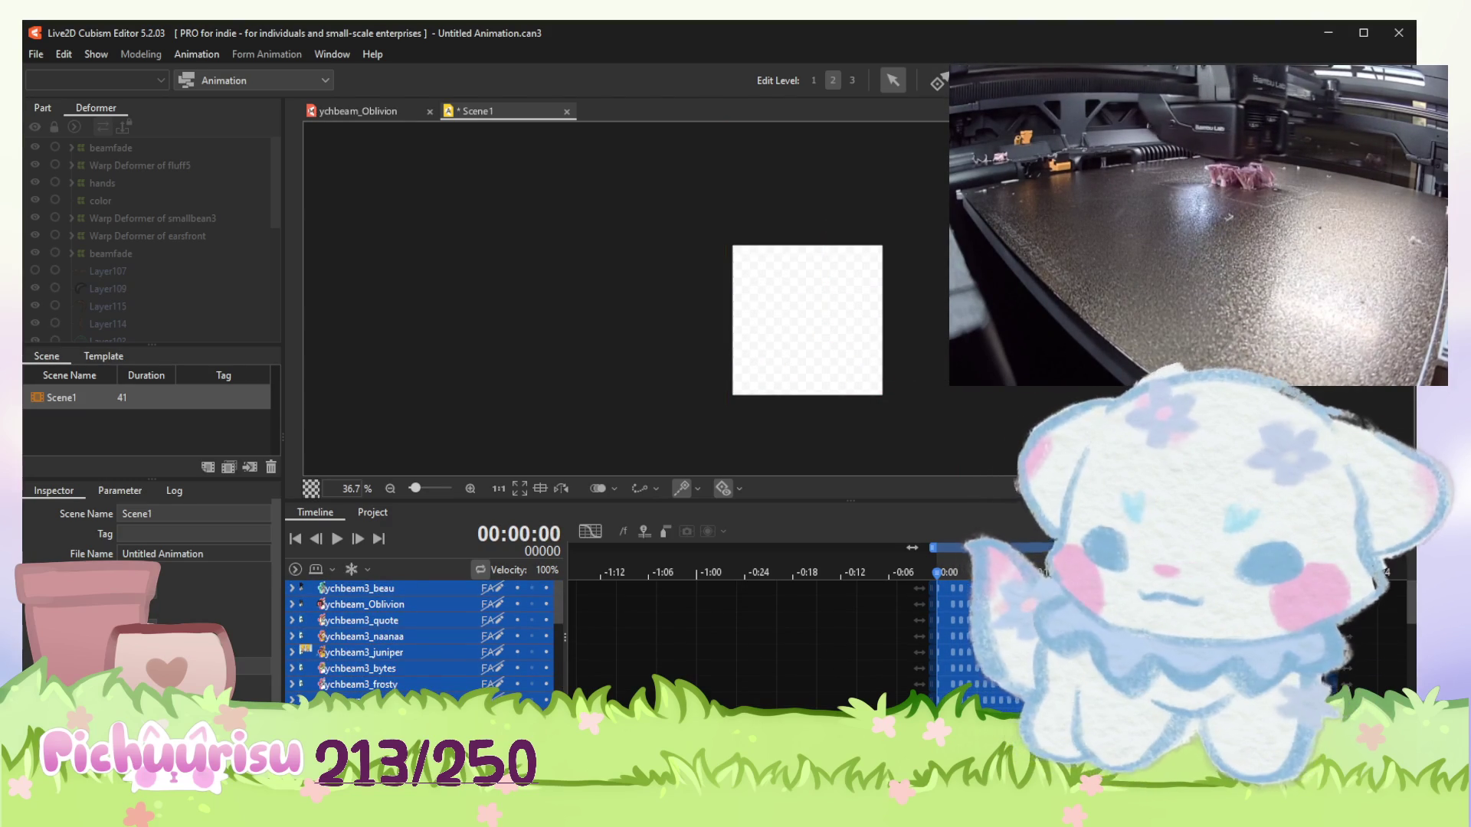
Show the ychbeam_Oblivion track, play and stop the scene, then open the ychbeam_Oblivion model.
mouse_move(936, 613)
mouse_down()
mouse_move(1005, 612)
mouse_move(938, 613)
mouse_up()
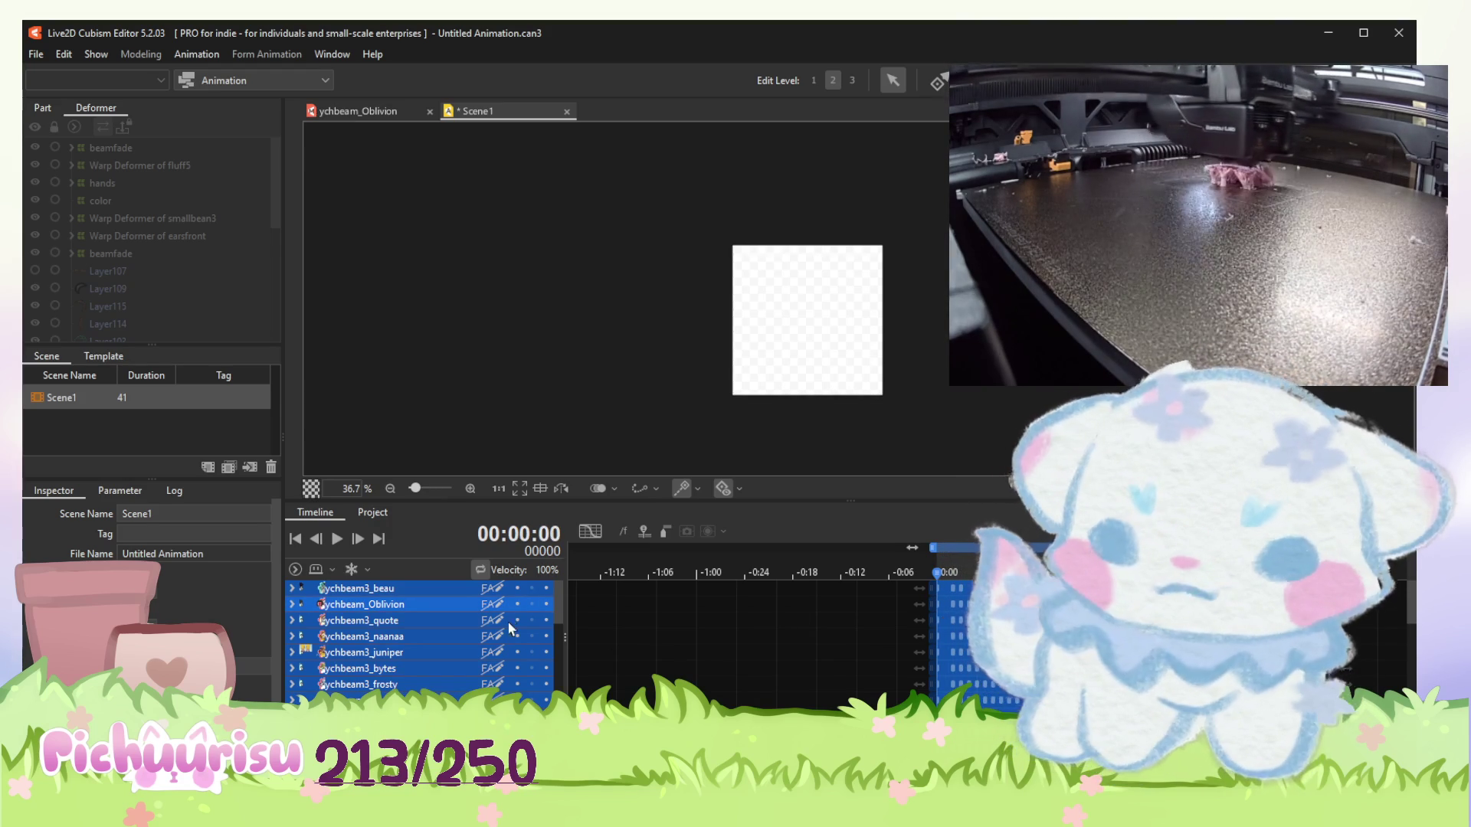
click(518, 605)
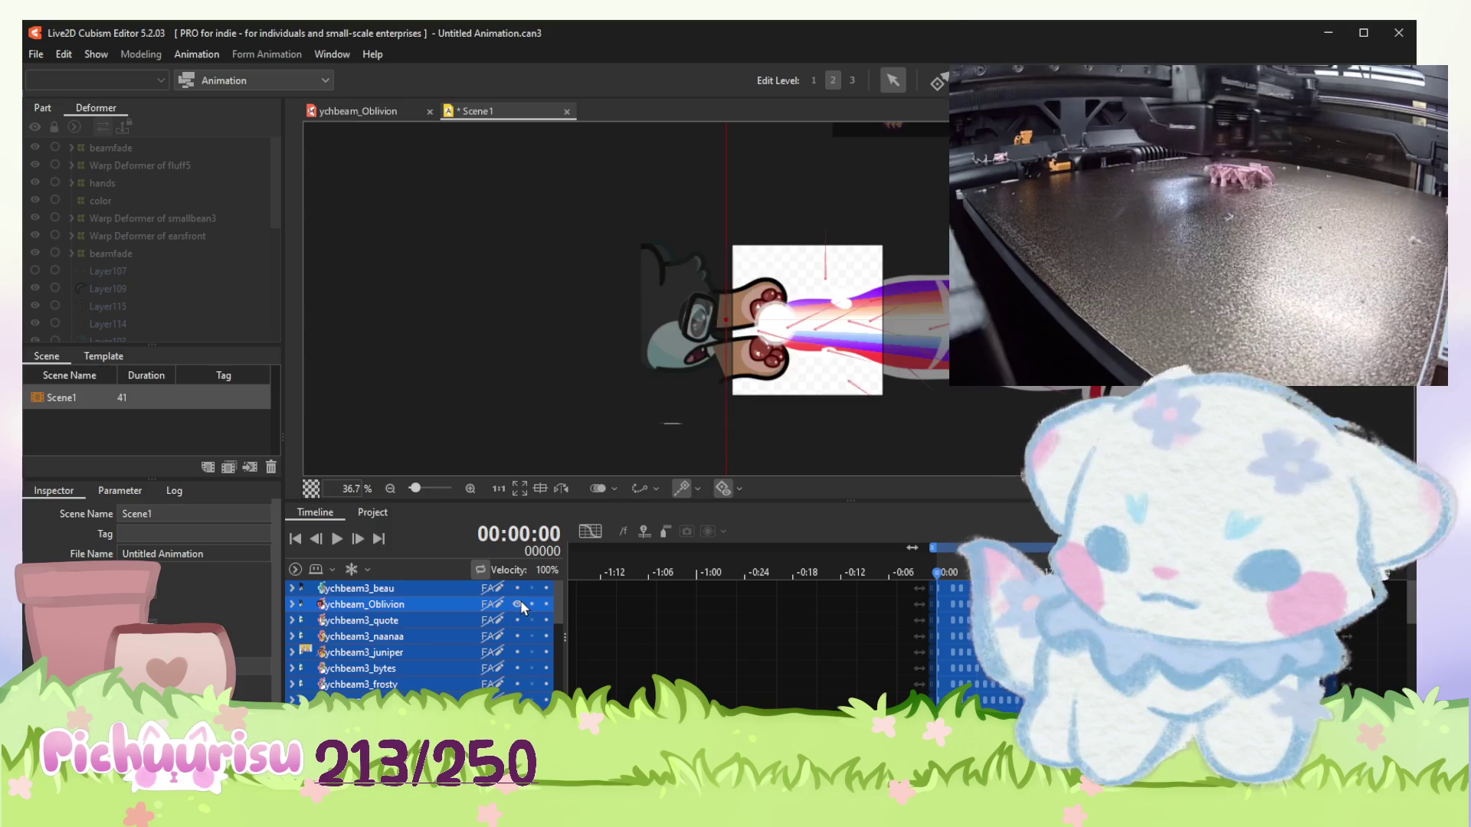
click(332, 538)
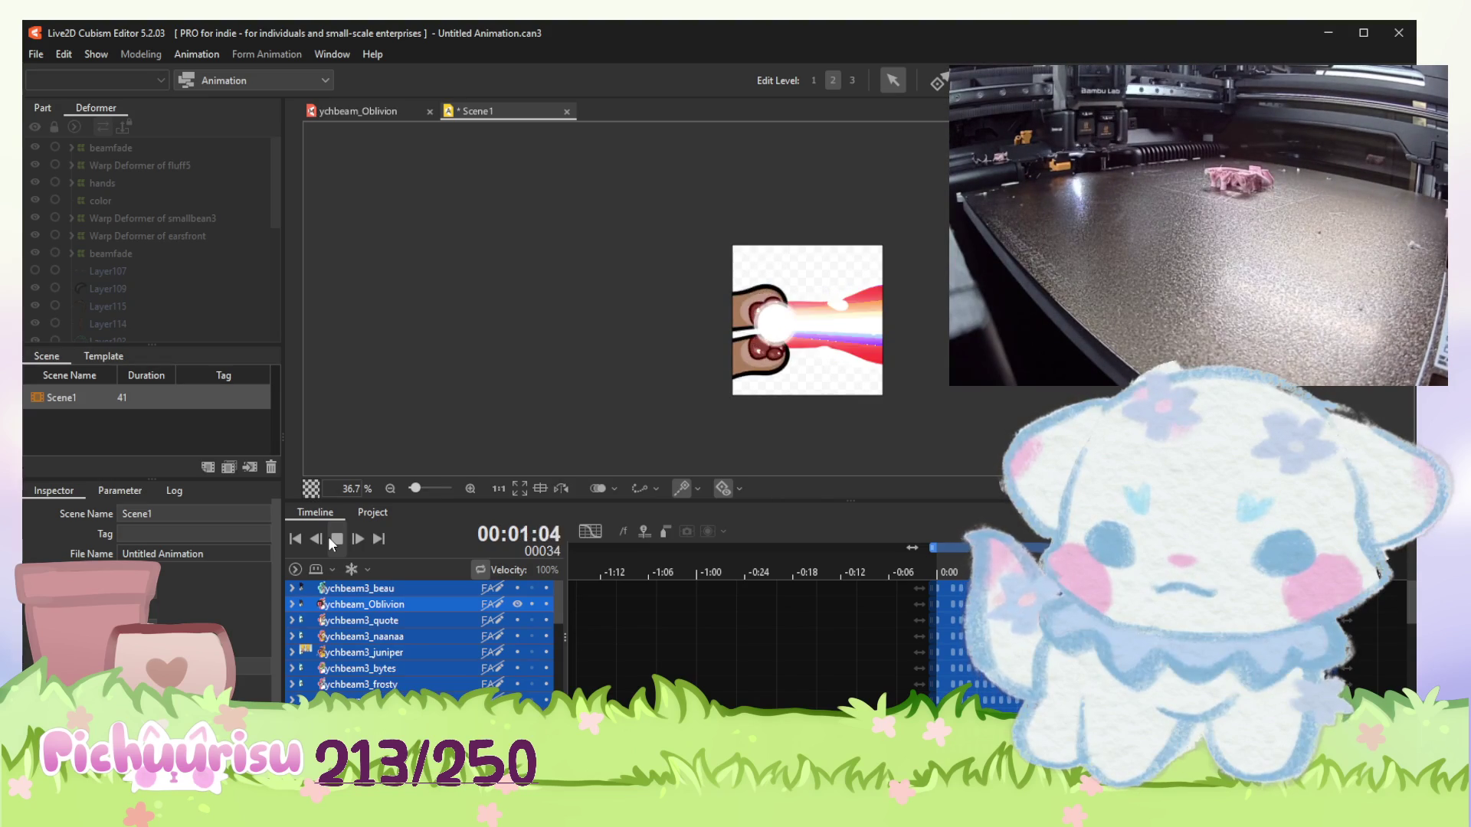
key(space)
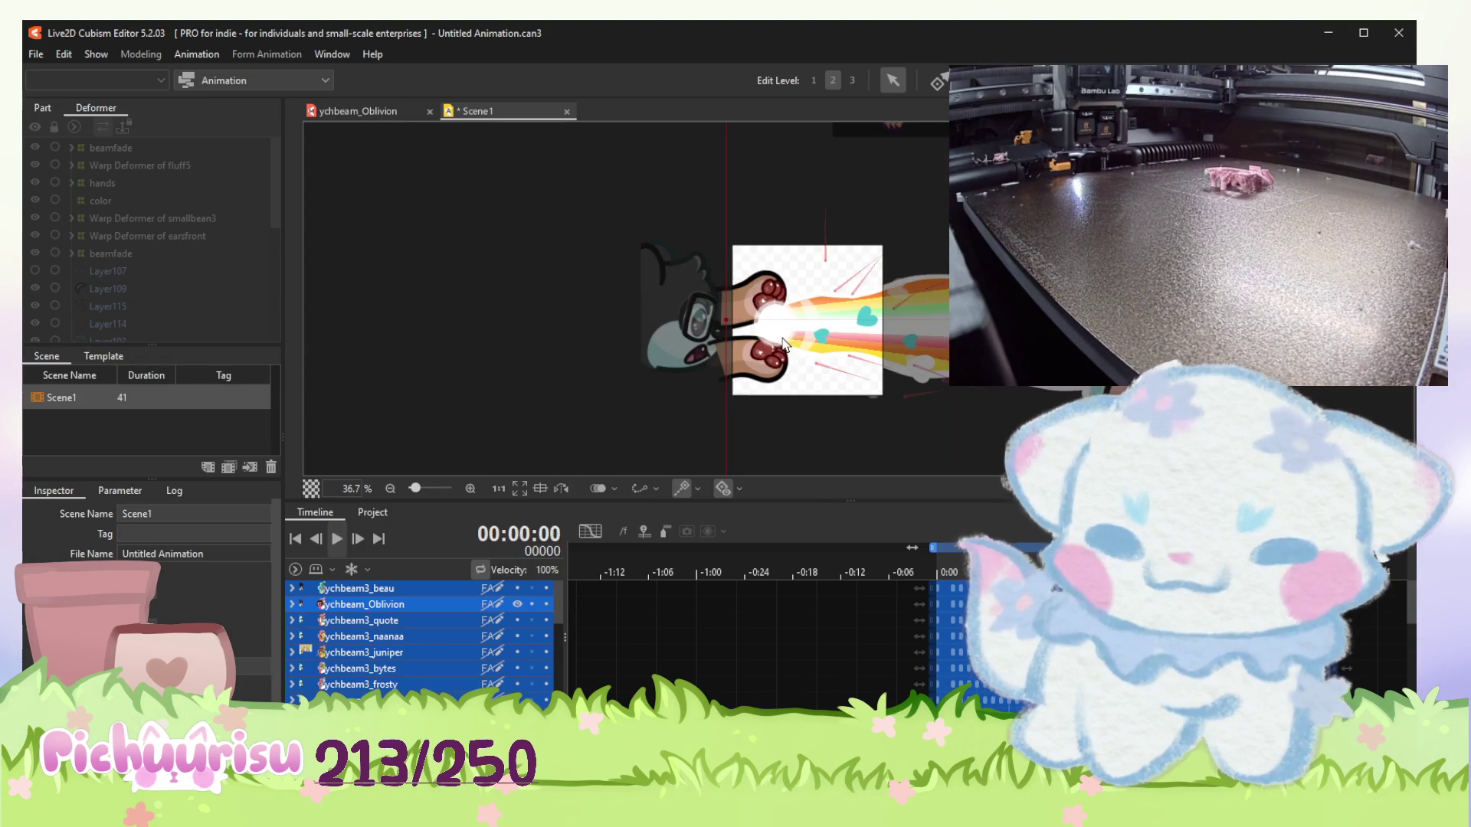
click(401, 109)
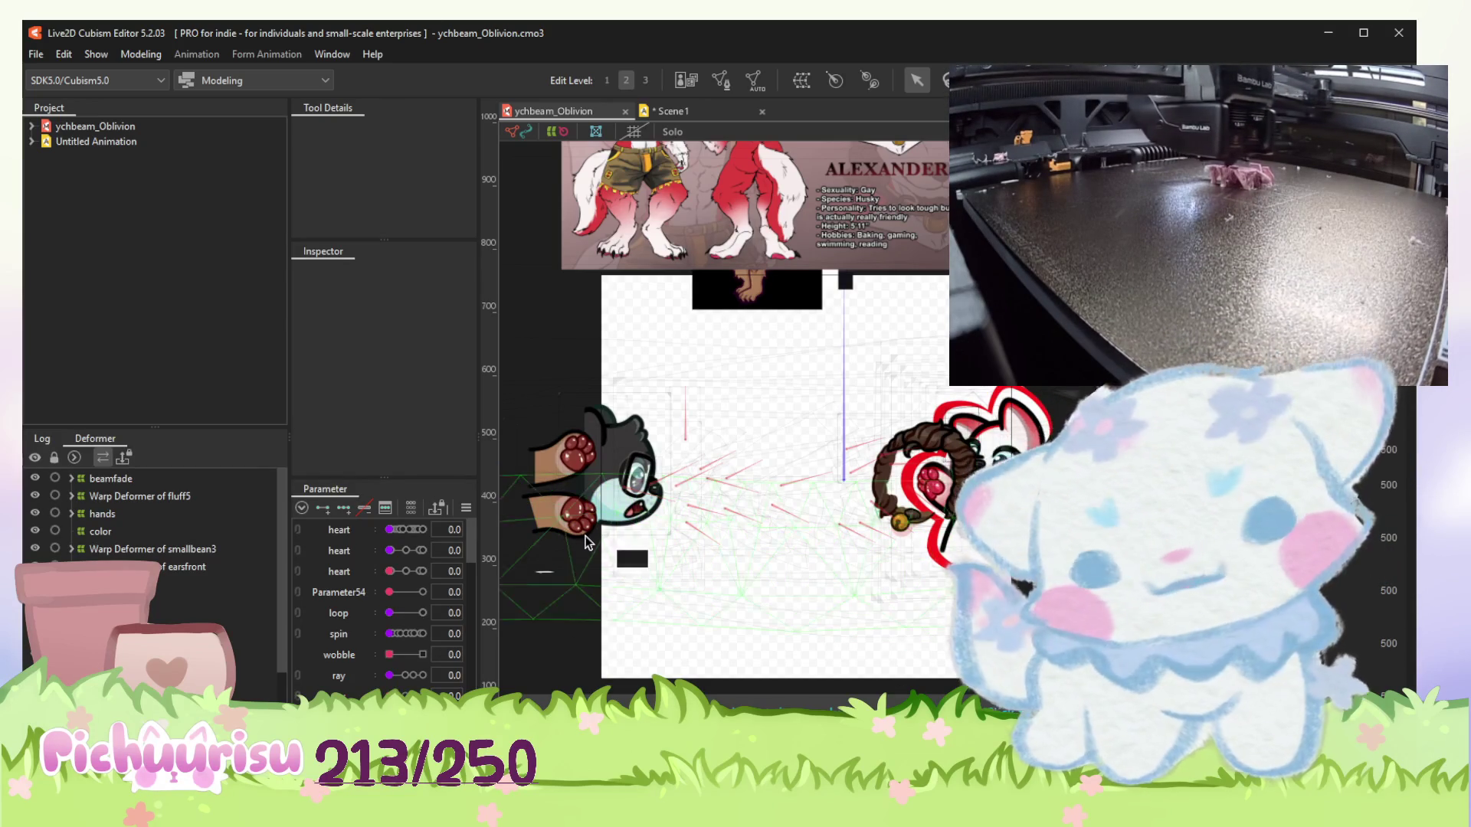
Zoom in on the canvas and select the 1Handcolor paw mesh.
scroll(586, 532, up, 3)
scroll(582, 498, up, 3)
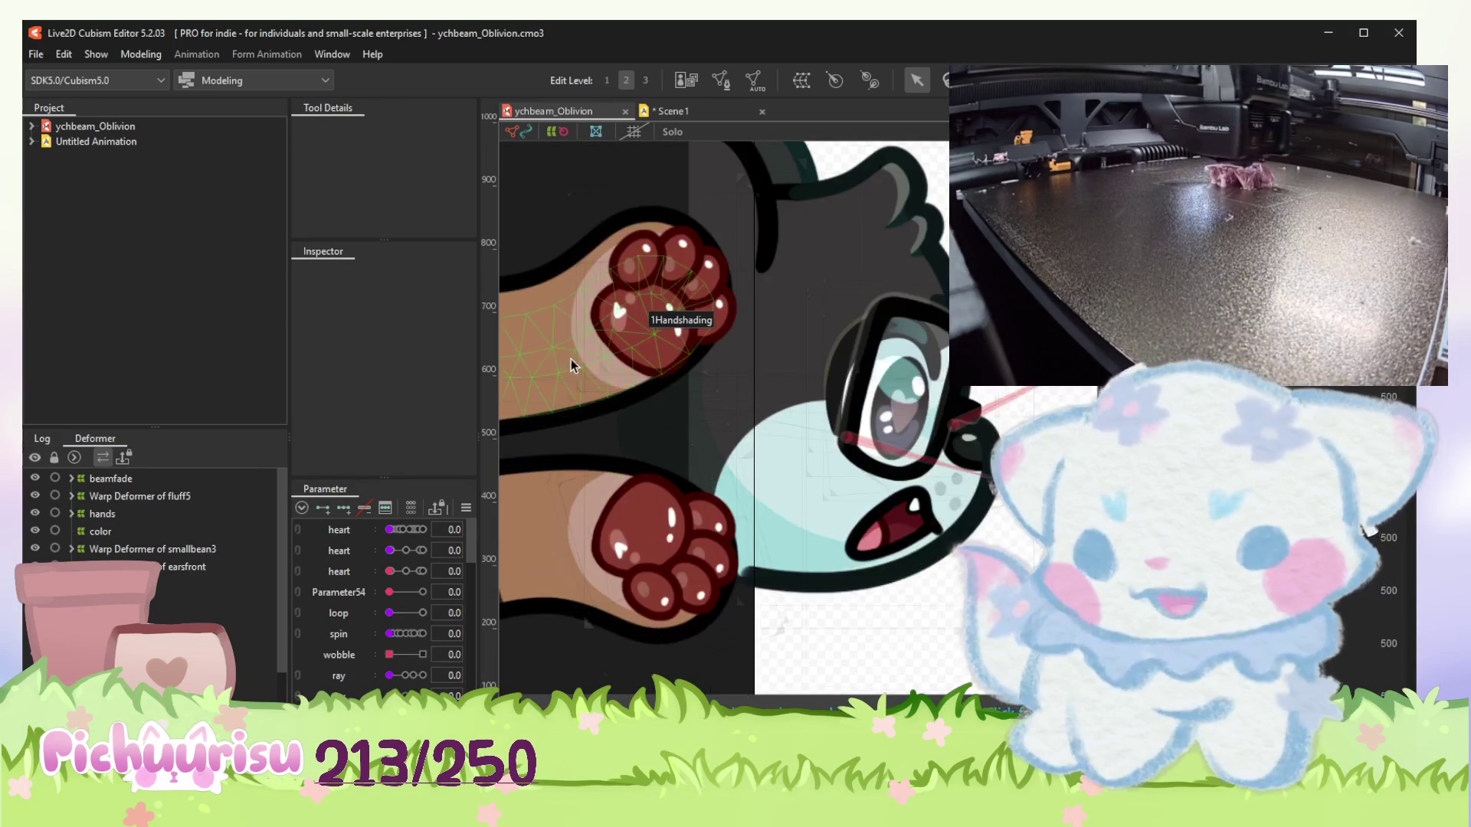
click(559, 306)
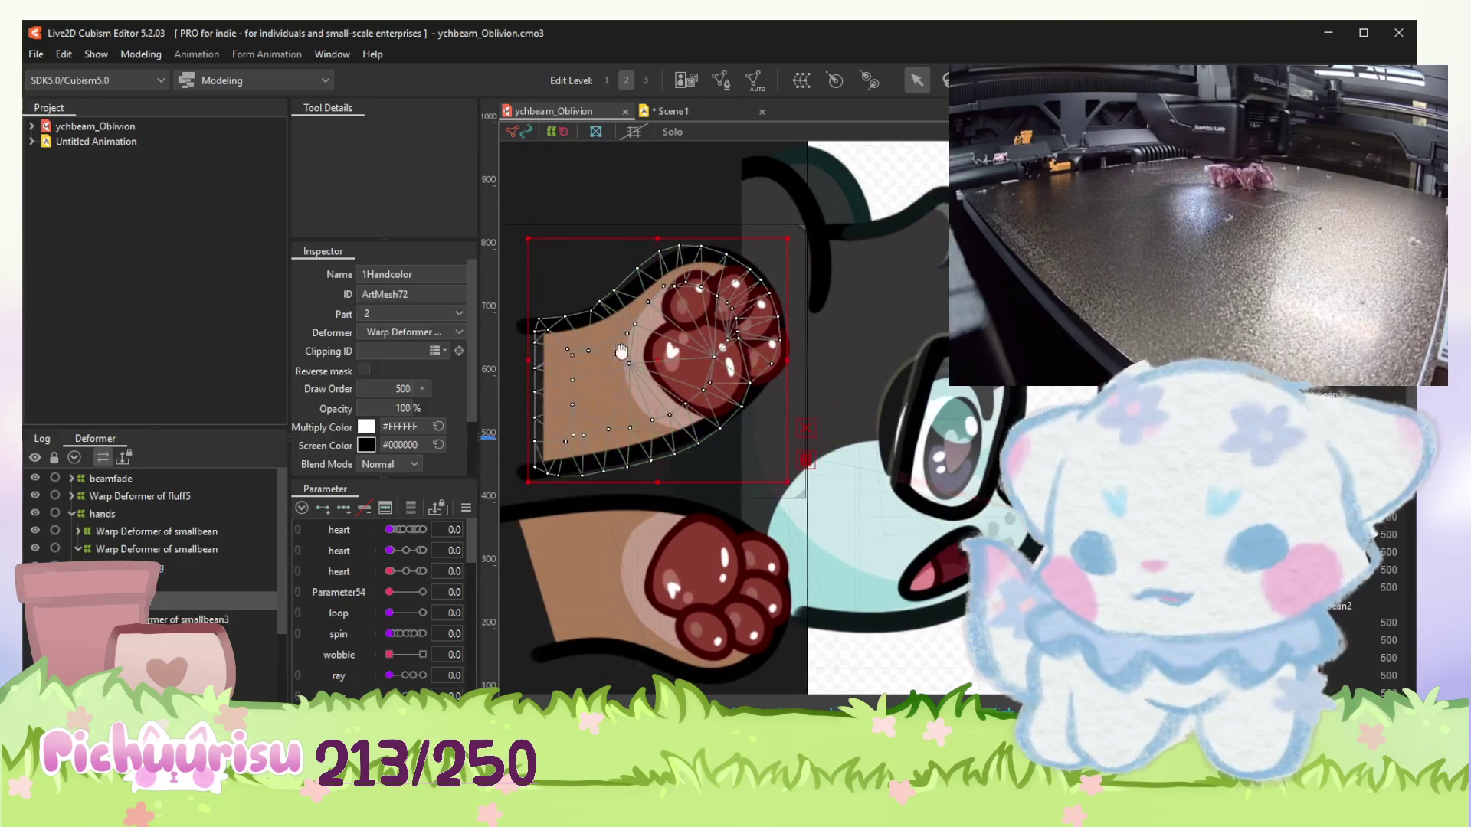
Paint weight over both paw meshes, then select the lower paw's 1Handcolor mesh (ArtMesh142).
click(947, 81)
scroll(653, 387, up, 2)
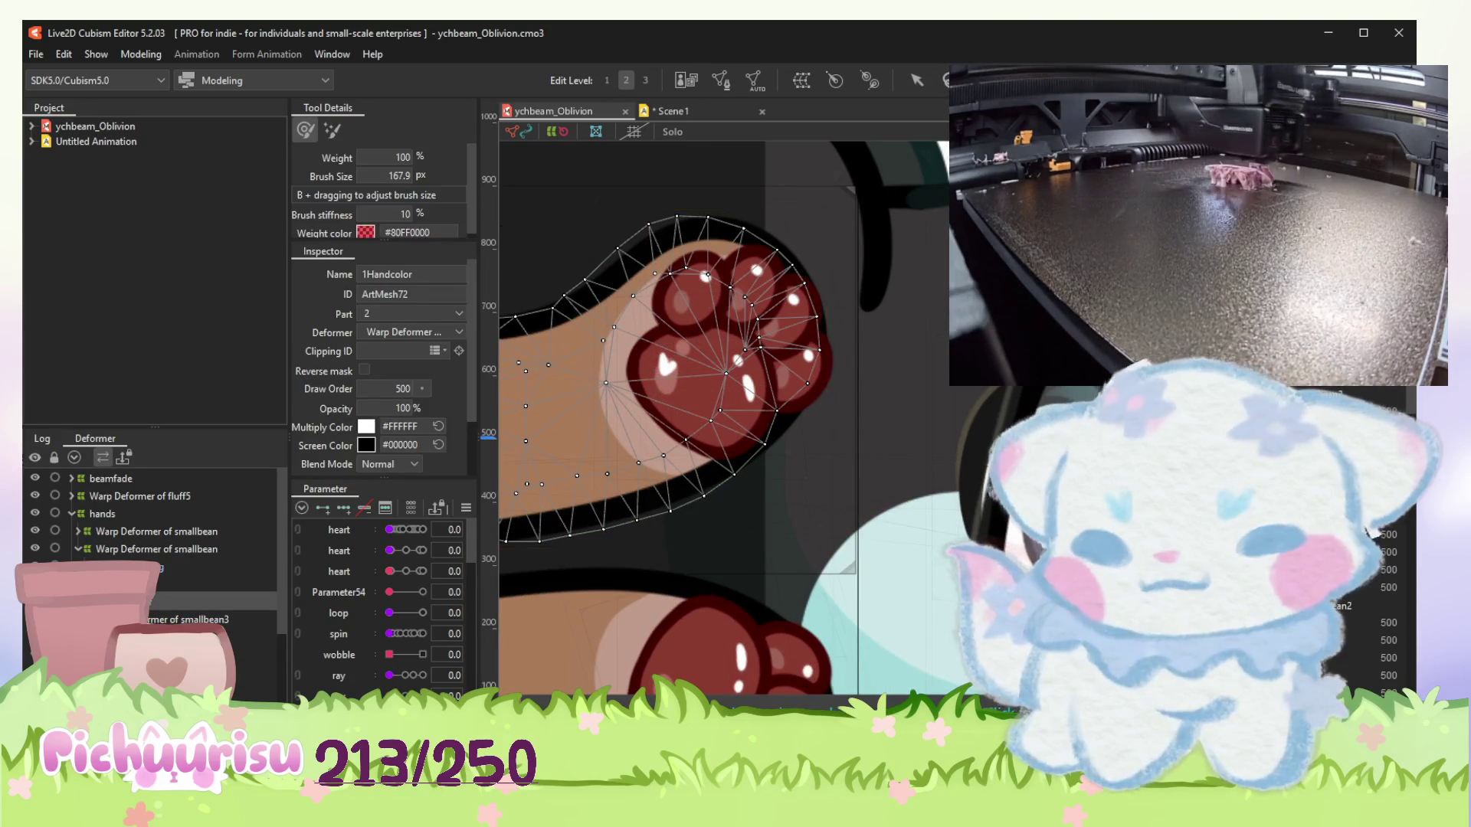
mouse_move(654, 387)
mouse_down()
mouse_move(710, 311)
mouse_move(672, 375)
mouse_up()
scroll(354, 613, down, 3)
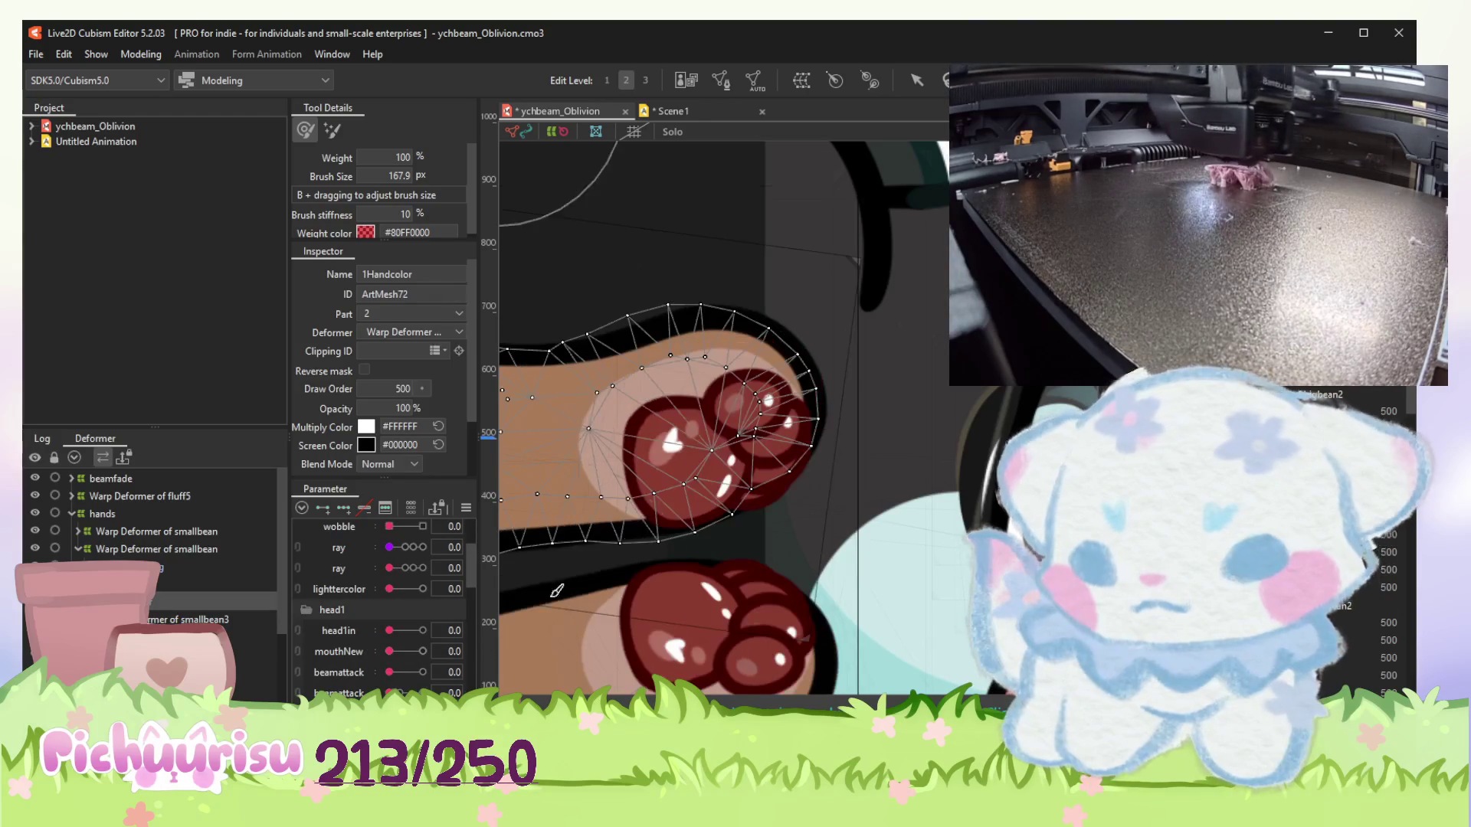
drag(613, 437, 591, 452)
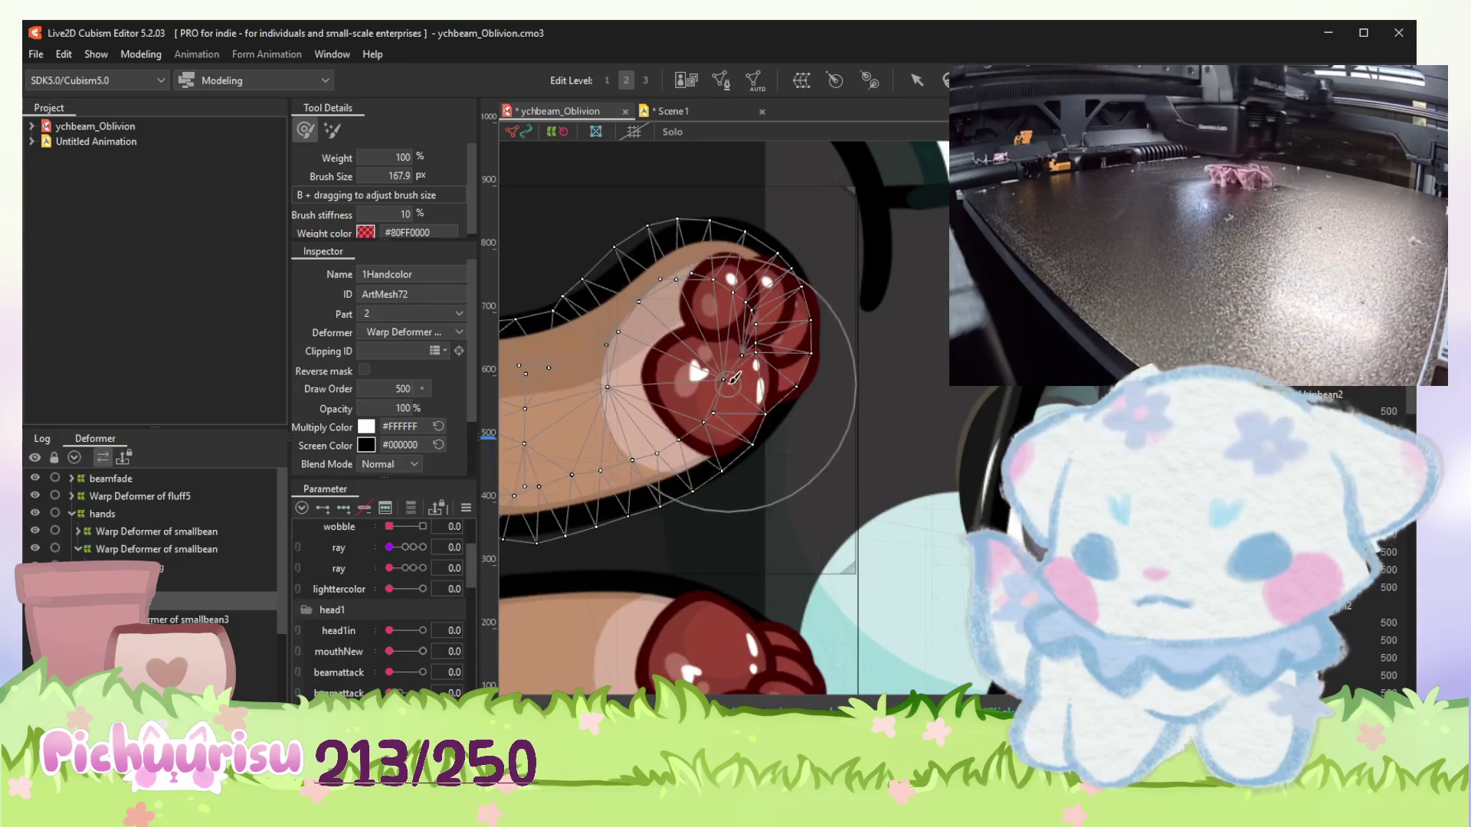
click(643, 513)
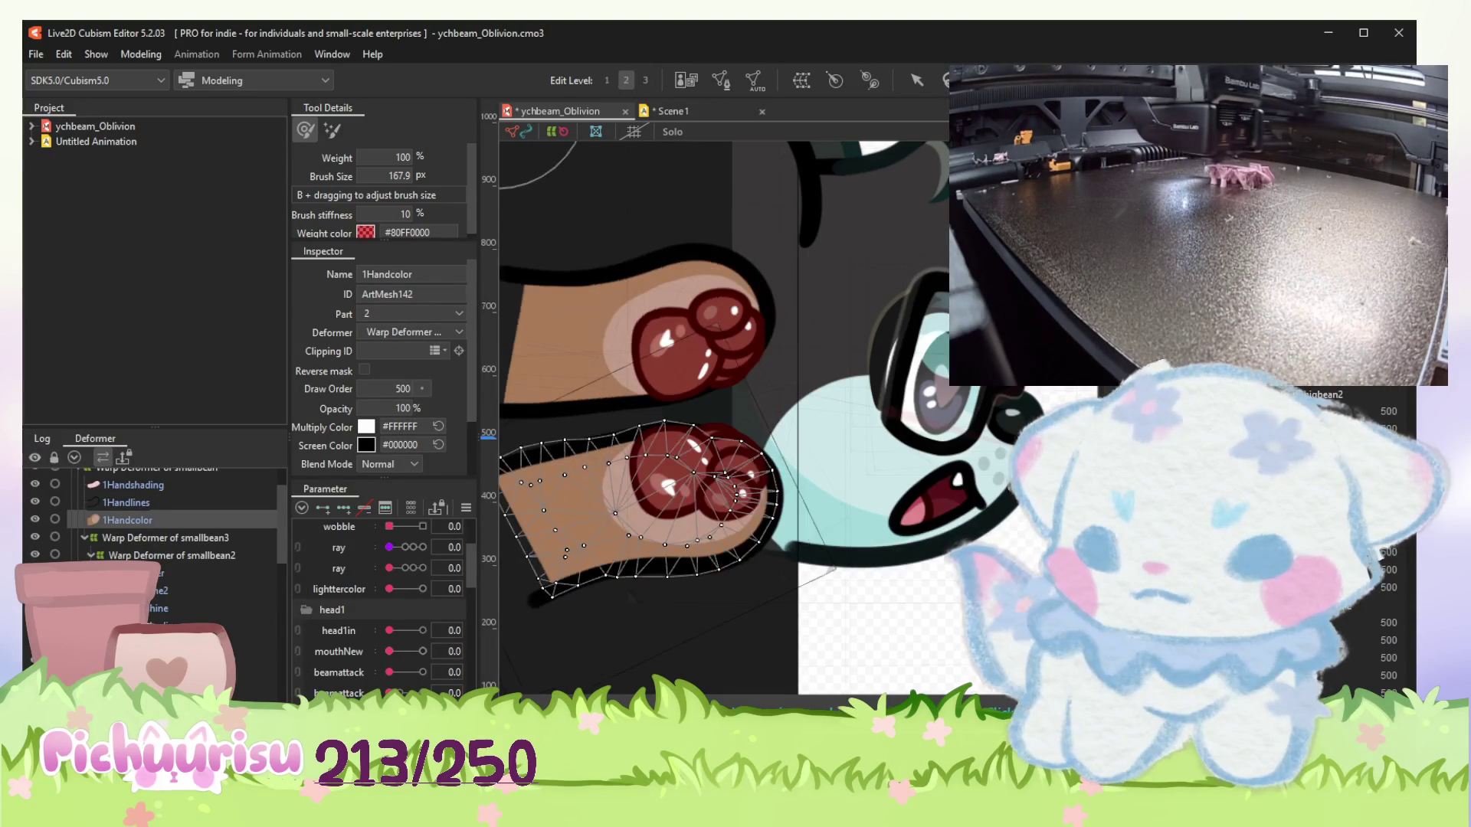
Shrink the weight brush from 167.9 px to 118.1 px.
scroll(697, 494, up, 3)
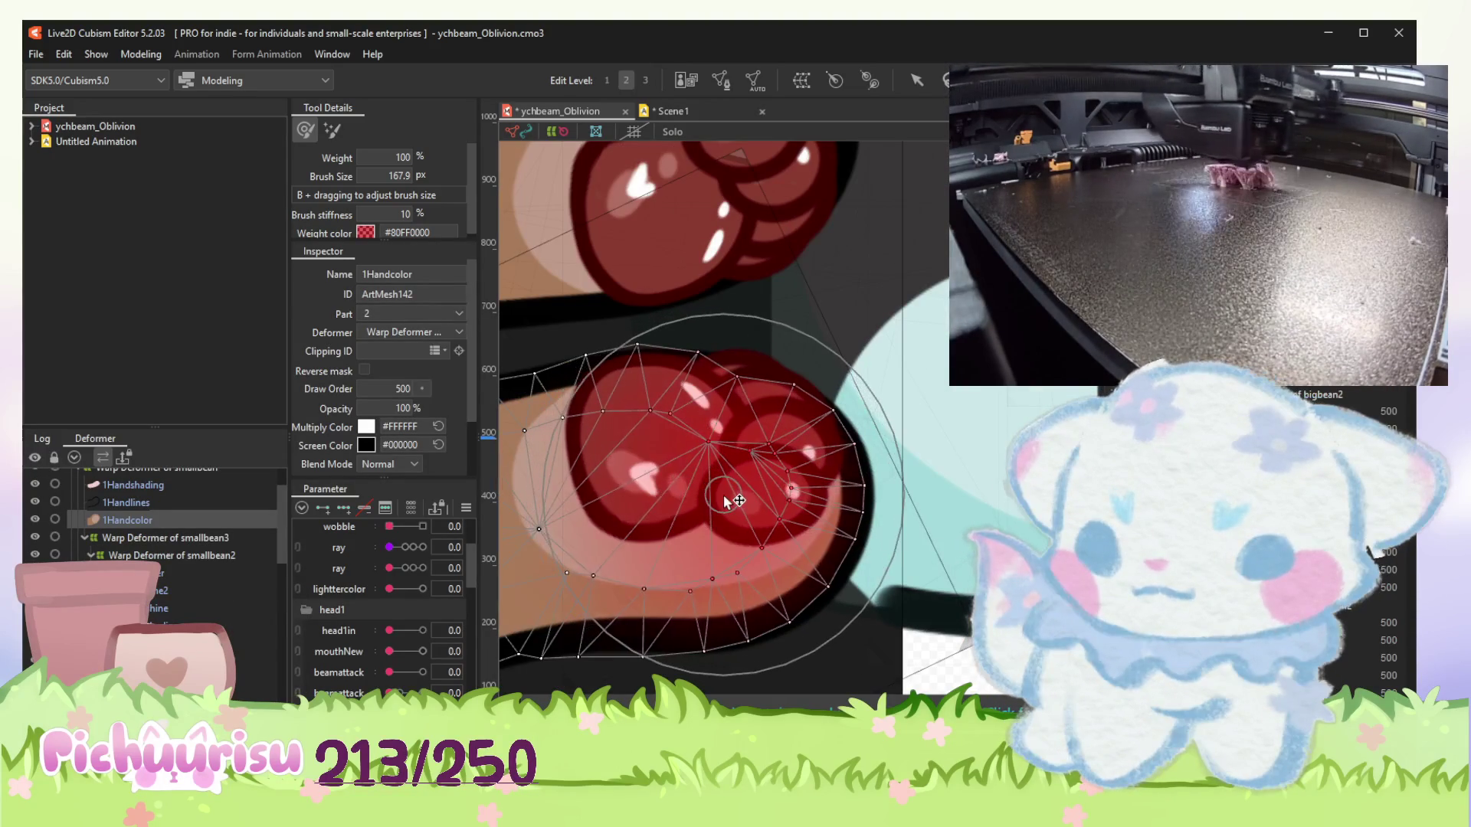
drag(644, 441, 576, 443)
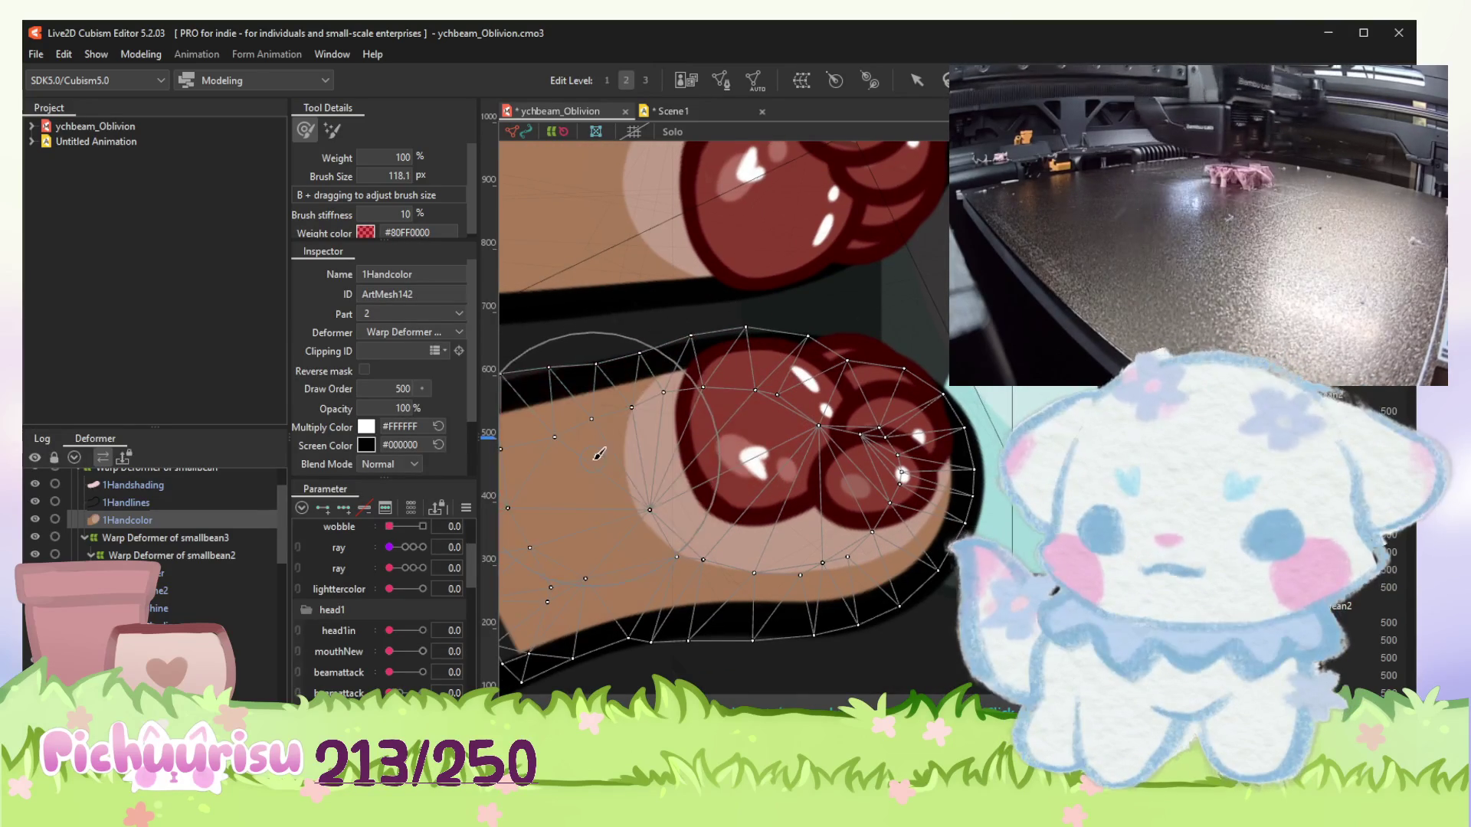
scroll(601, 459, down, 2)
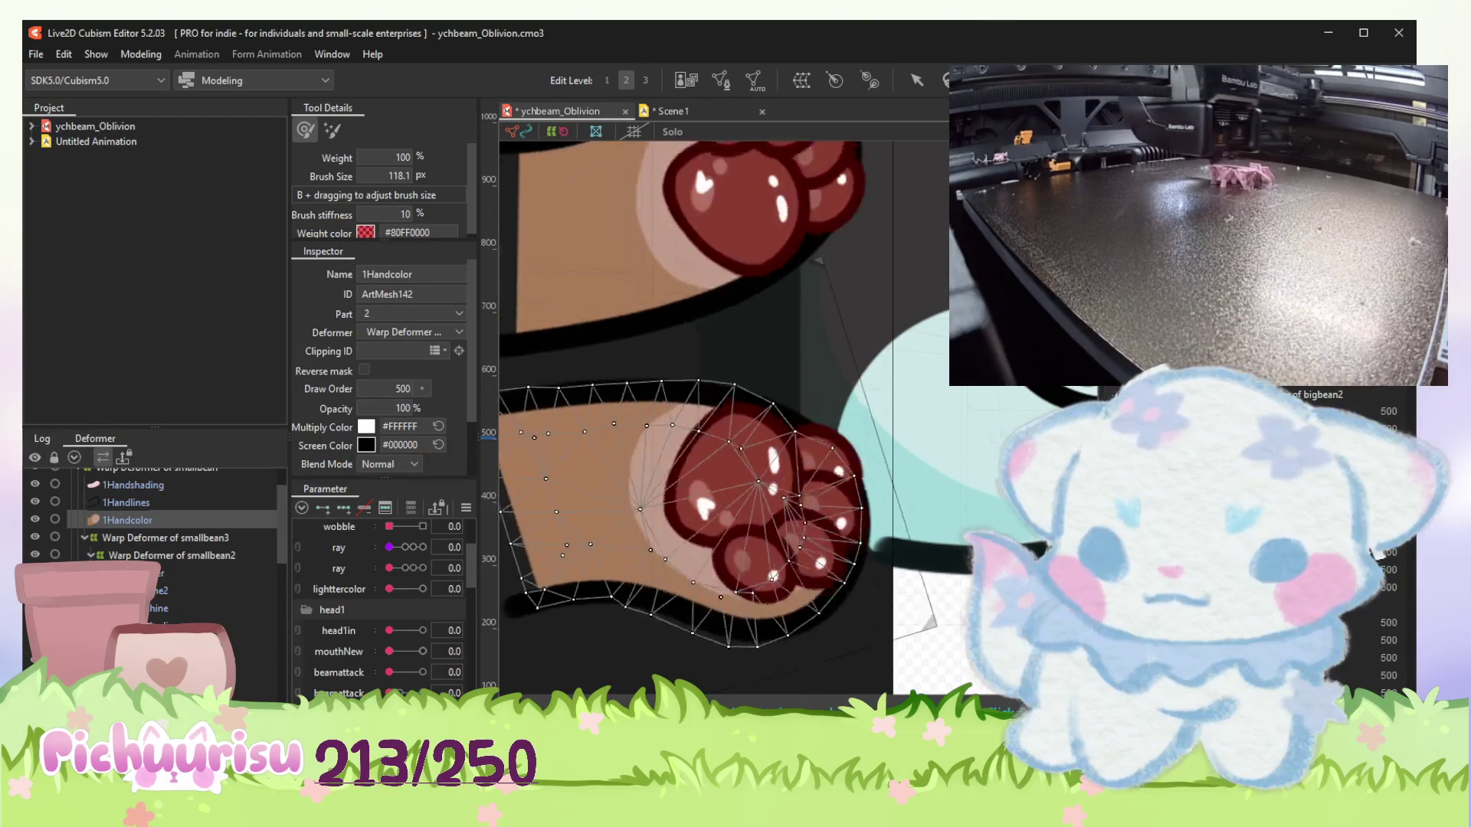
Zoom around the paw meshes and enter mesh edit mode on ArtMesh142.
scroll(665, 626, up, 3)
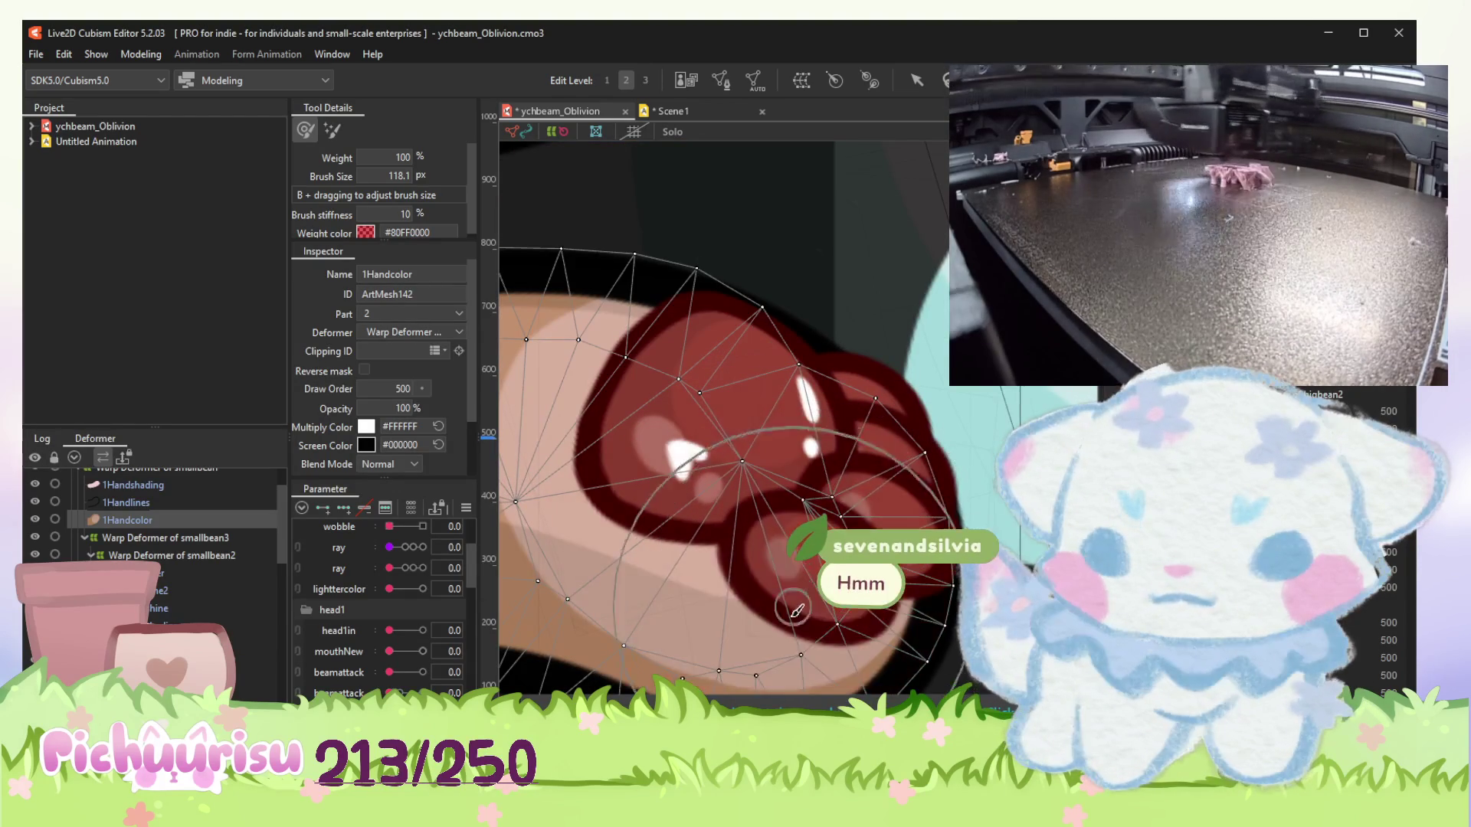
scroll(815, 630, down, 3)
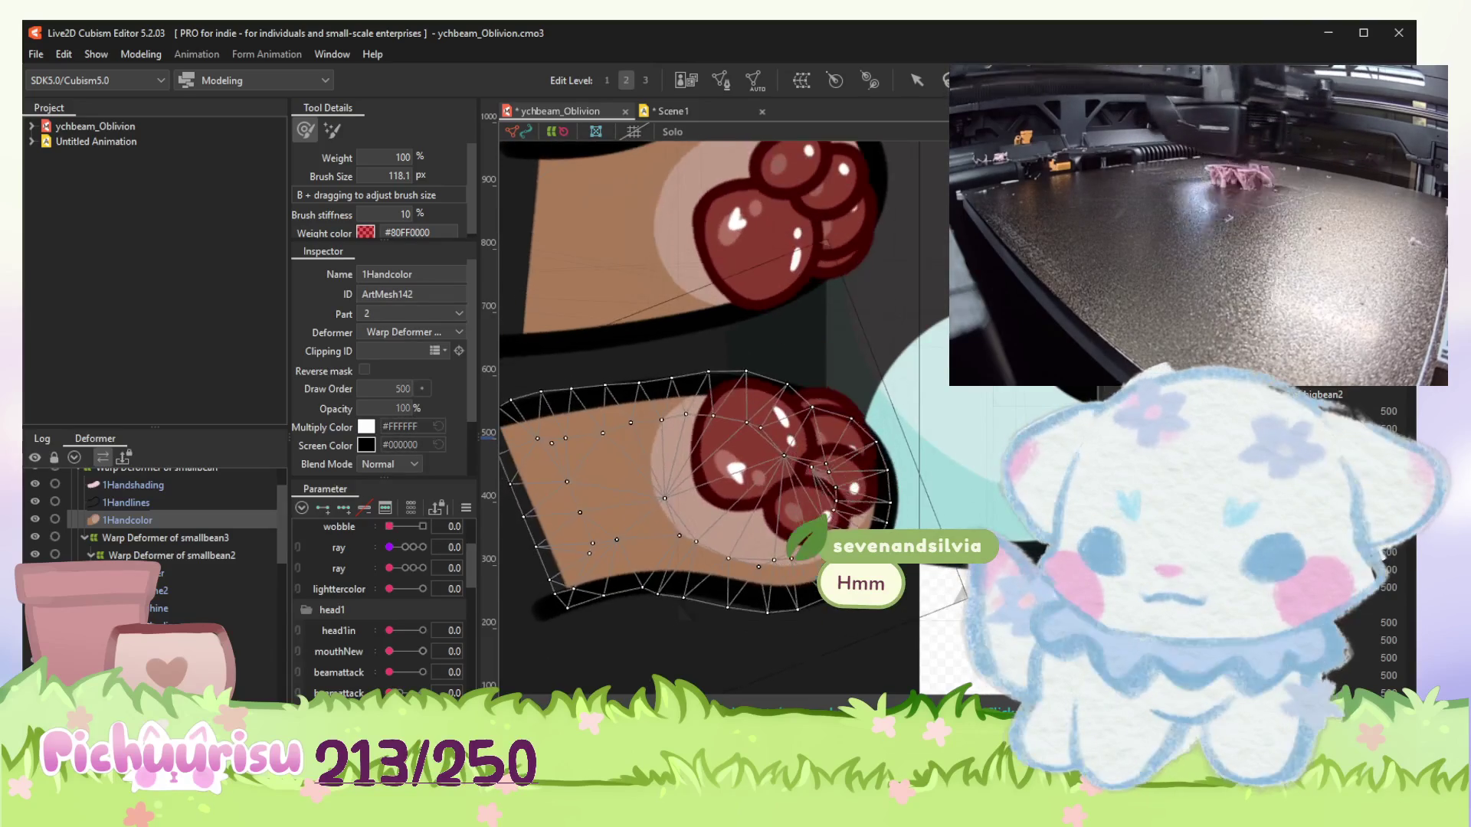
scroll(751, 429, up, 3)
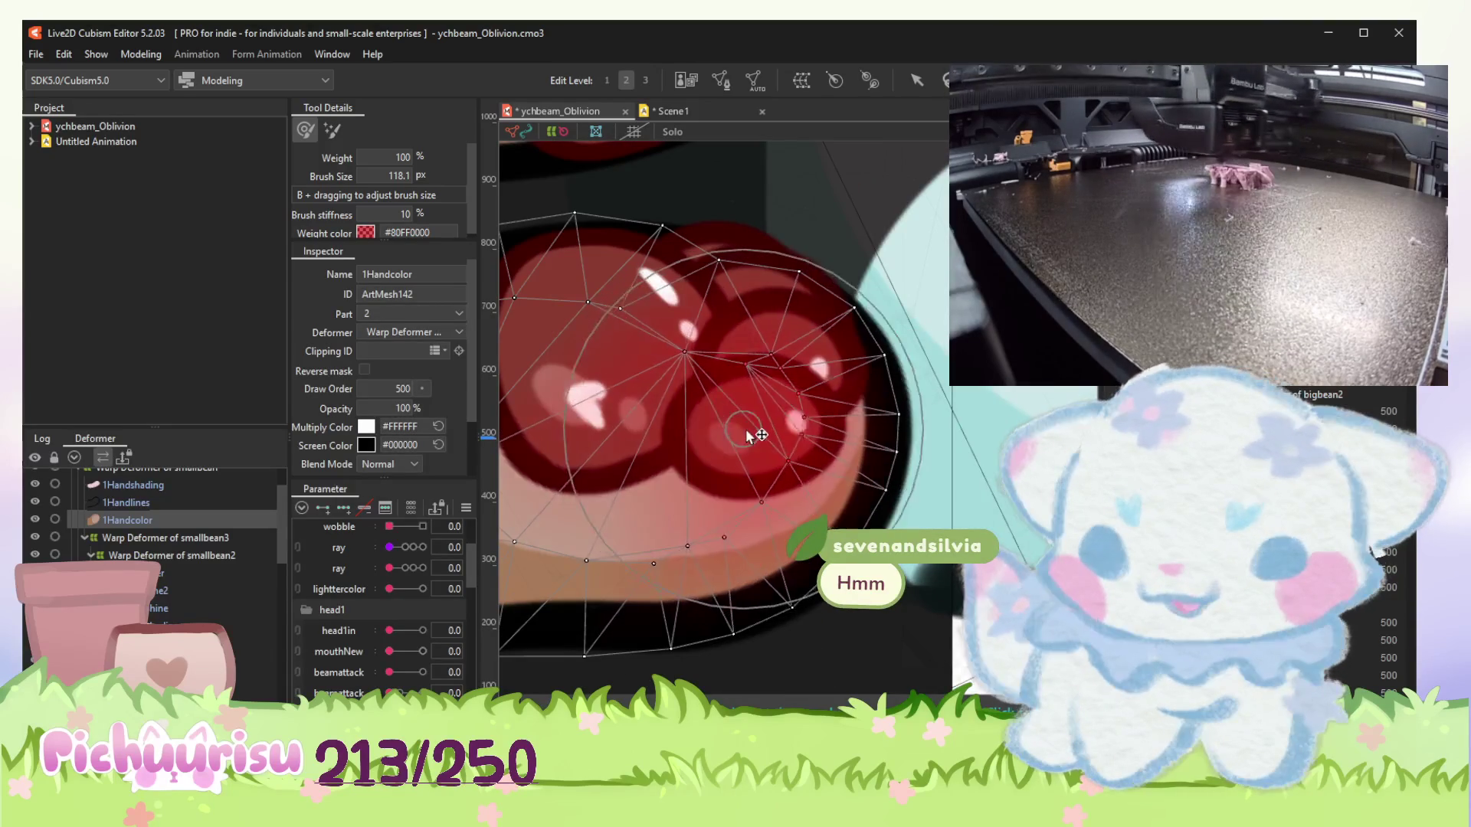
scroll(762, 430, down, 3)
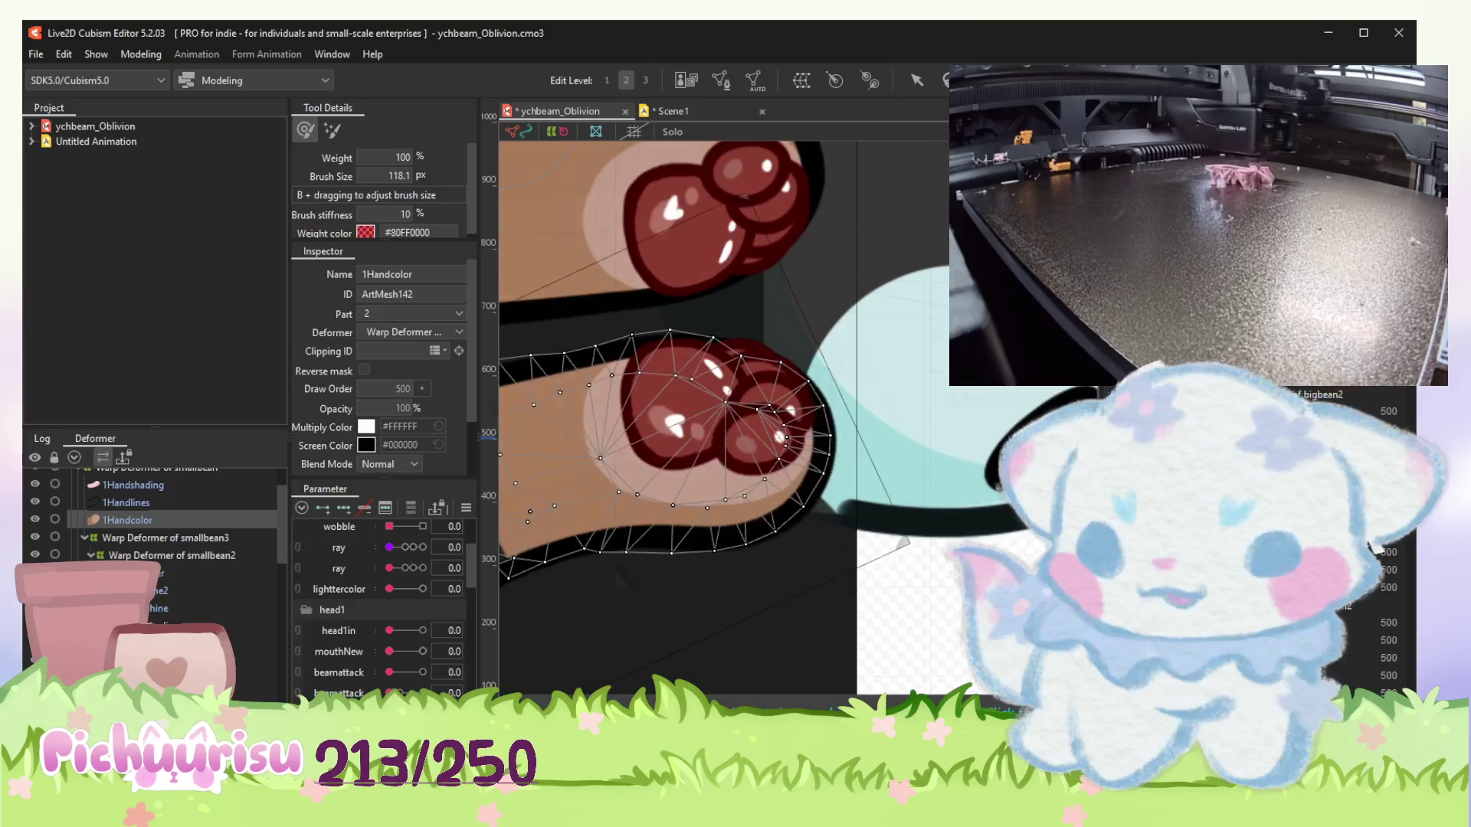
scroll(740, 291, up, 3)
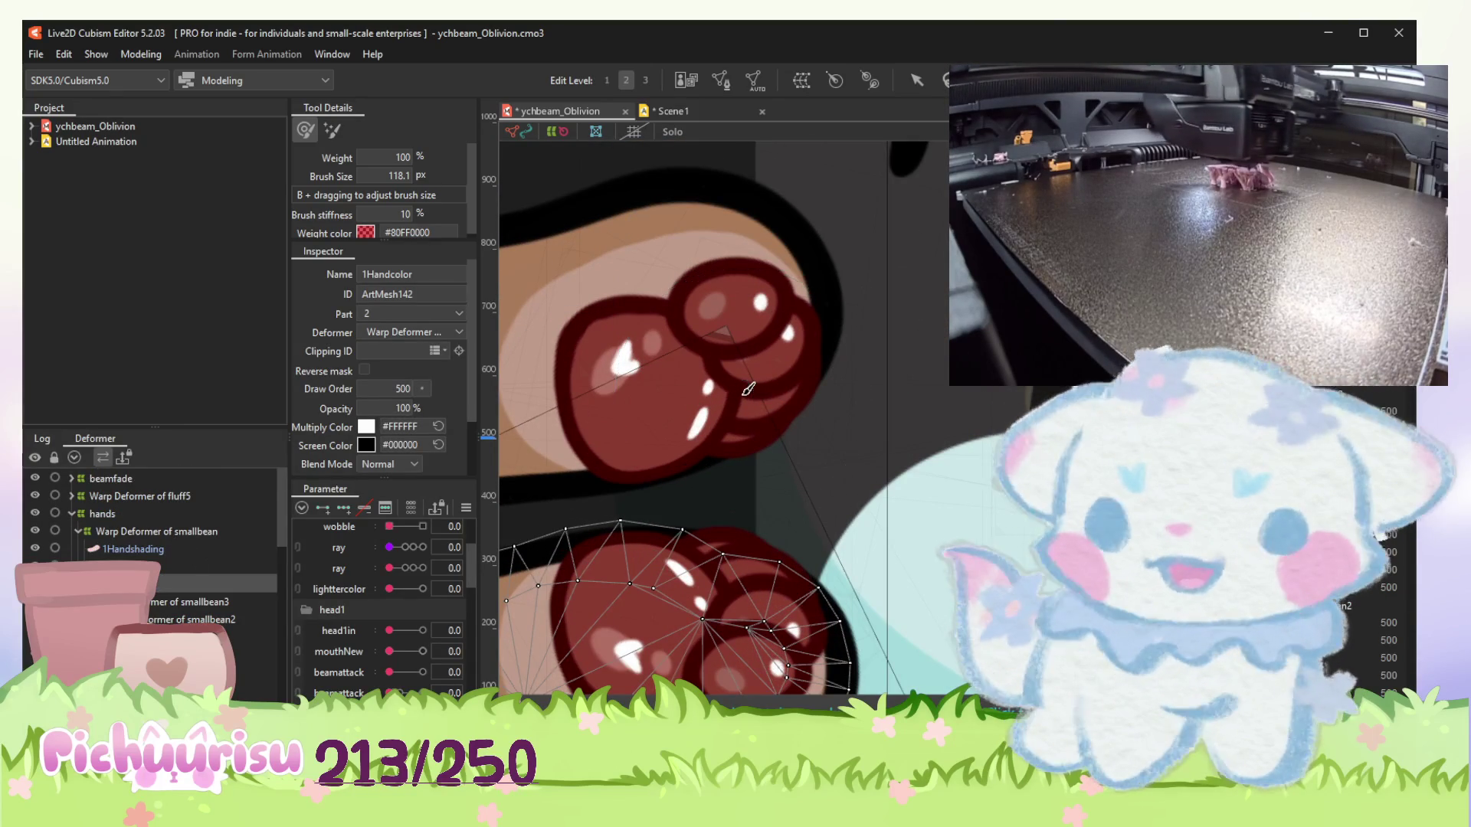
scroll(173, 581, down, 2)
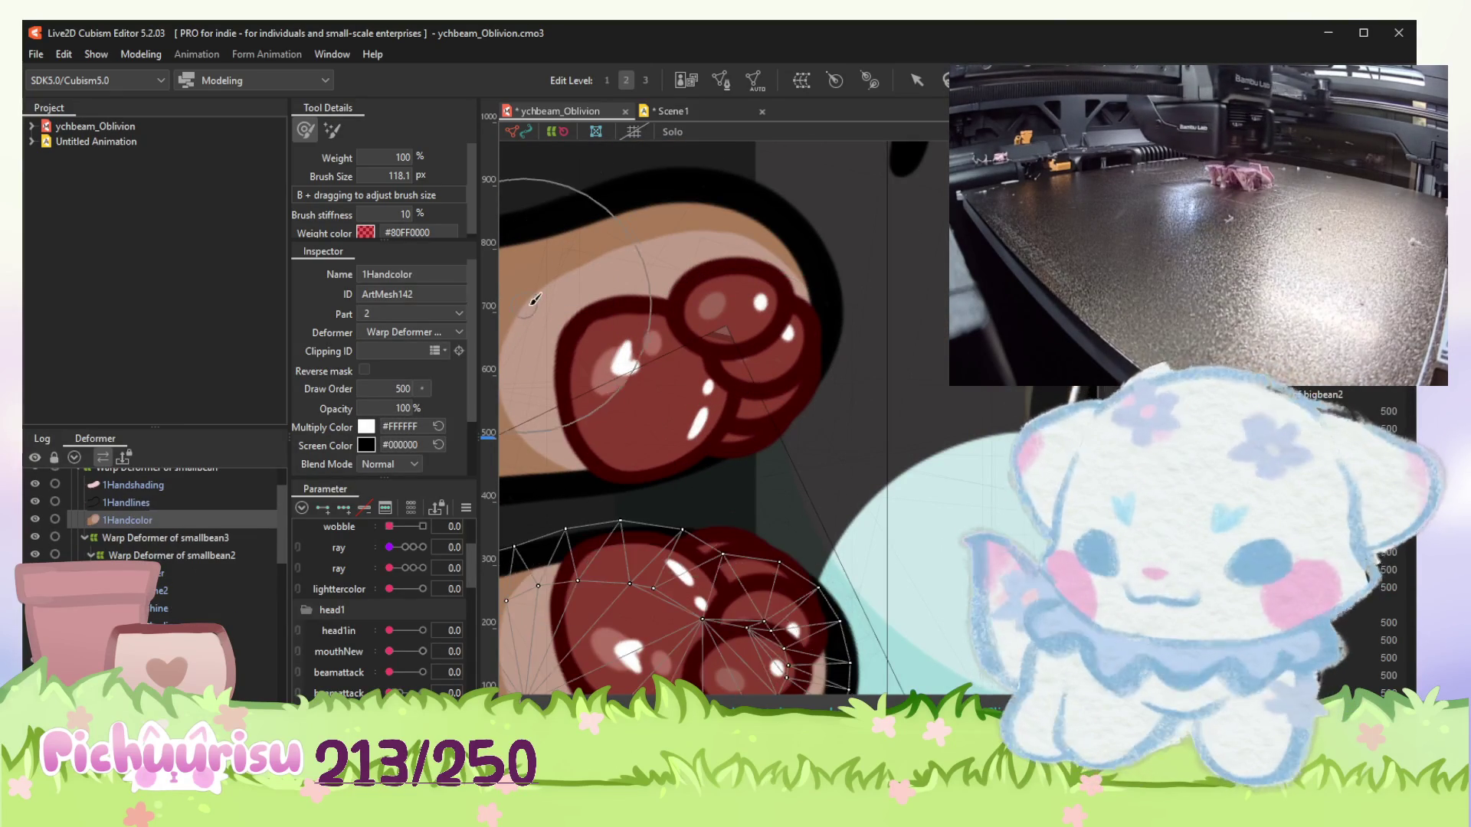
scroll(534, 299, down, 3)
scroll(742, 138, up, 5)
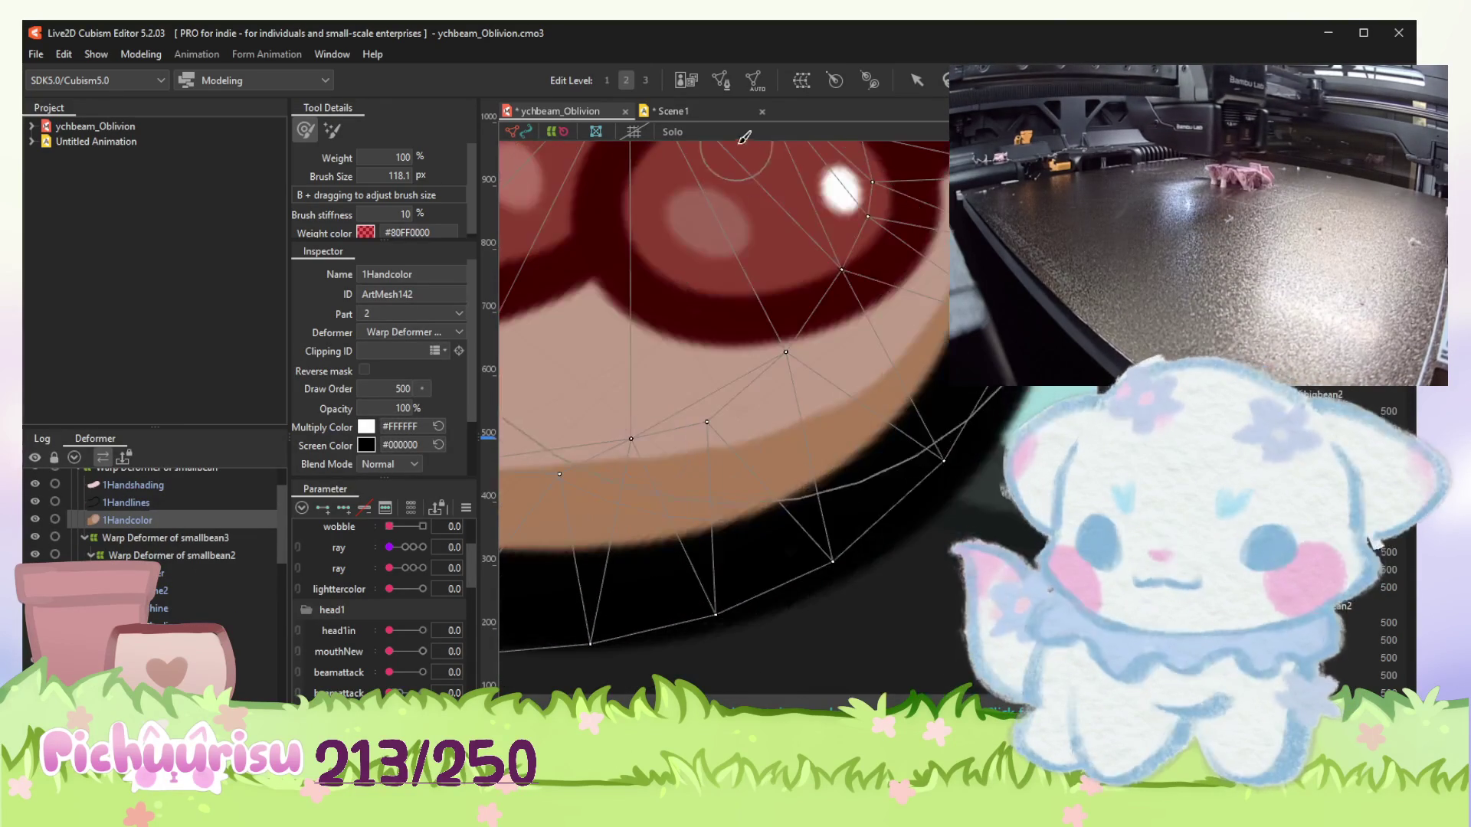
click(722, 83)
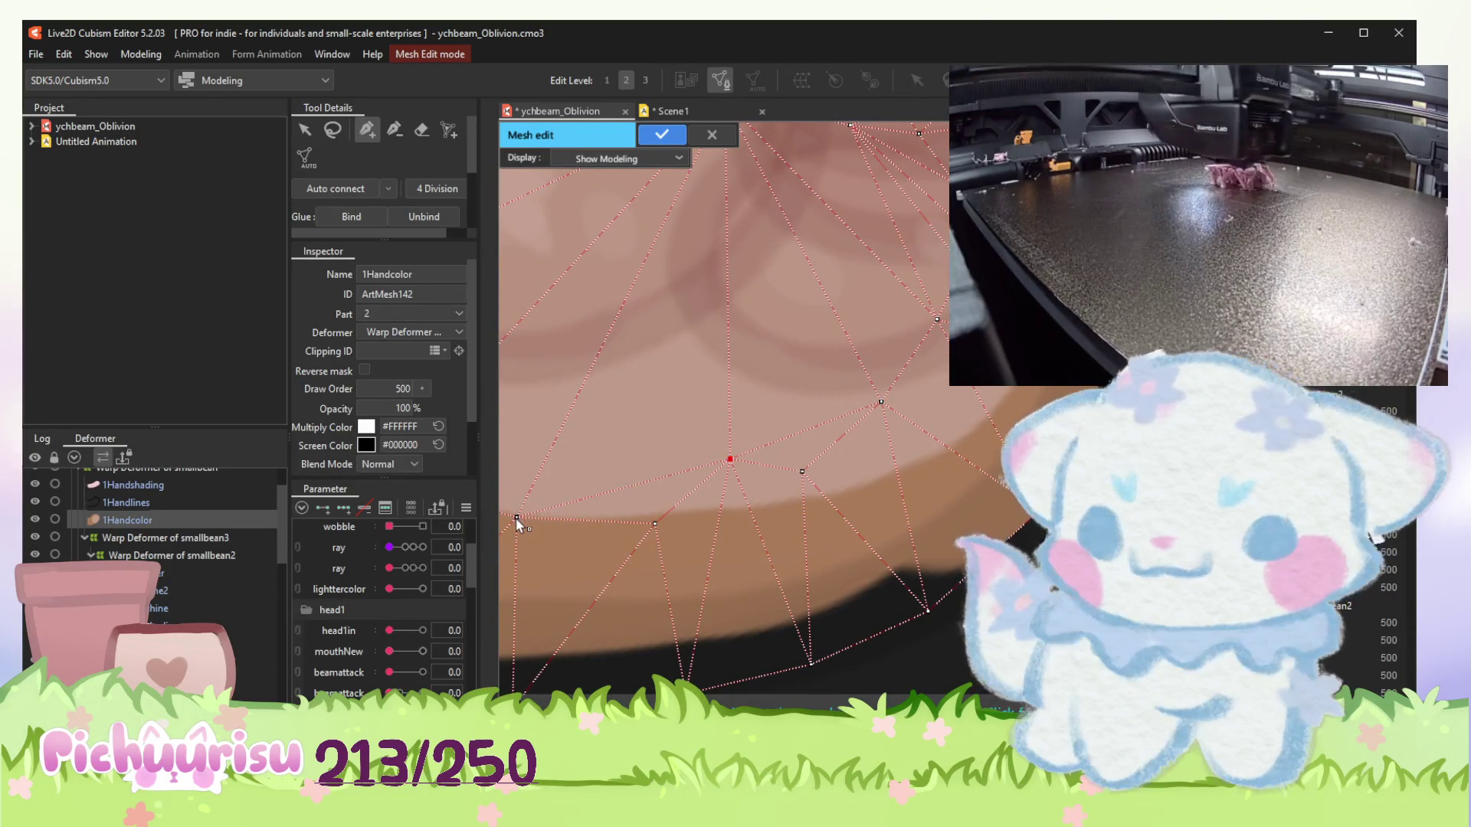
Apply the ArtMesh142 mesh edits and return to the arrow selection tool.
scroll(701, 521, down, 2)
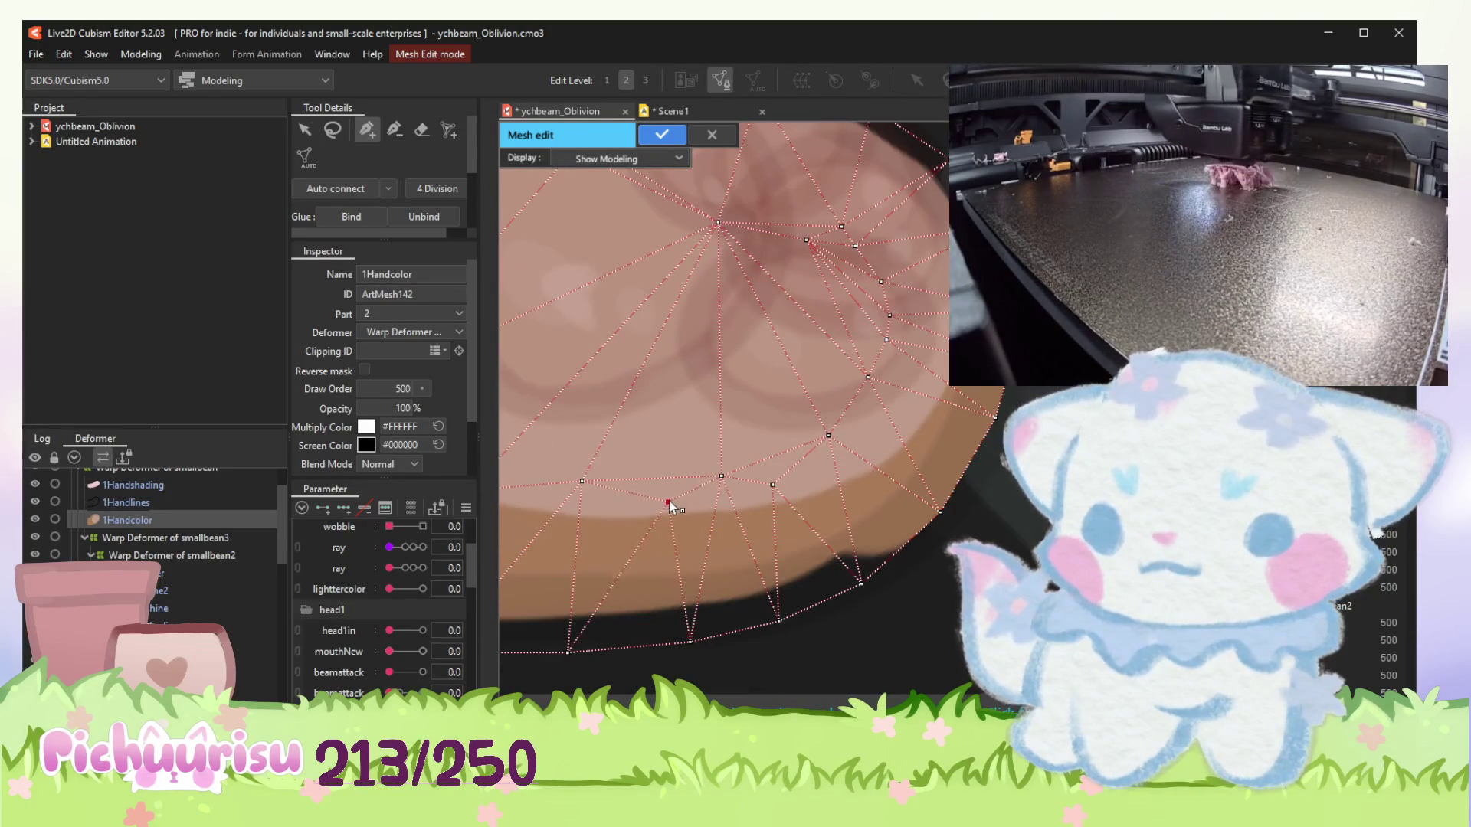
scroll(669, 501, down, 2)
mouse_move(555, 487)
mouse_down()
mouse_move(609, 491)
mouse_move(574, 478)
mouse_up()
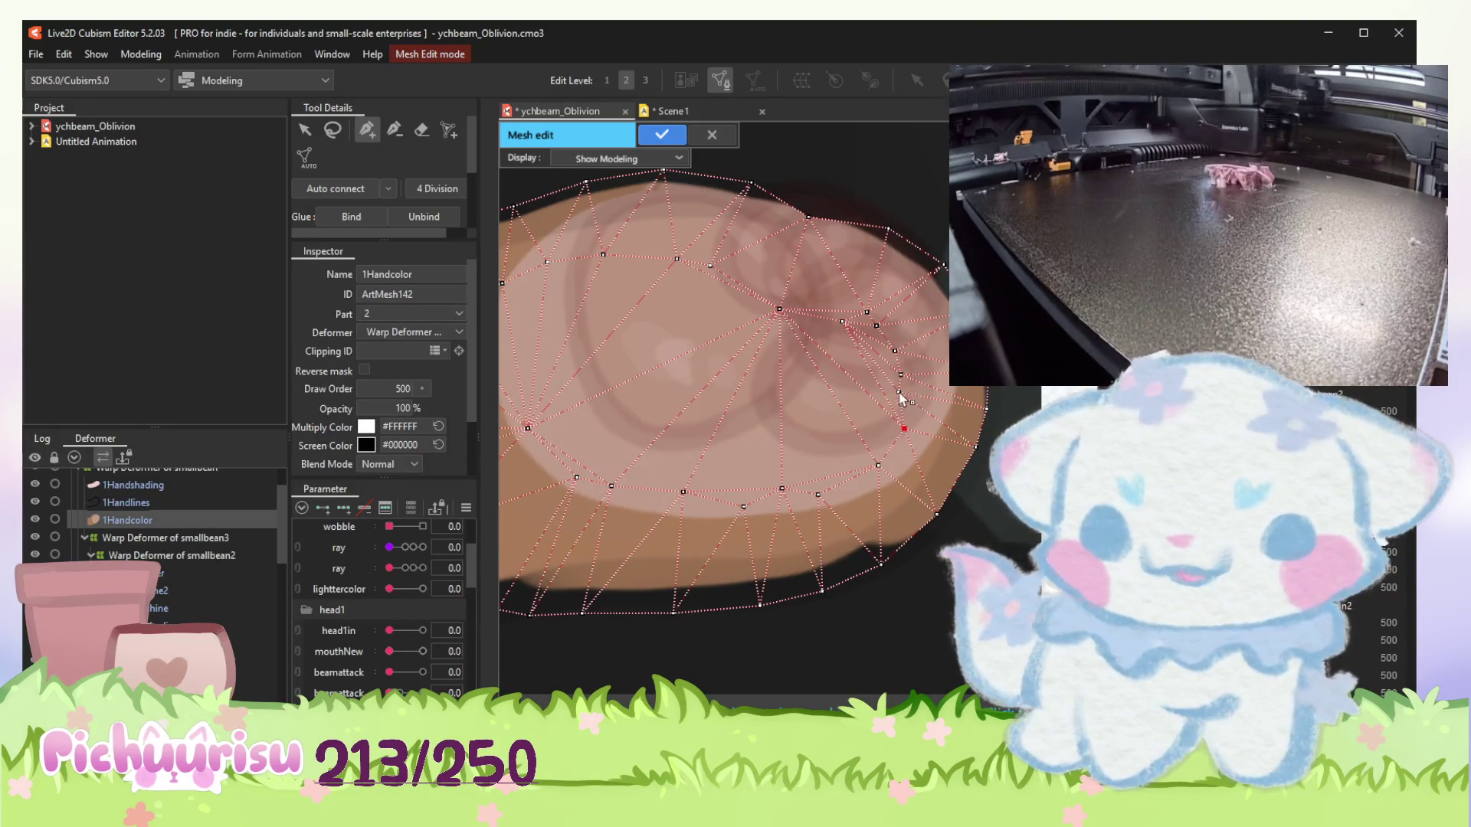
click(663, 136)
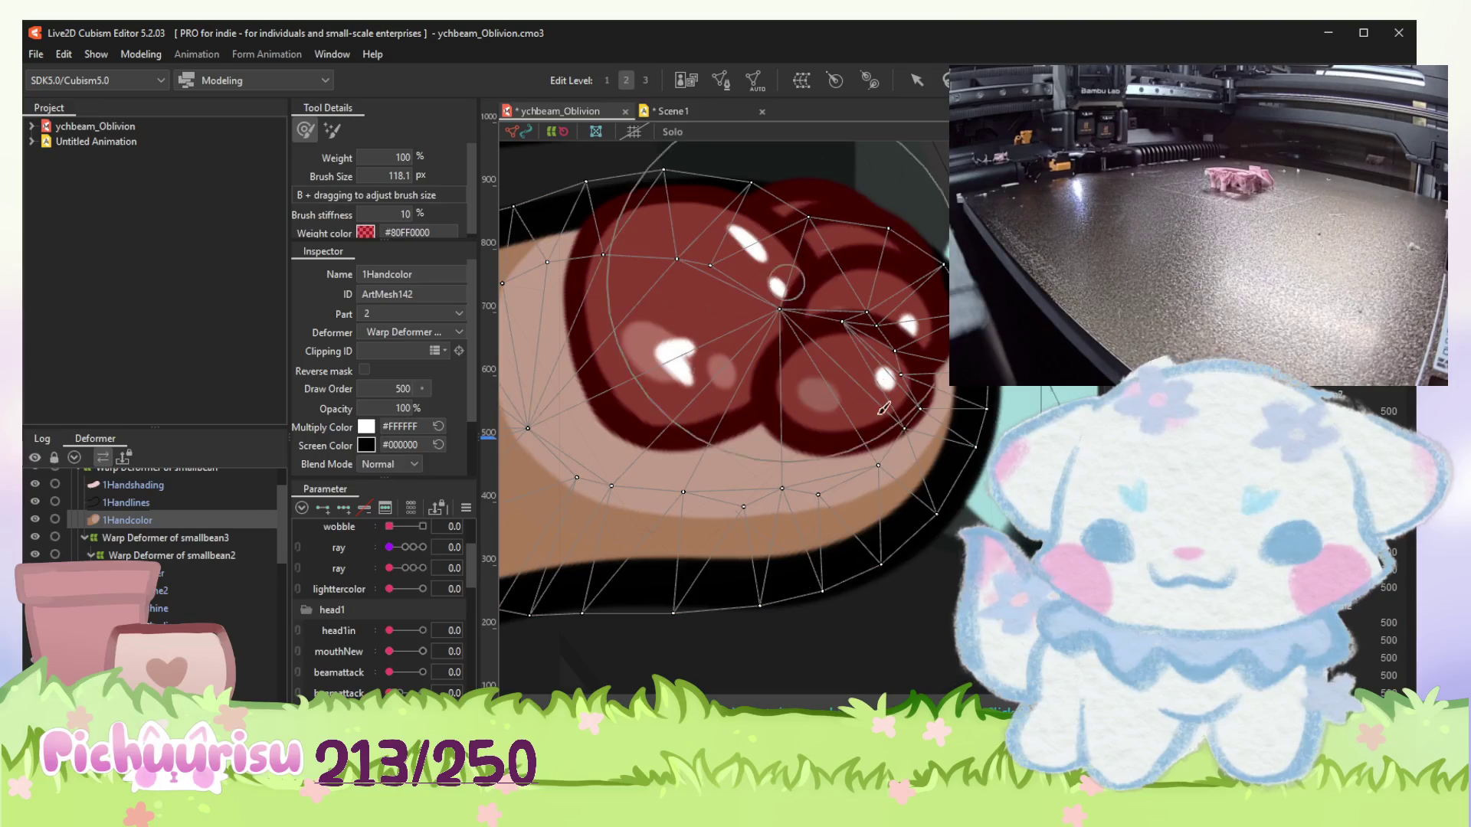
click(915, 82)
Bring the ArtMesh72 paw into view and open its 1Handcolor mesh for vertex editing.
scroll(887, 481, up, 2)
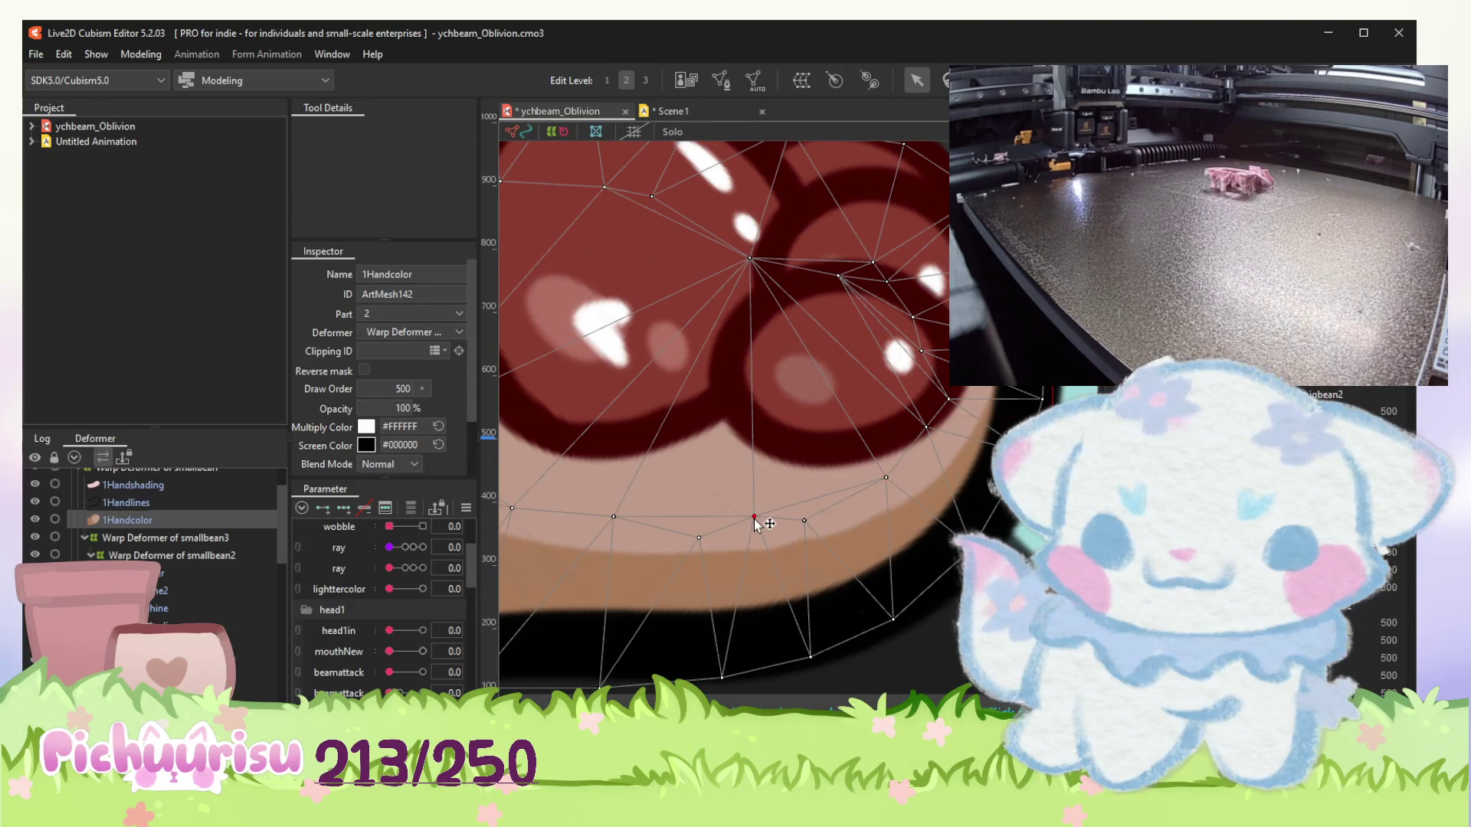
scroll(787, 523, down, 5)
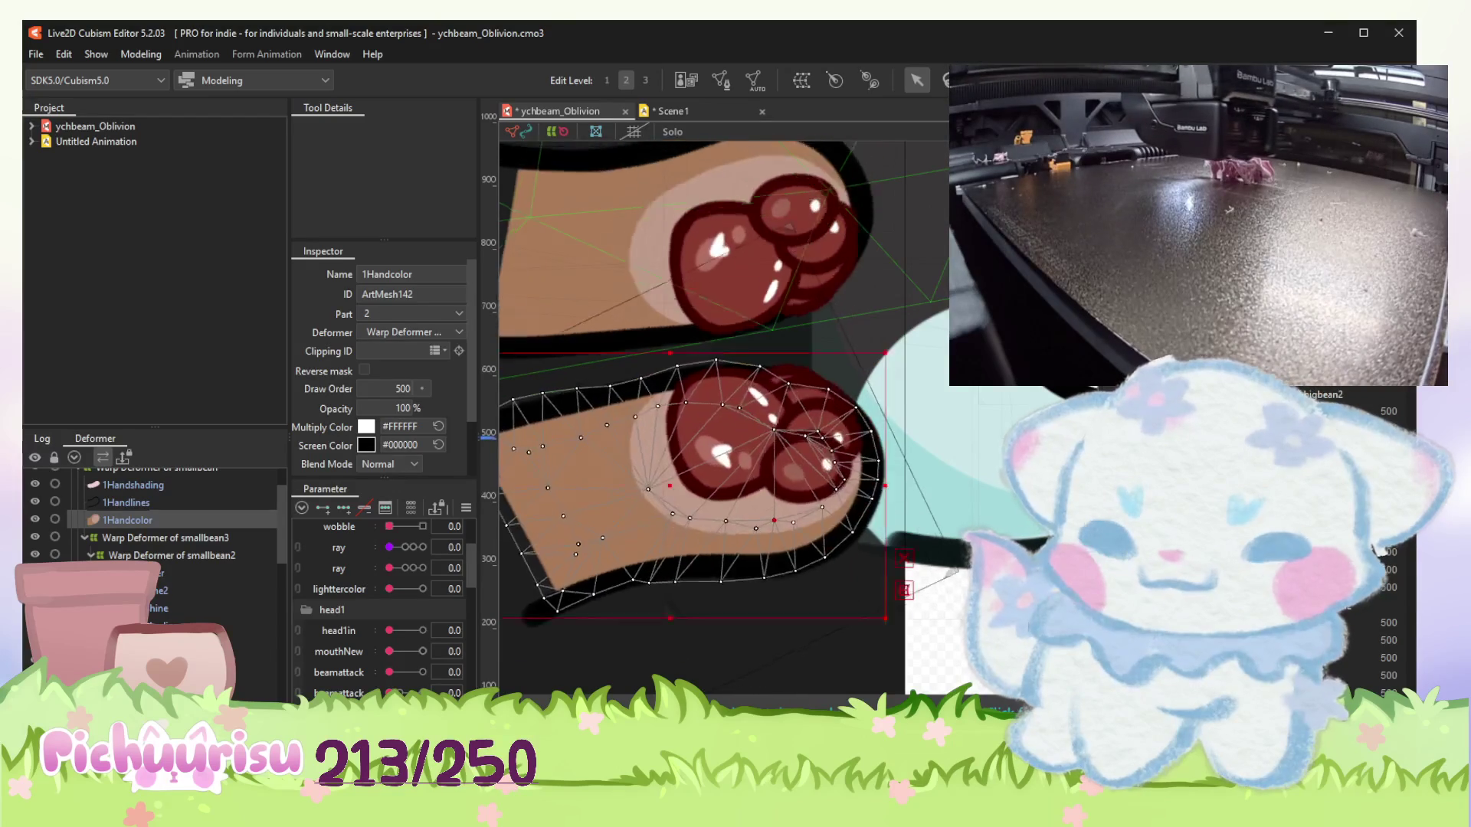
scroll(761, 367, up, 5)
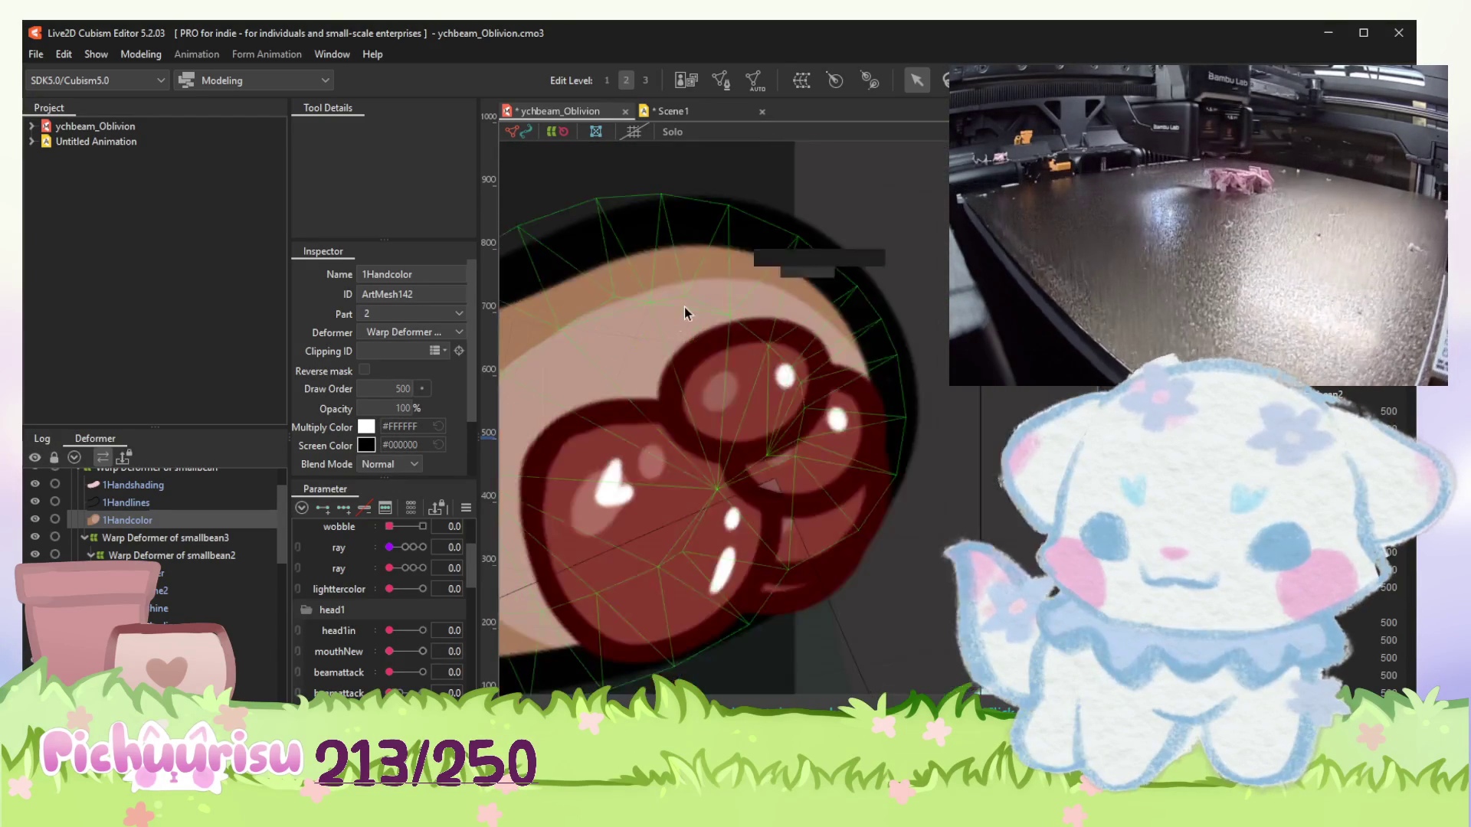
drag(668, 318, 740, 359)
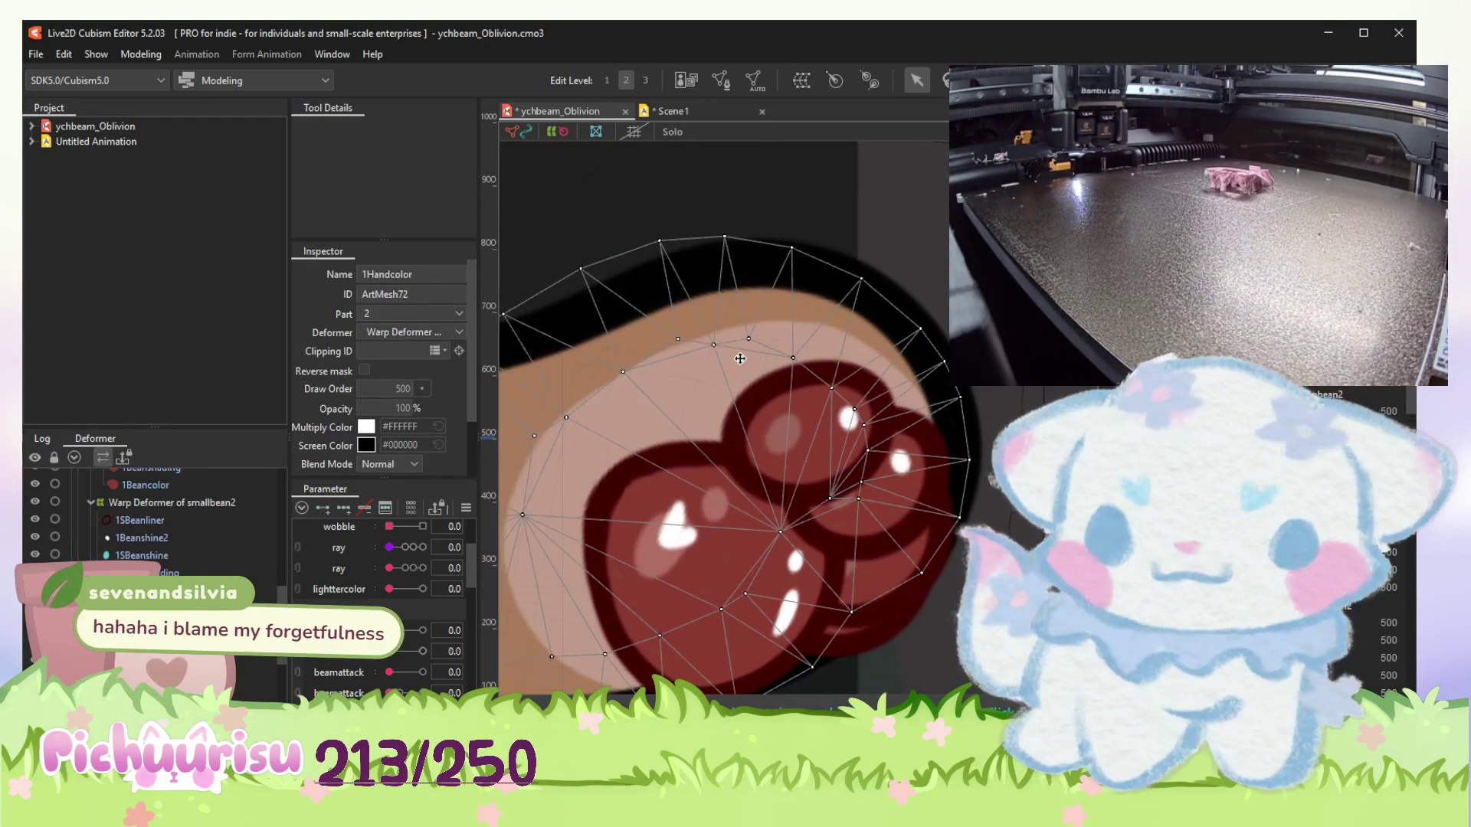
click(723, 83)
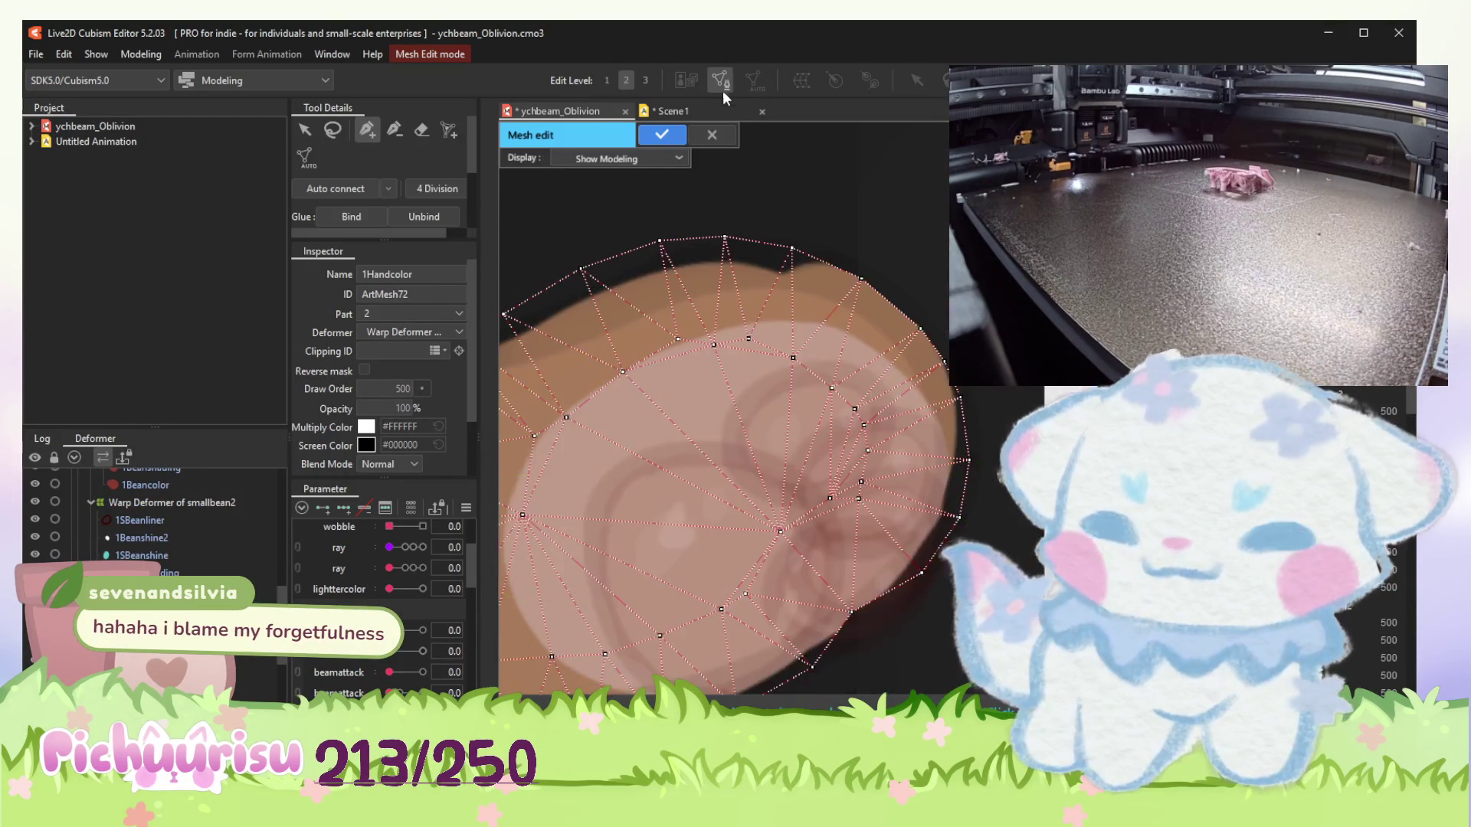
mouse_move(623, 373)
mouse_down()
mouse_move(635, 386)
mouse_move(581, 429)
mouse_up()
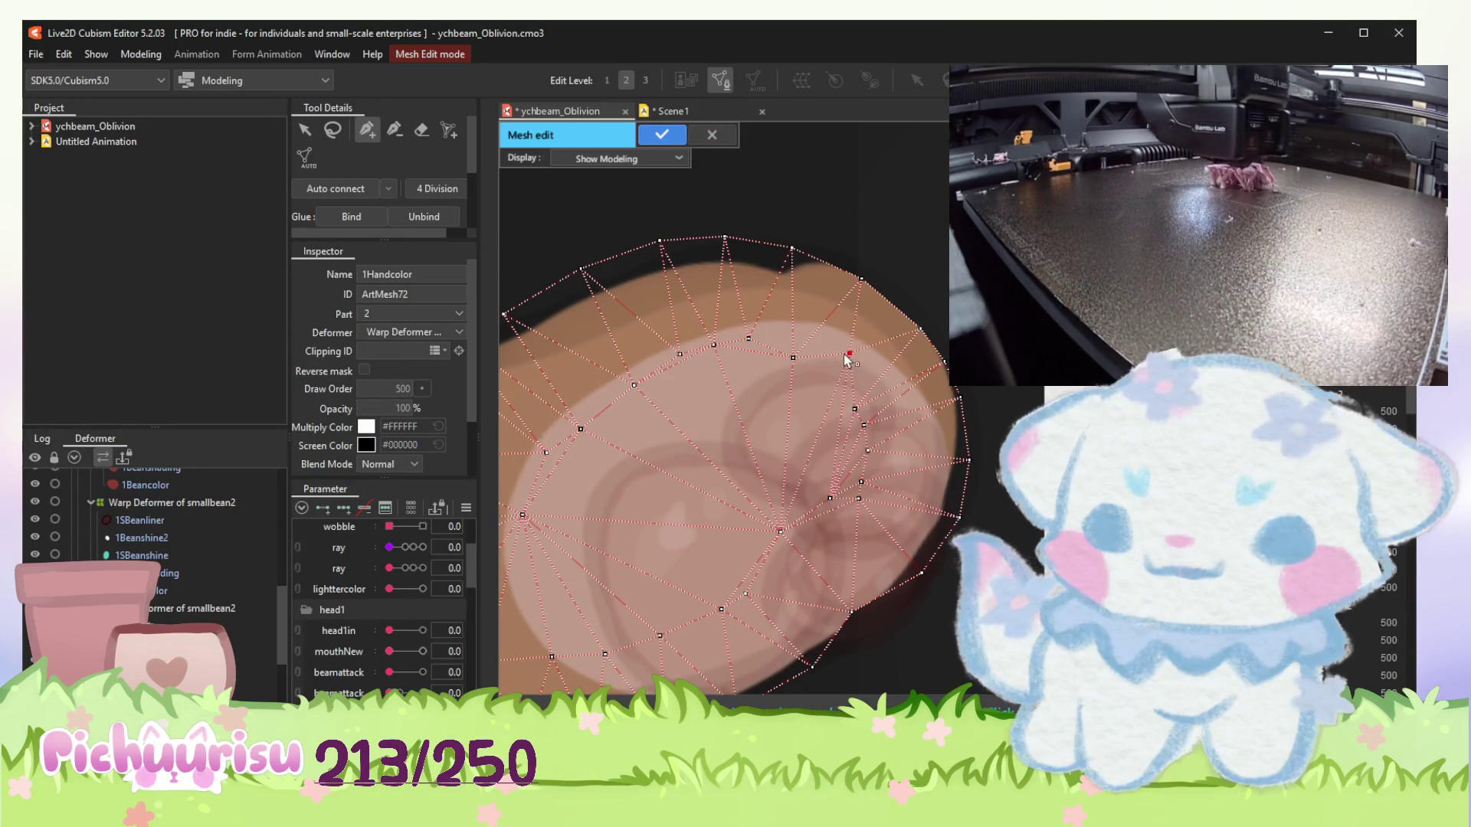
click(661, 135)
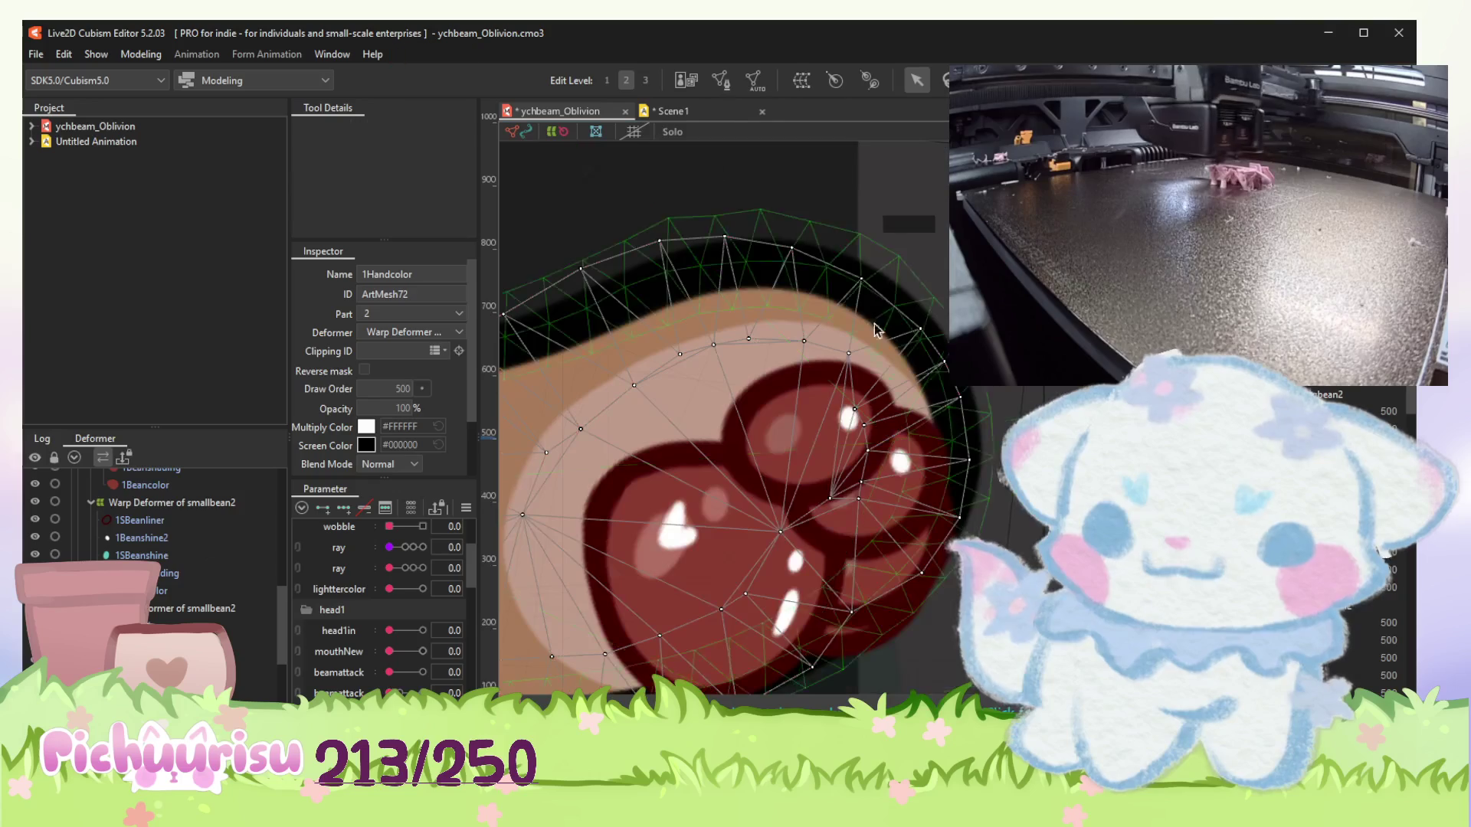
drag(818, 367, 818, 402)
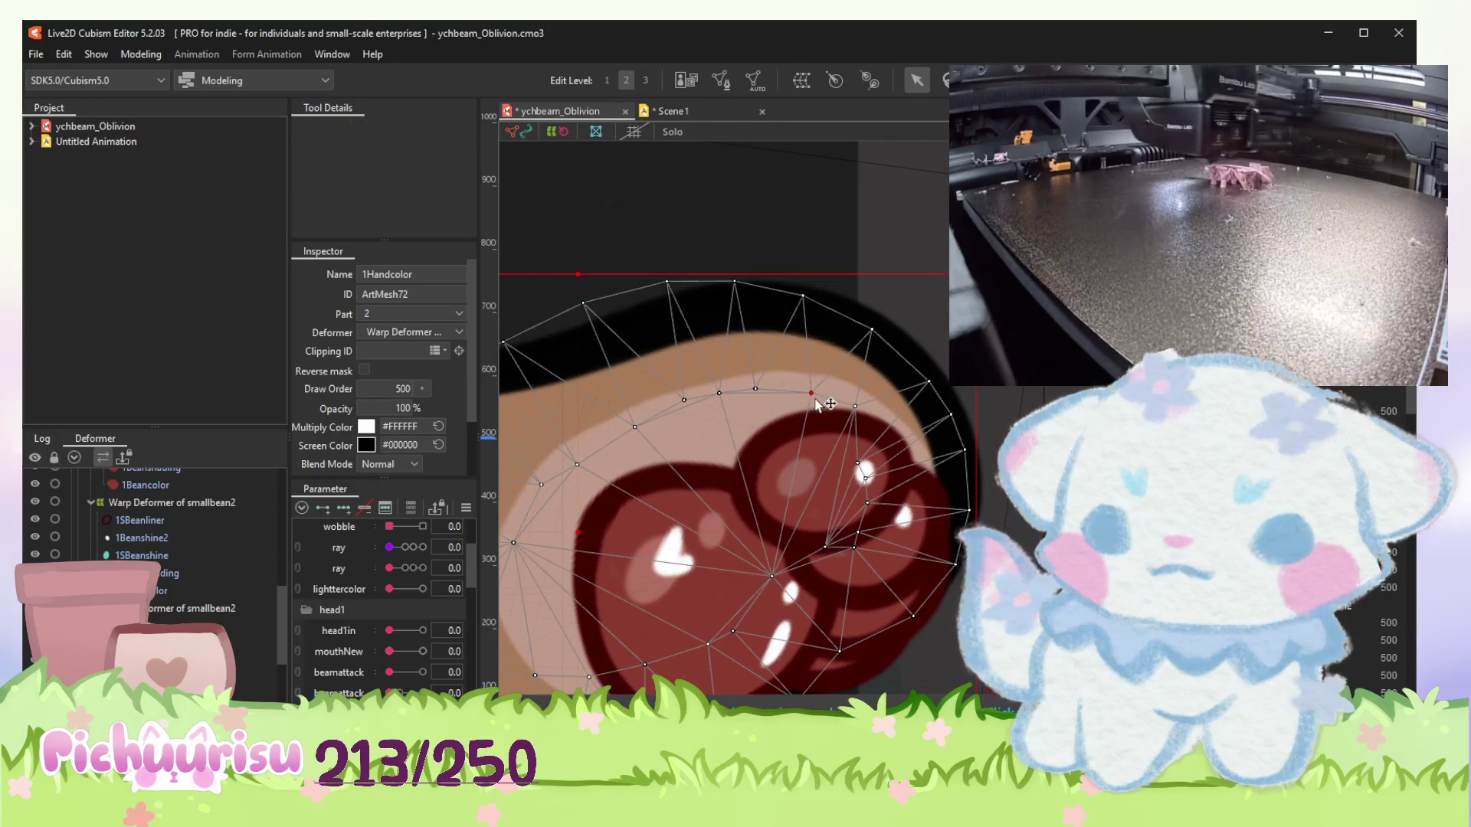
drag(655, 432, 745, 382)
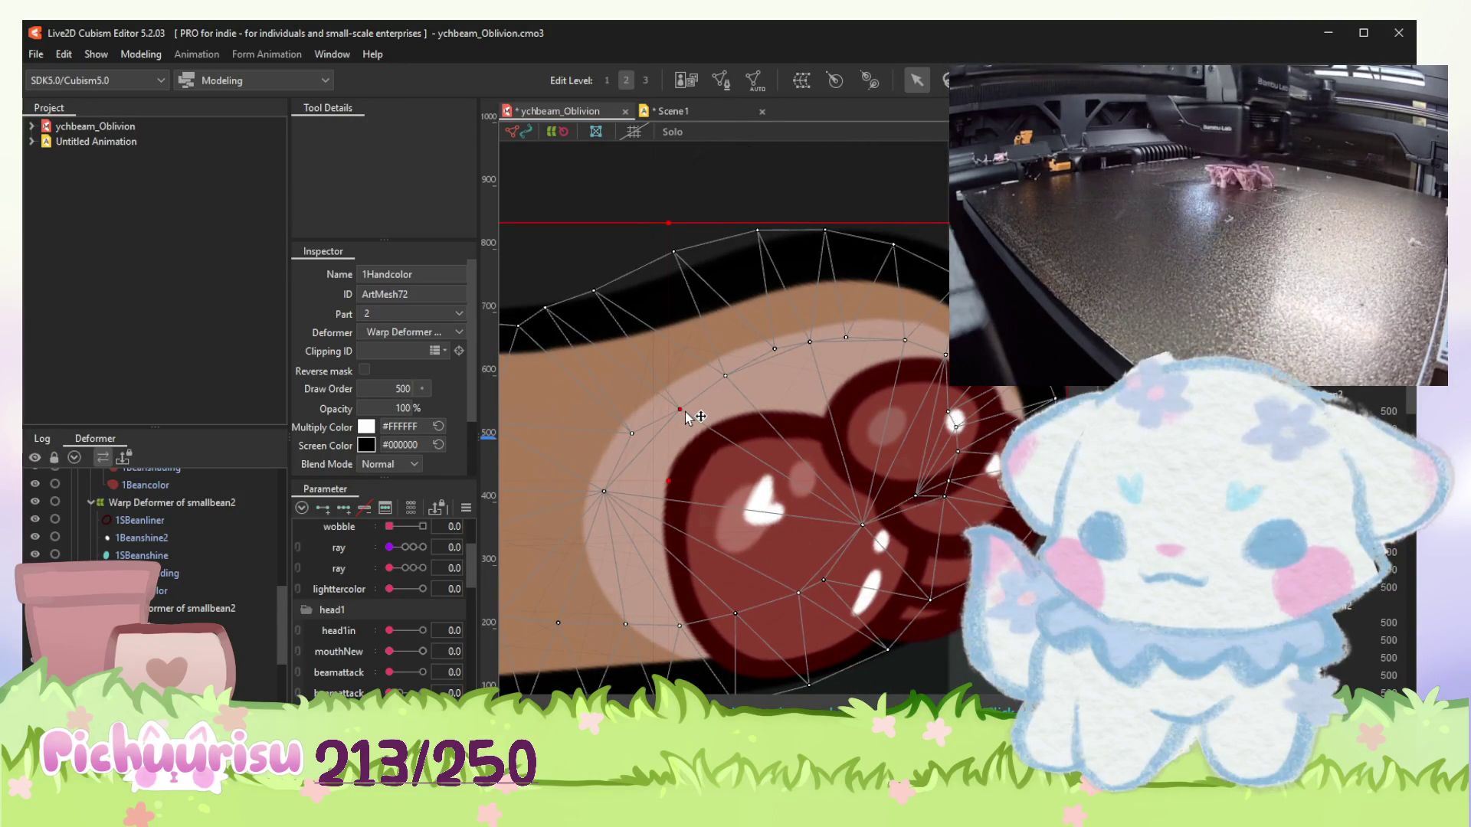
scroll(655, 414, up, 2)
click(622, 444)
scroll(746, 142, down, 5)
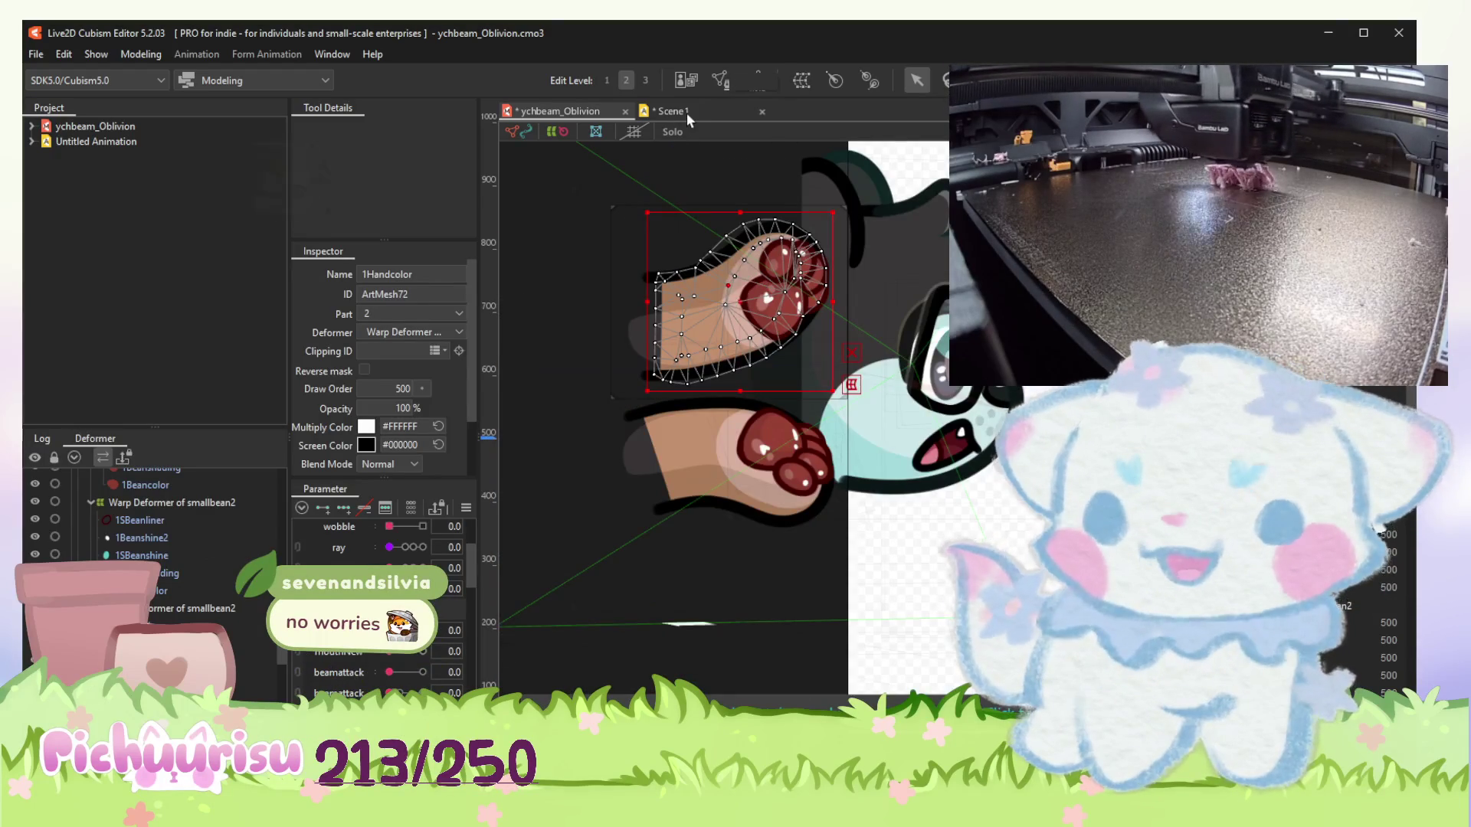
click(687, 112)
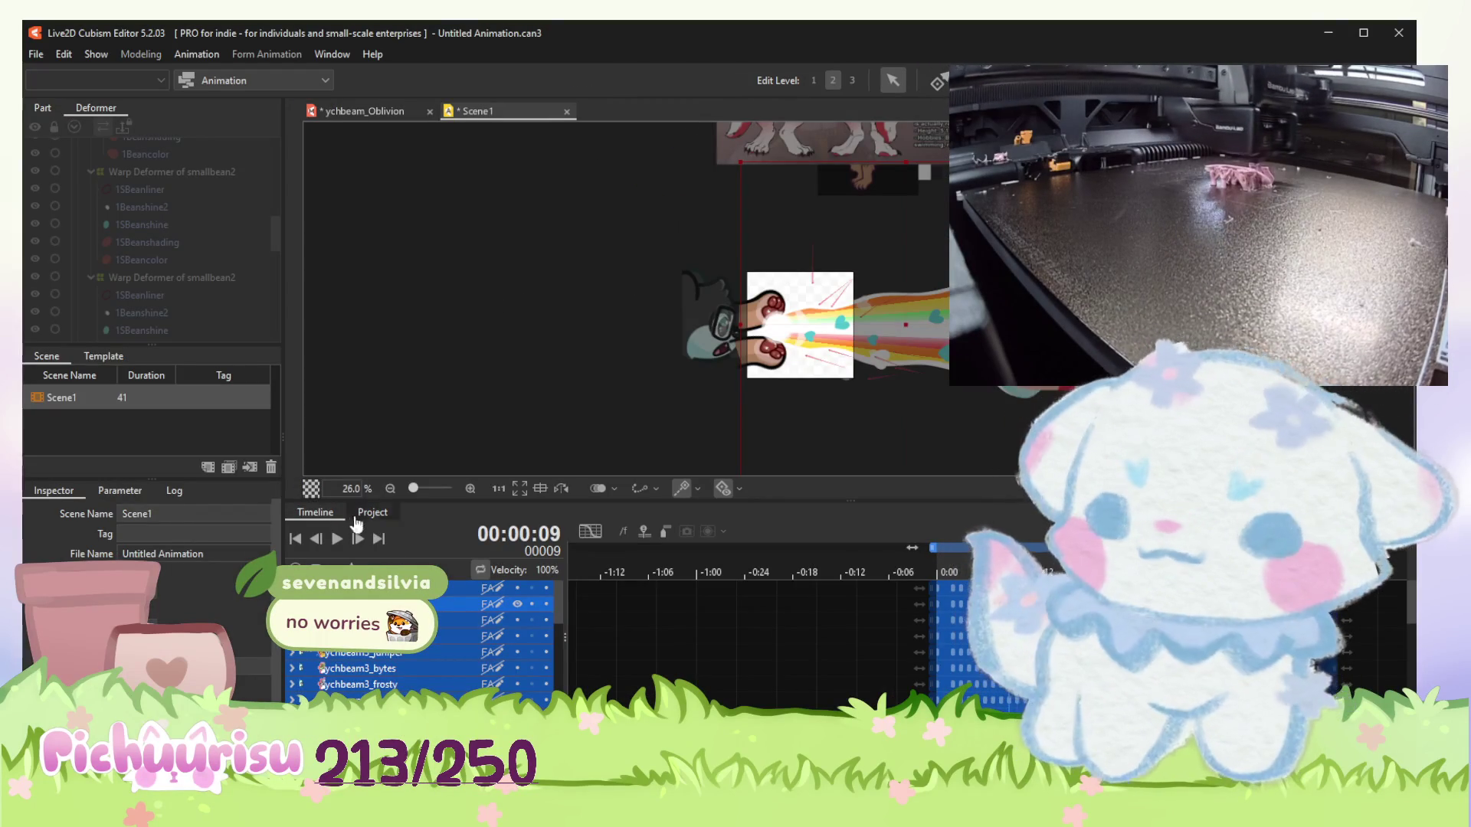
Play and stop the scene preview, then return to the Oblivion model.
click(334, 542)
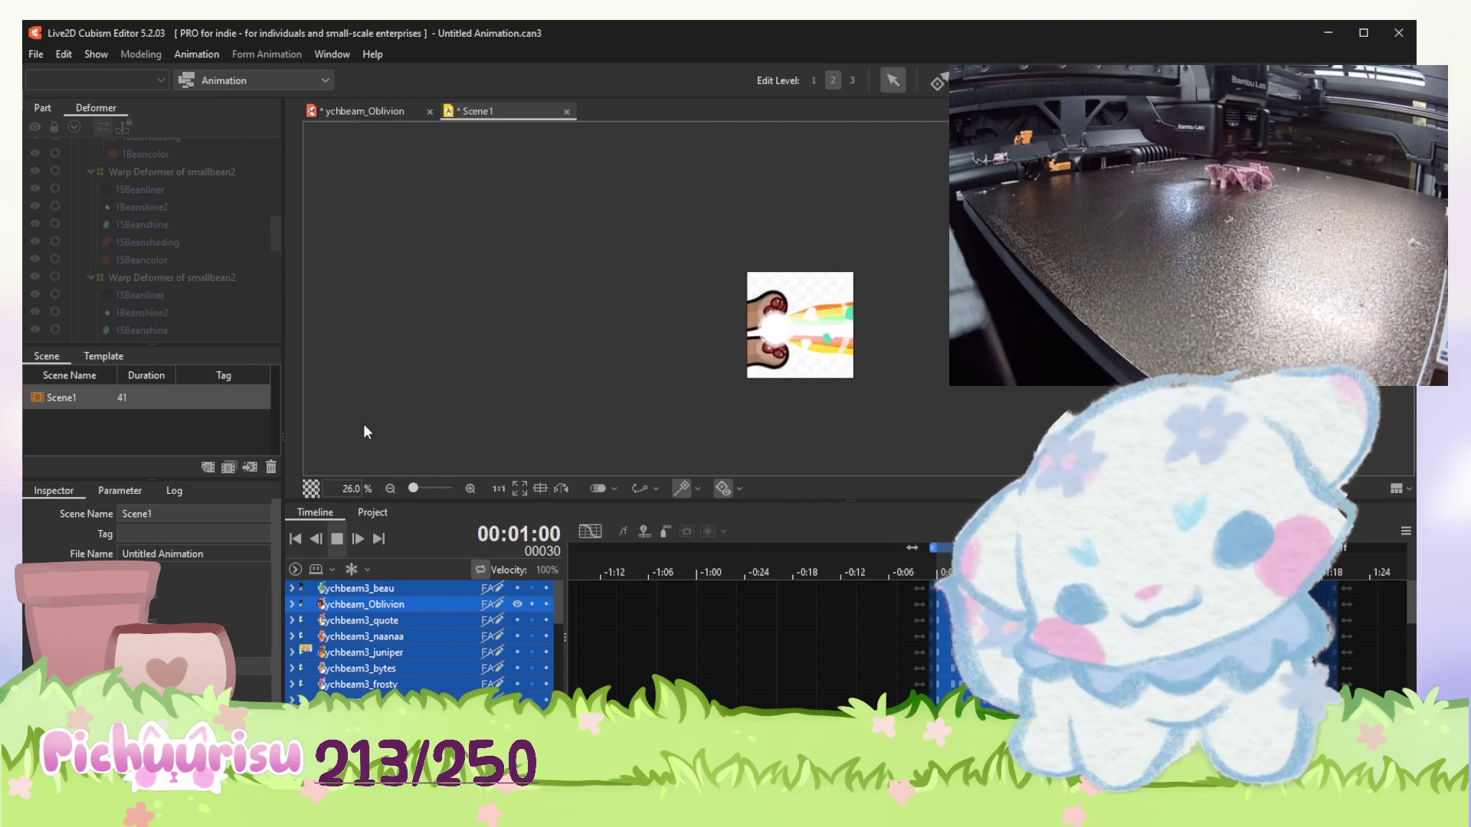
key(space)
click(400, 111)
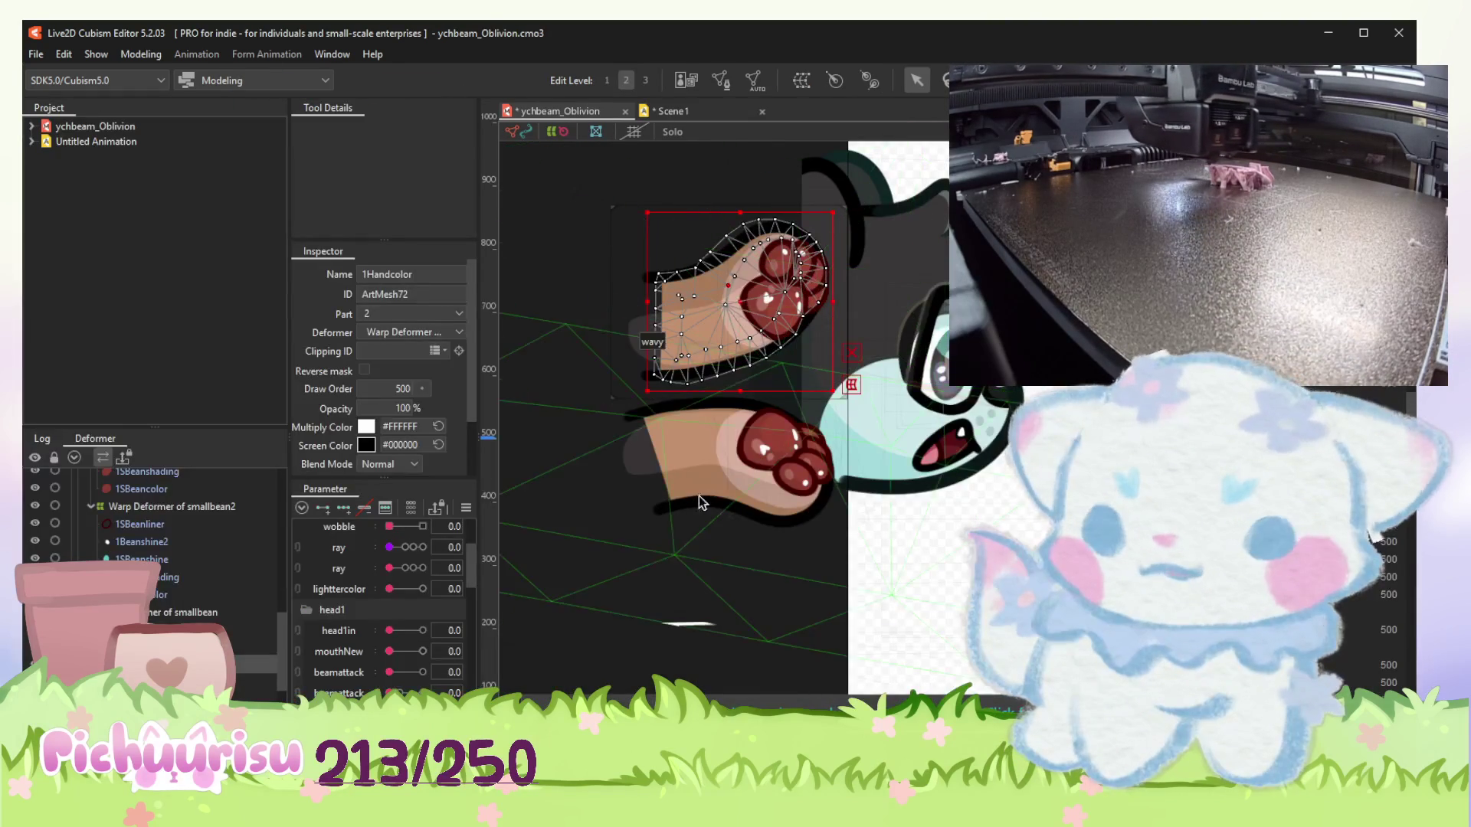
Set both paw 1Handshading meshes (ArtMesh140, ArtMesh70) to 20% opacity.
click(634, 458)
click(634, 458)
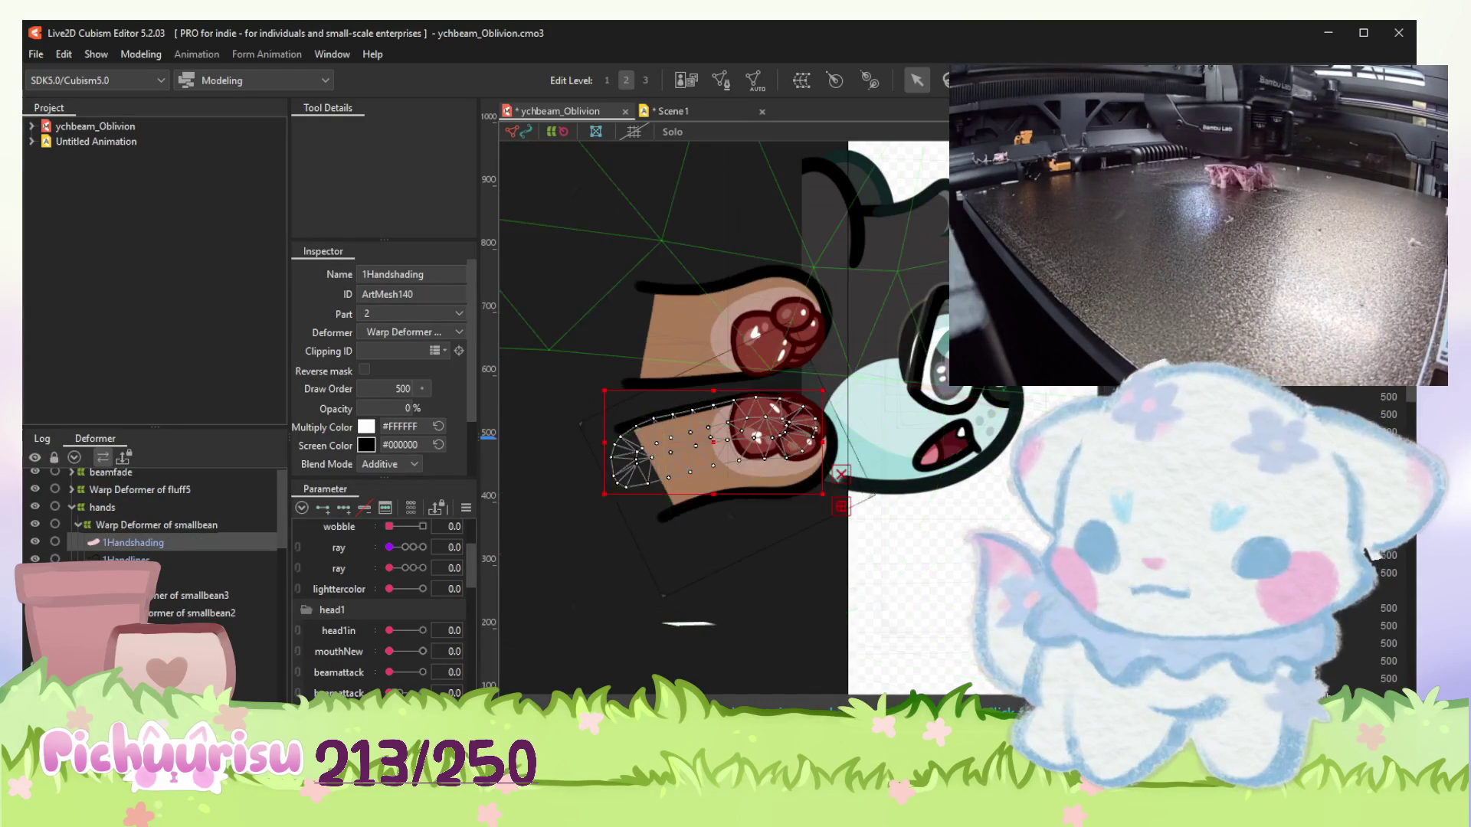
key(ctrl+z)
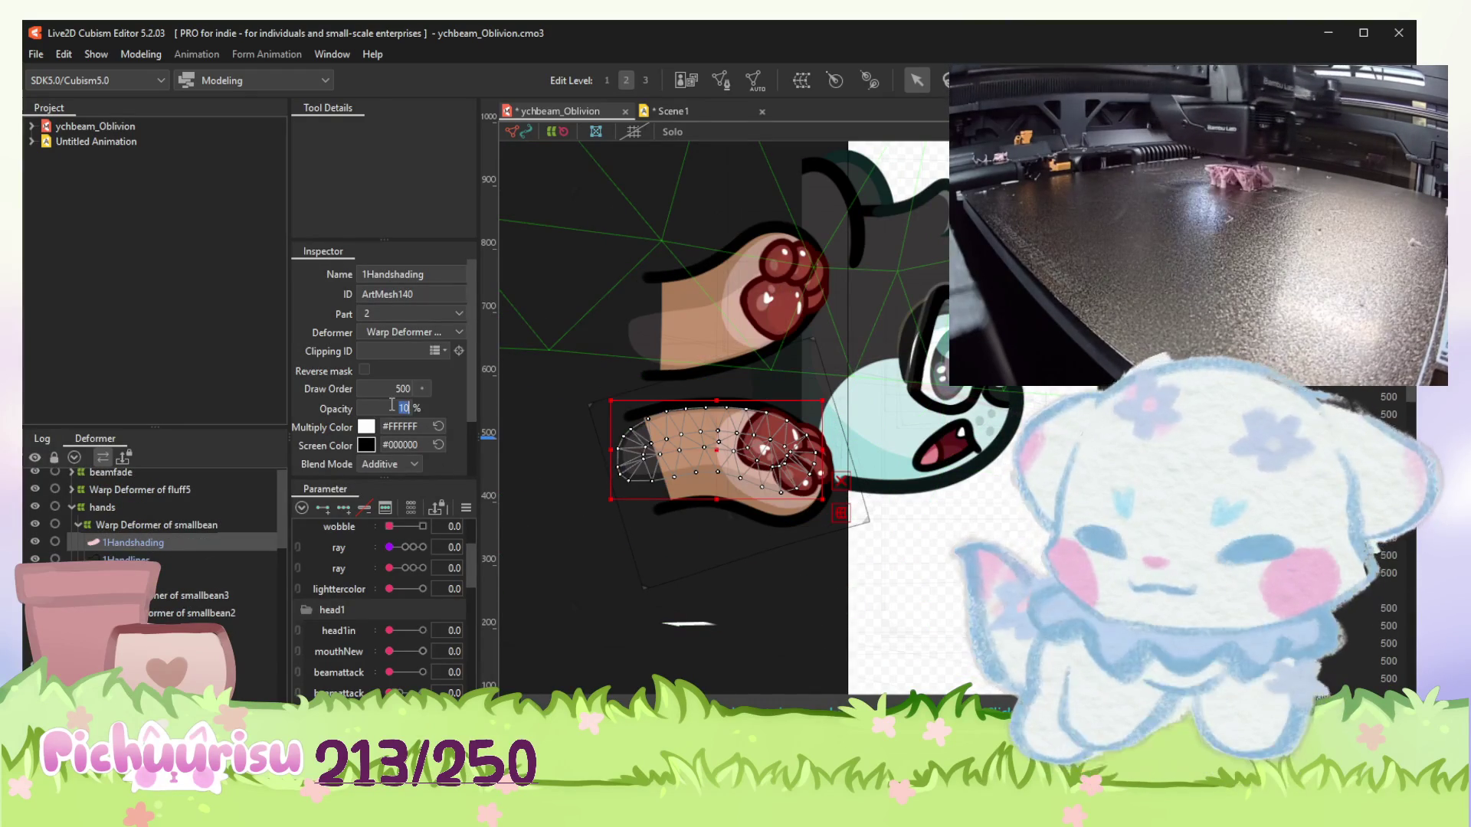
text(20)
key(Return)
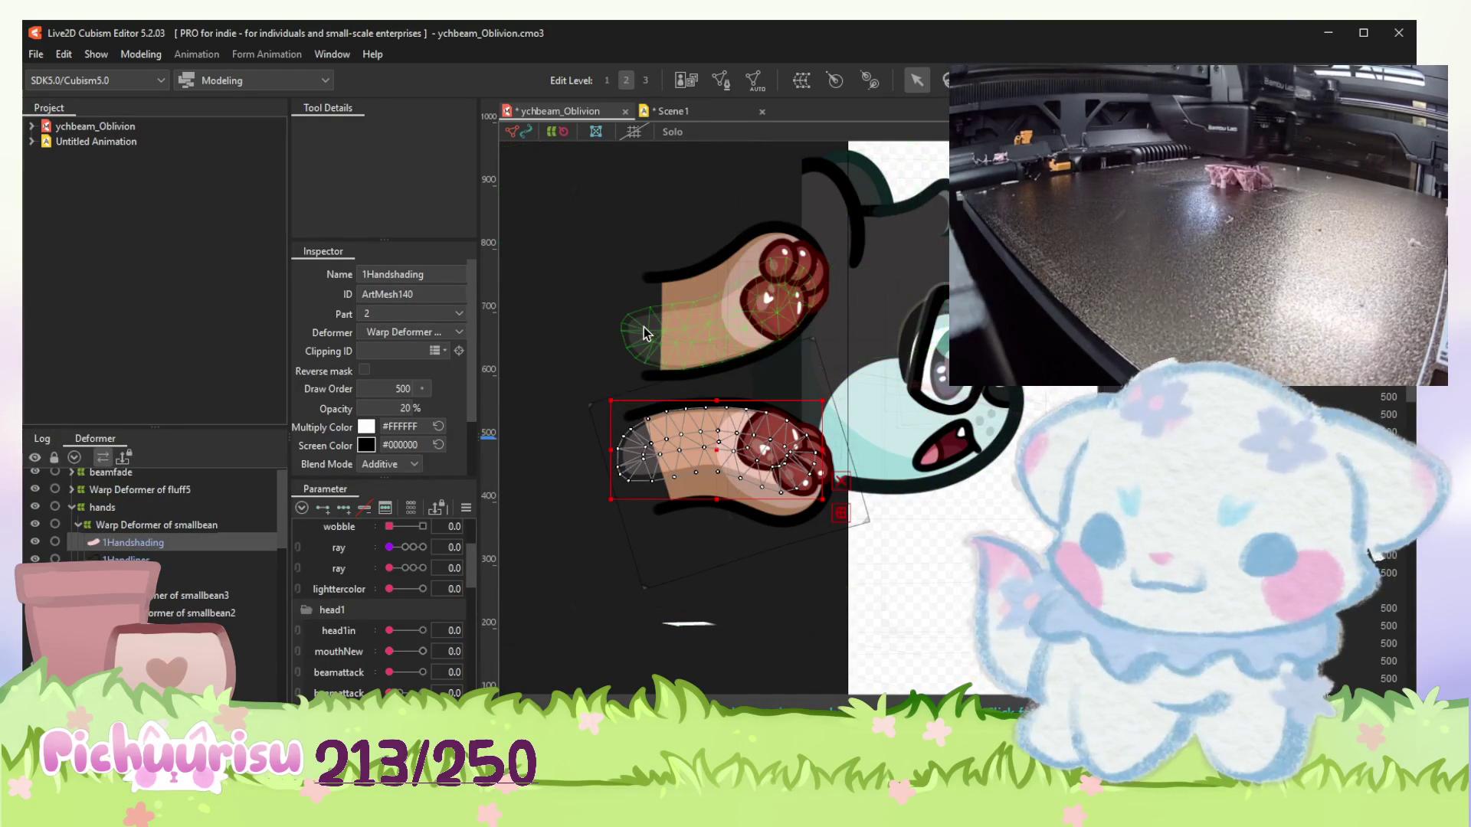
click(644, 334)
click(380, 407)
text(2)
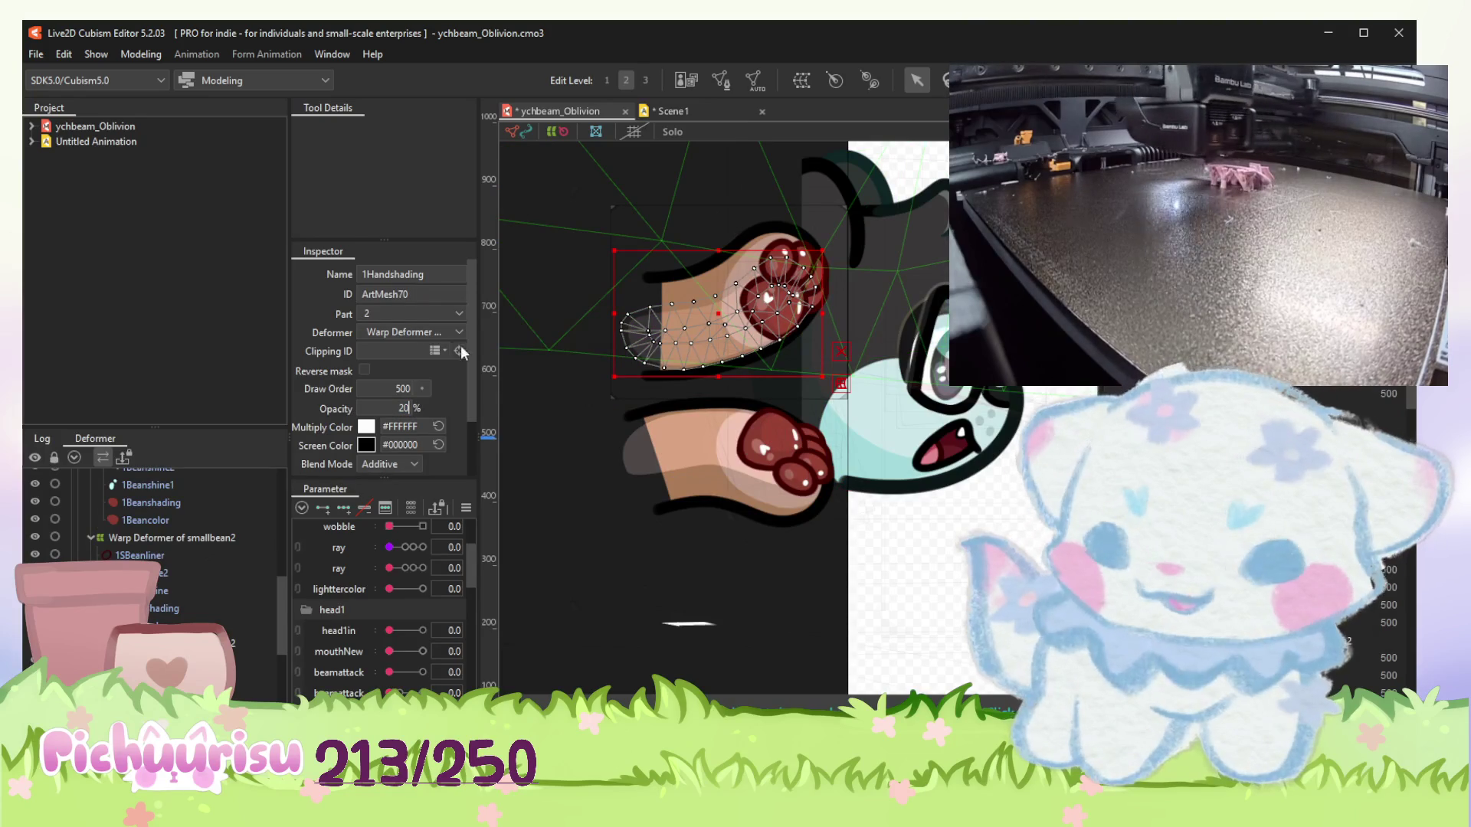
key(Return)
Play and stop Scene1 to preview the shading, then return to the Oblivion model.
click(707, 112)
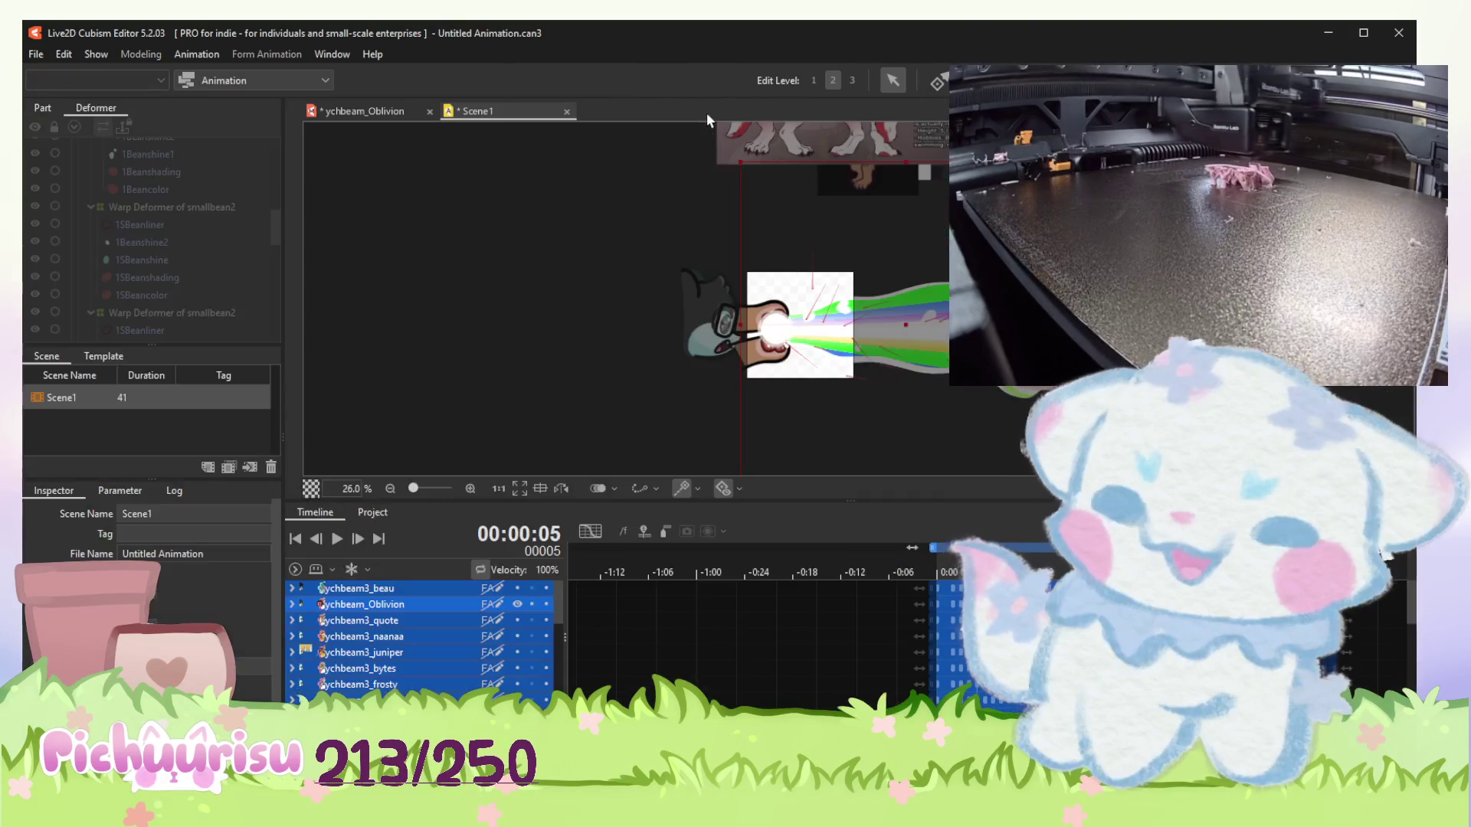
click(337, 538)
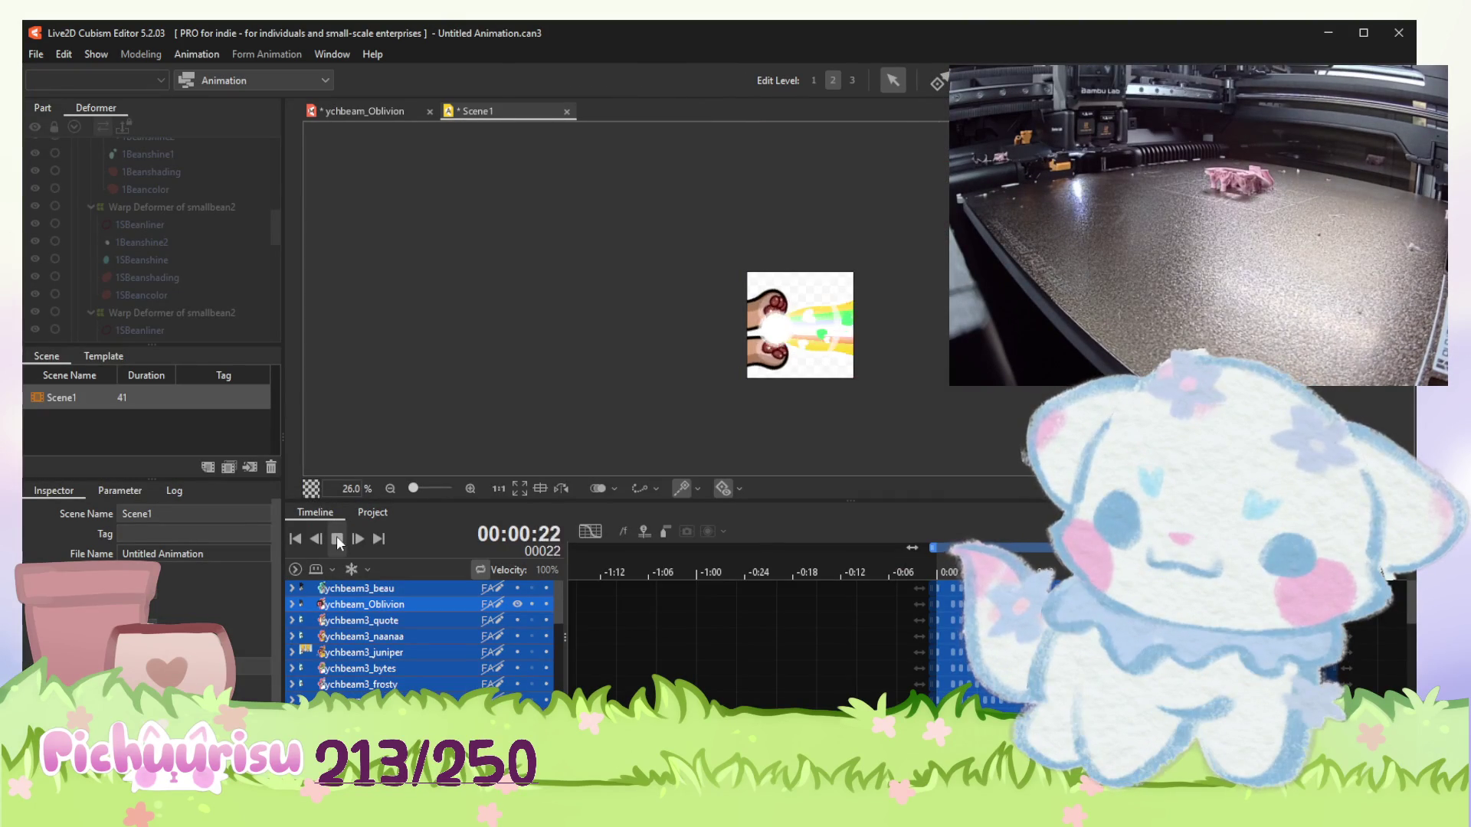
click(337, 538)
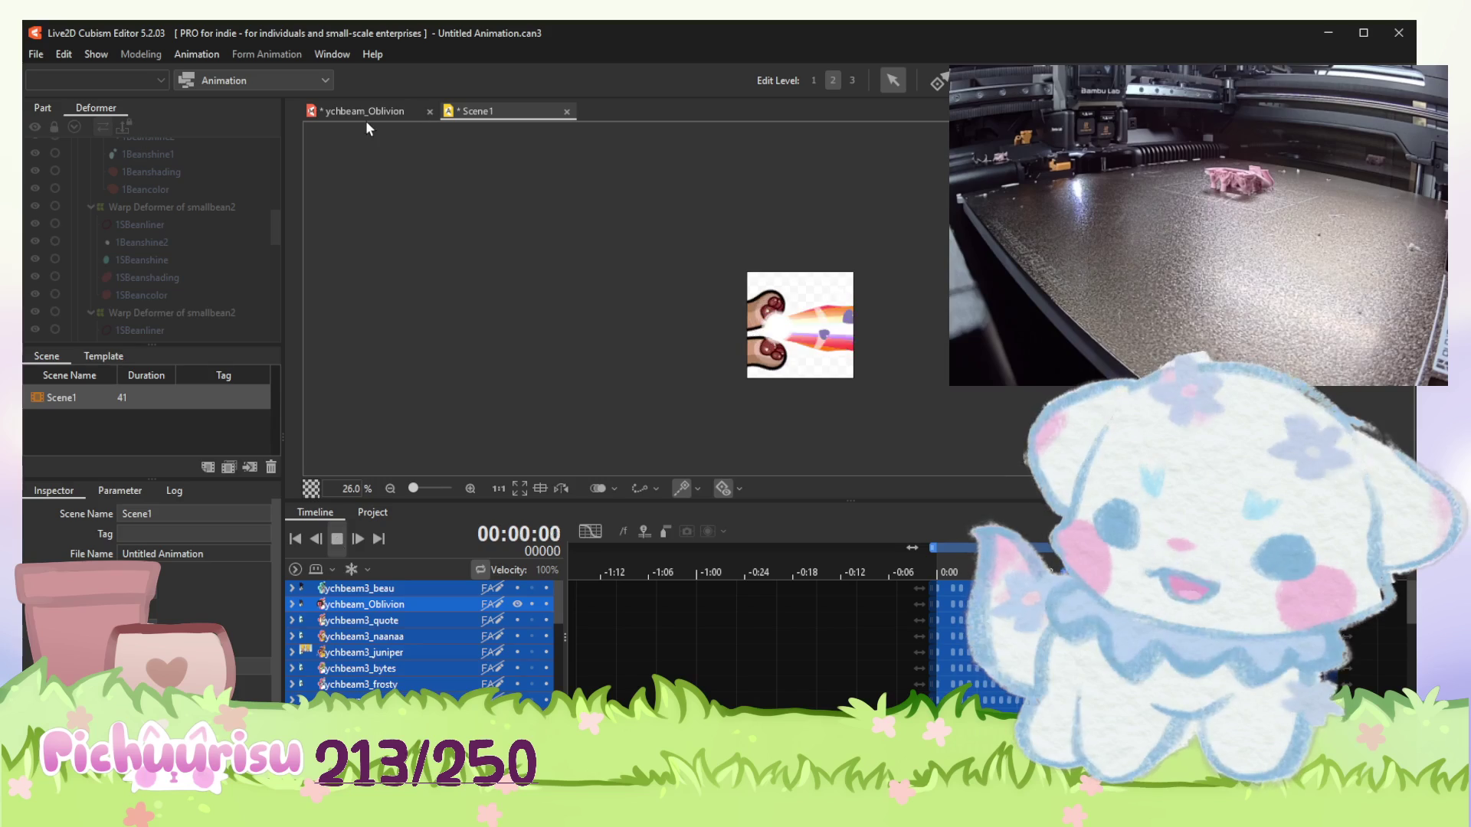
click(365, 114)
Zoom in and select the paw's 1Beanshading mesh together with 1SBeanshading.
scroll(802, 424, up, 5)
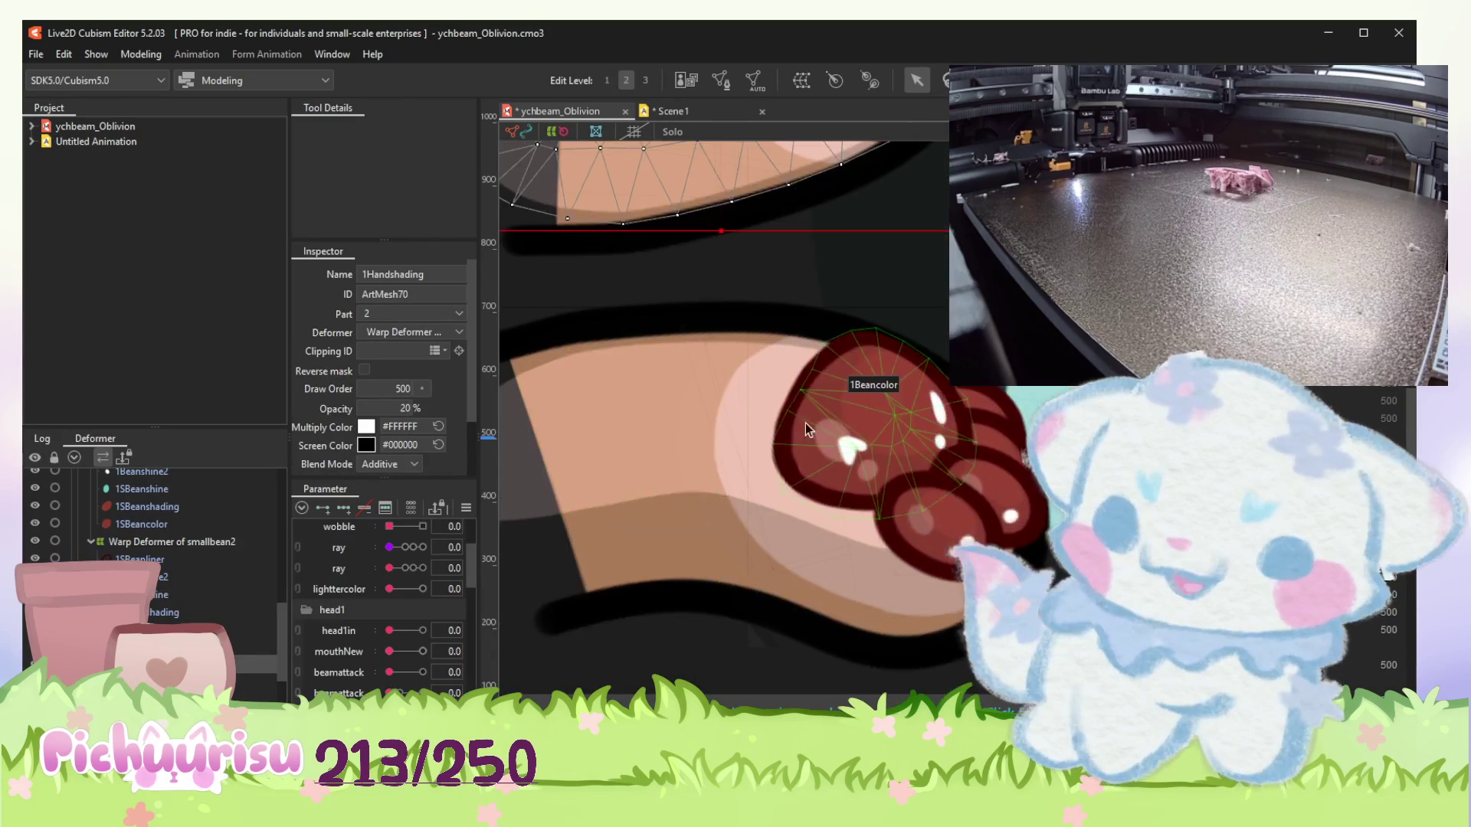
click(892, 404)
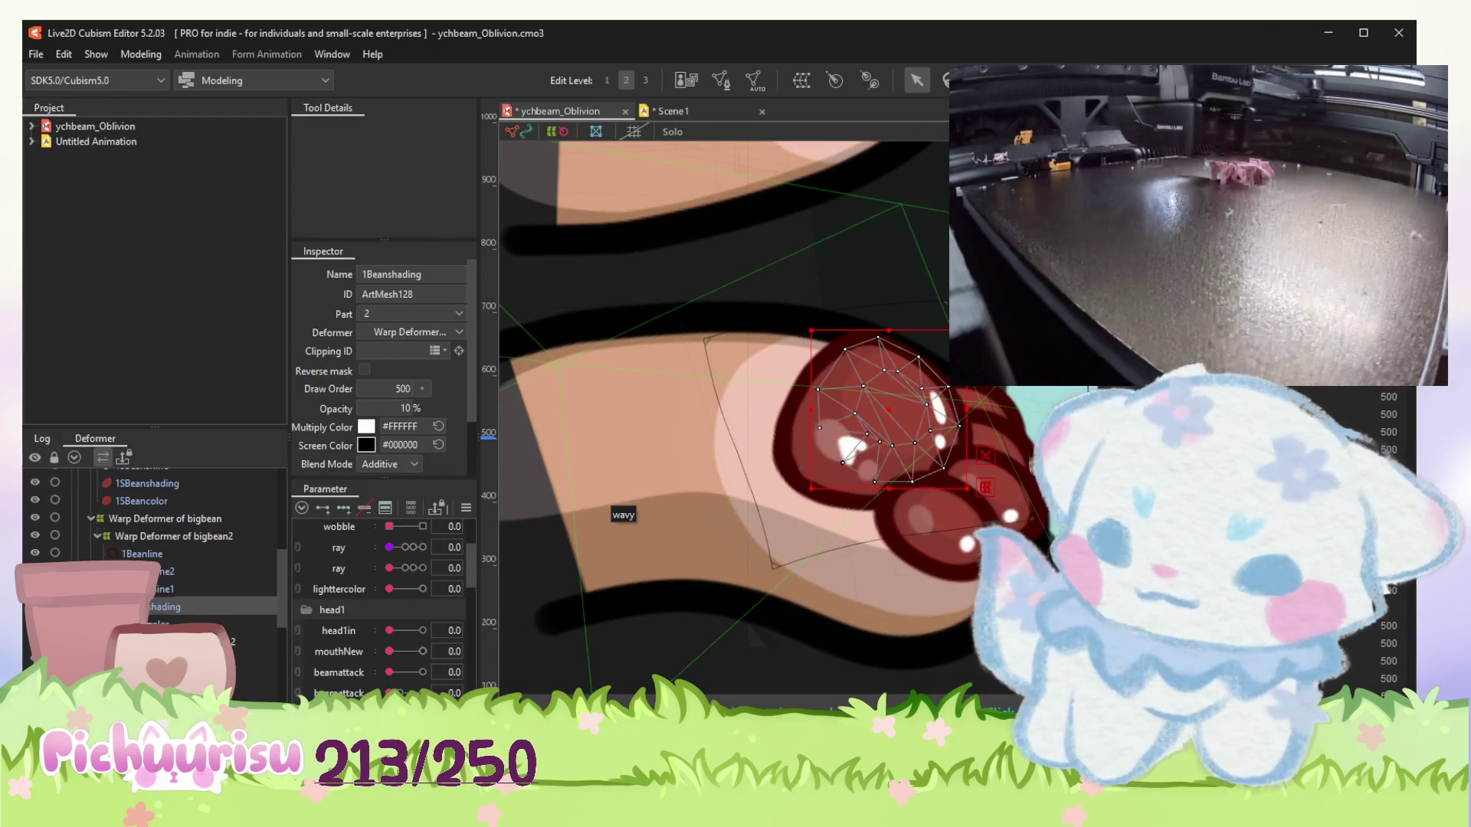
scroll(185, 543, up, 2)
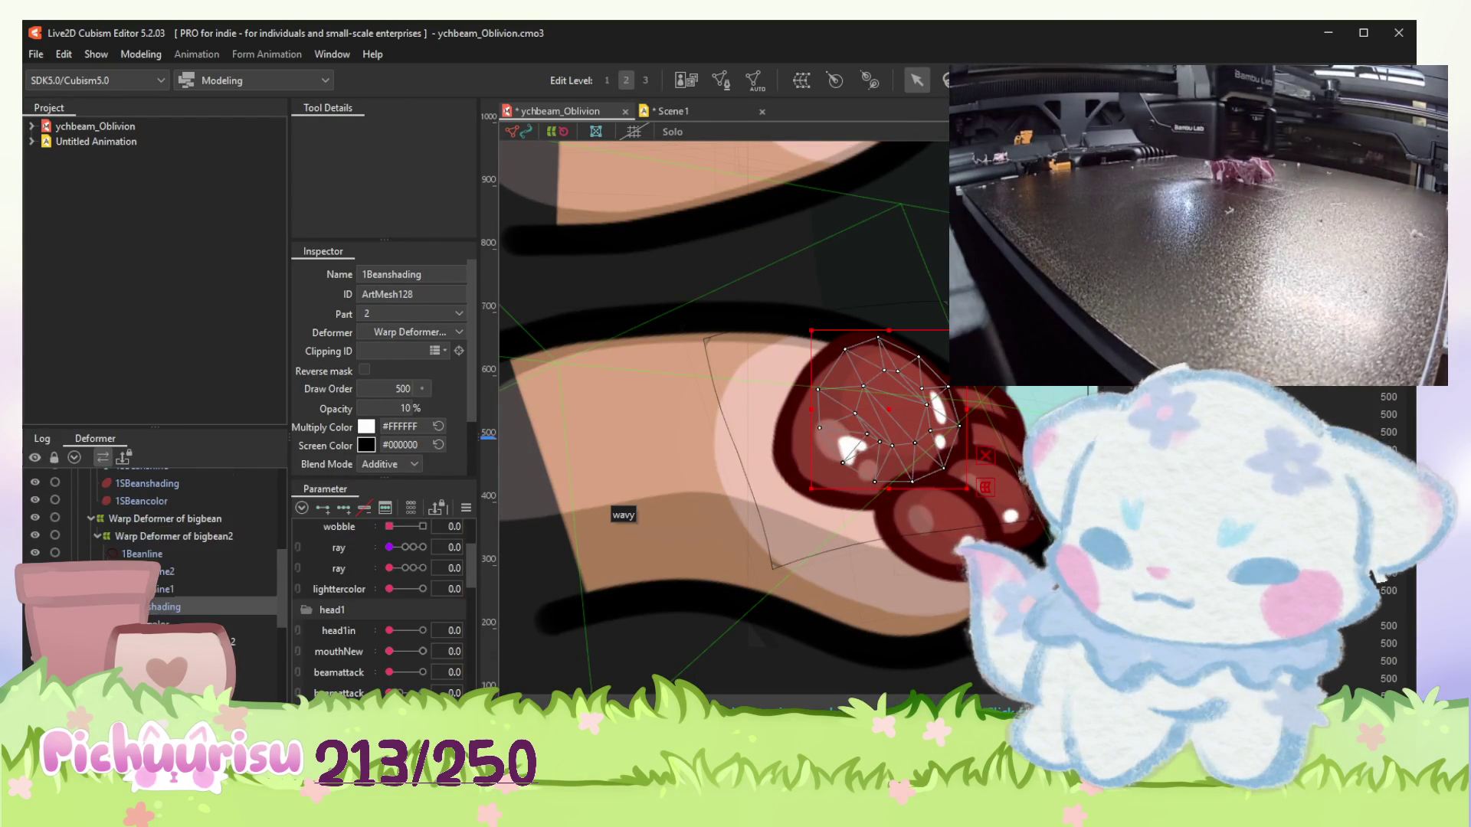
ctrl+click(162, 481)
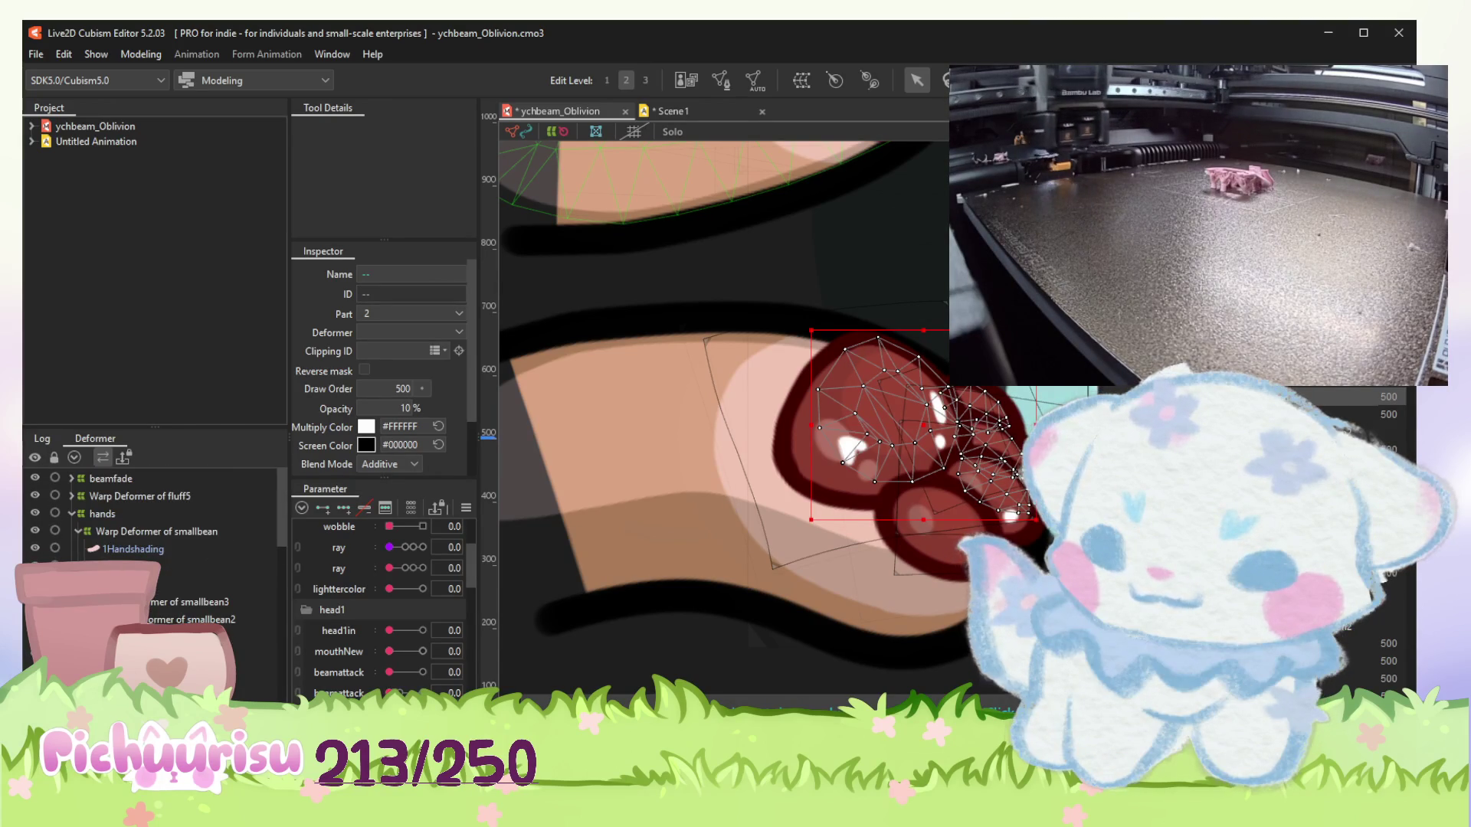
scroll(634, 524, down, 3)
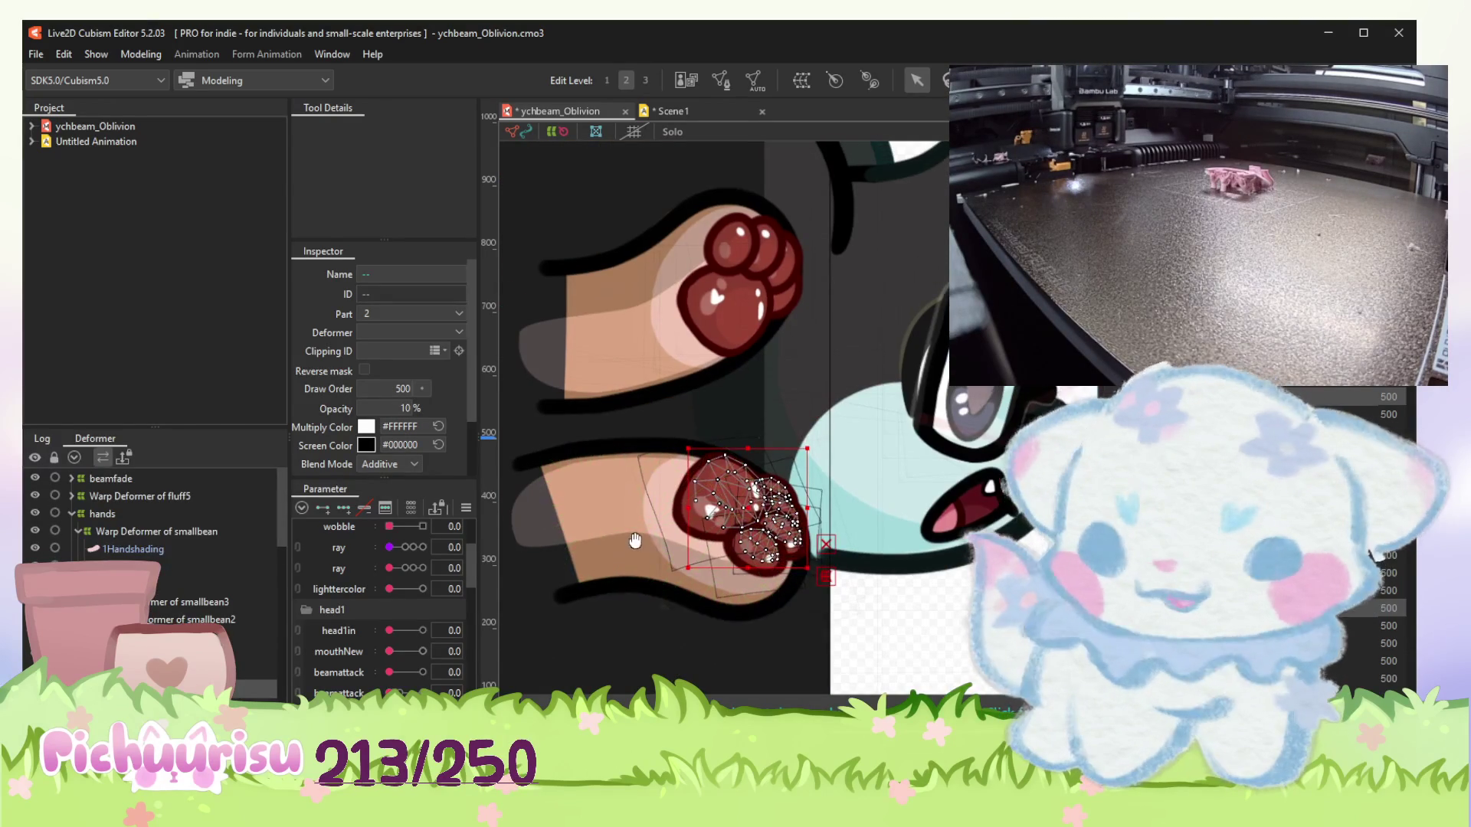
Add the upper paw's 1Beanshading, the lower paw's bean mesh and the smallbean2 warp deformer.
click(726, 322)
scroll(732, 314, up, 3)
scroll(763, 282, down, 3)
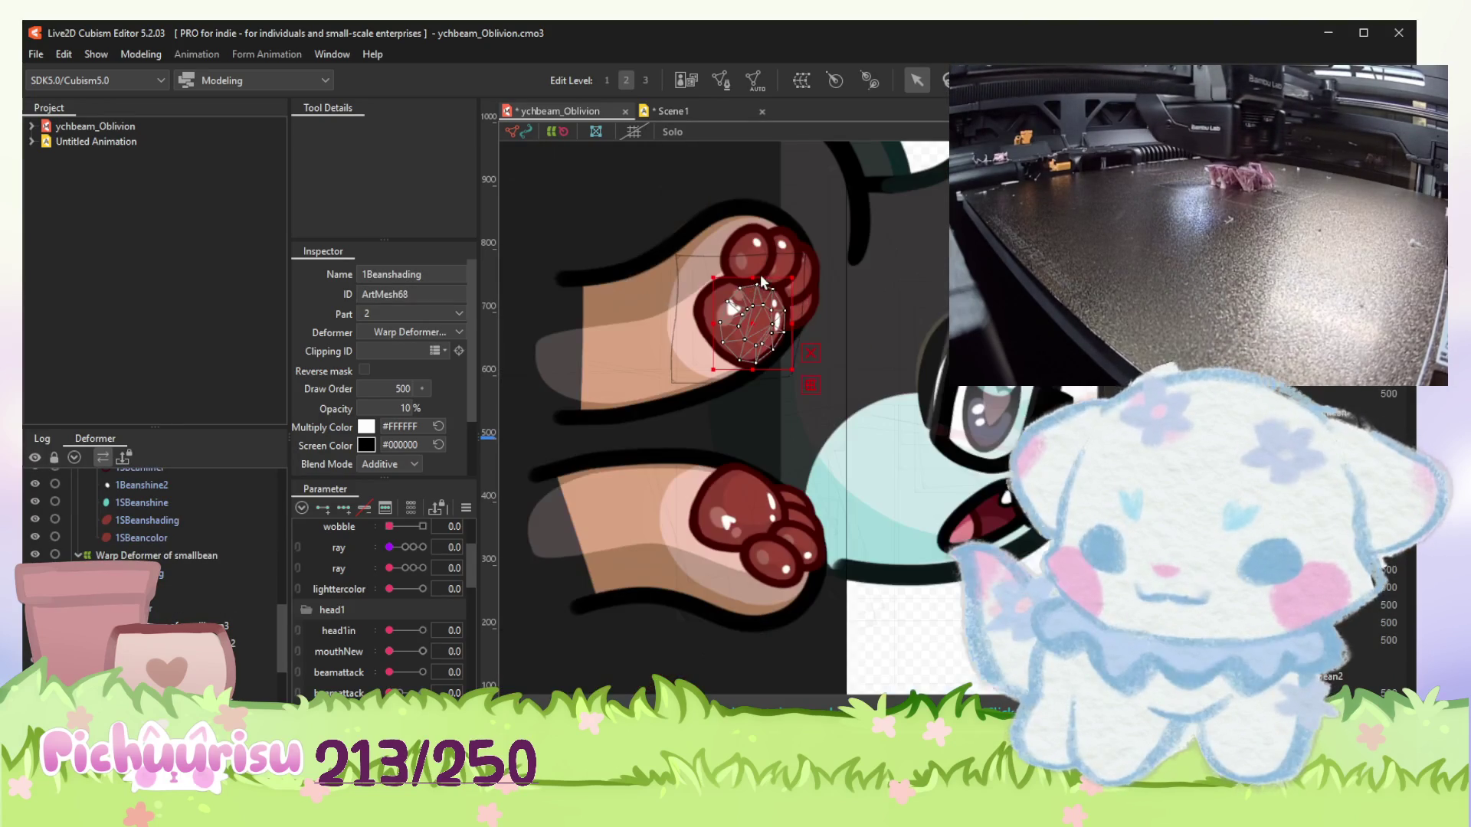
click(758, 521)
scroll(154, 536, down, 1)
scroll(153, 537, down, 5)
scroll(157, 585, up, 5)
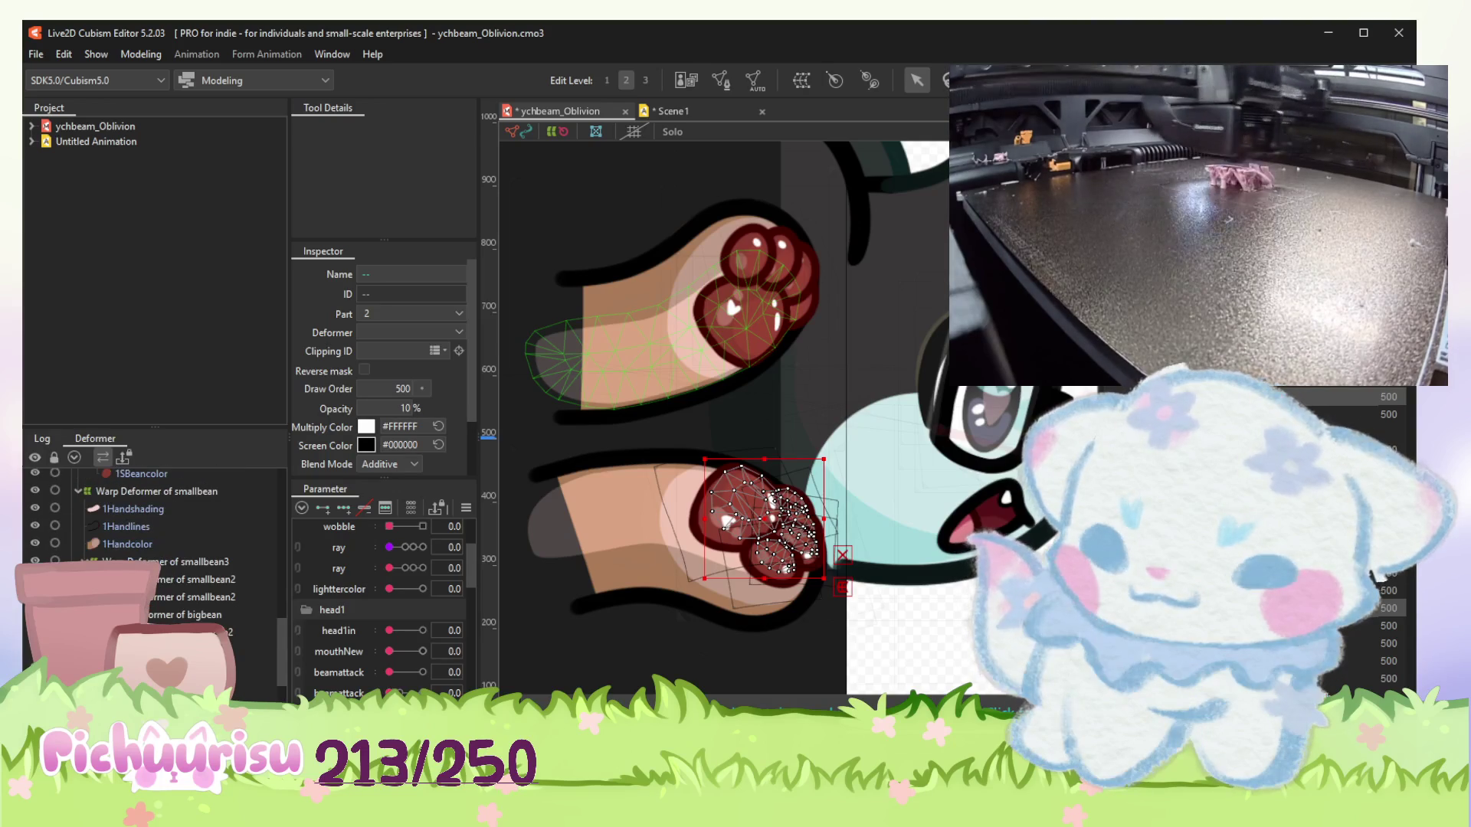
click(157, 580)
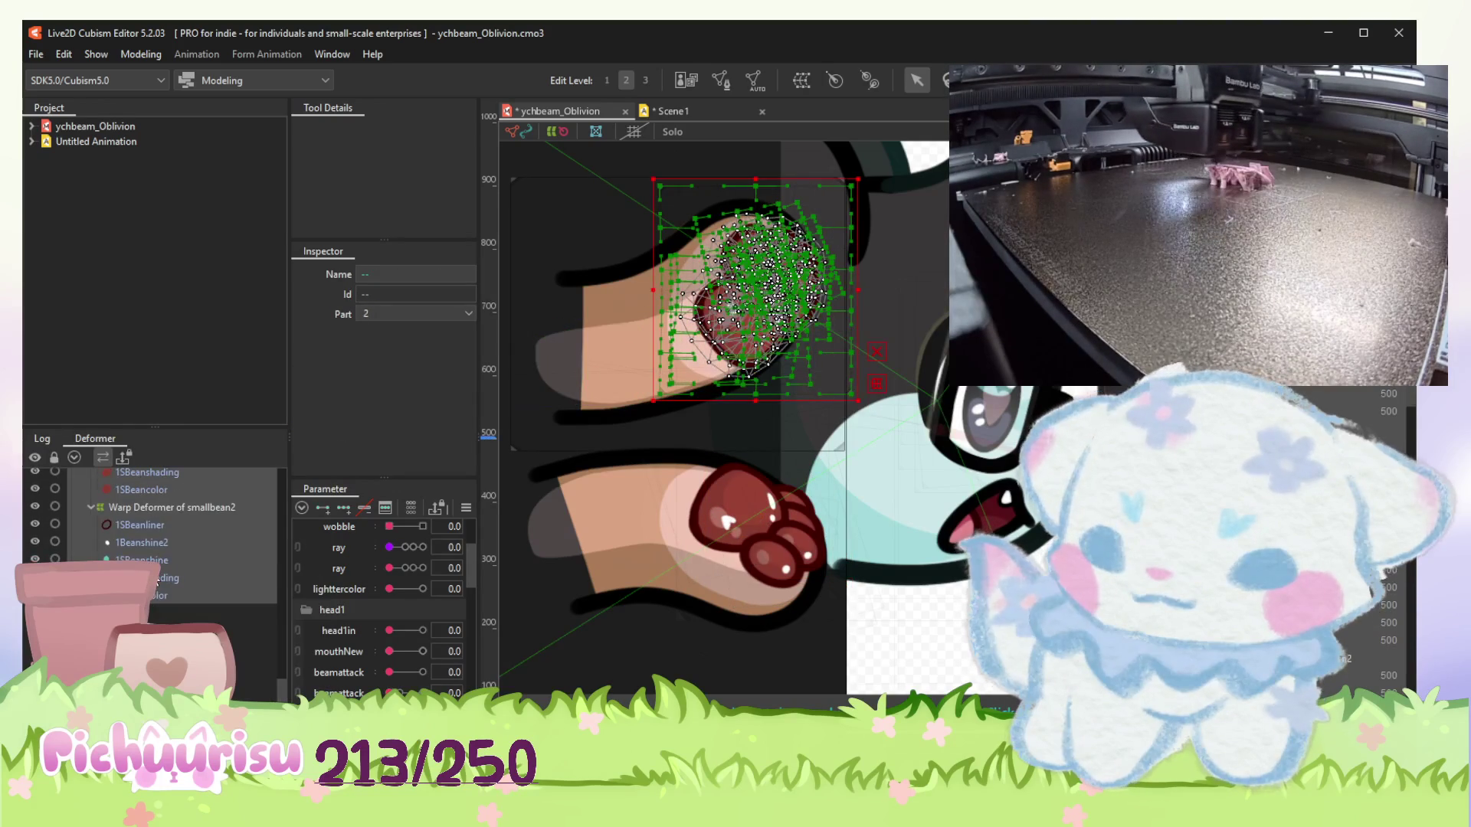
click(160, 577)
ctrl+click(160, 508)
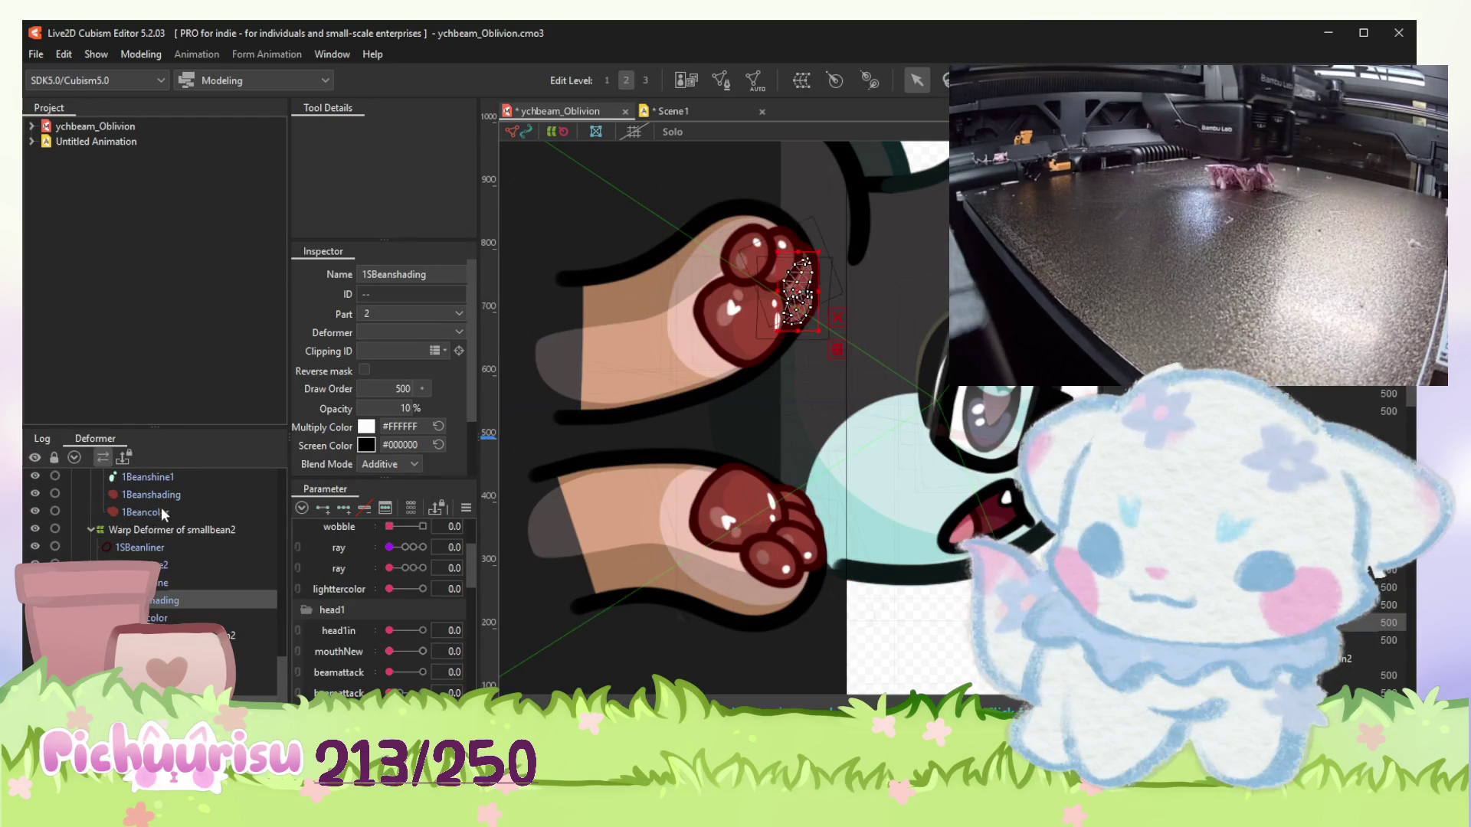
scroll(159, 550, down, 1)
scroll(159, 576, up, 1)
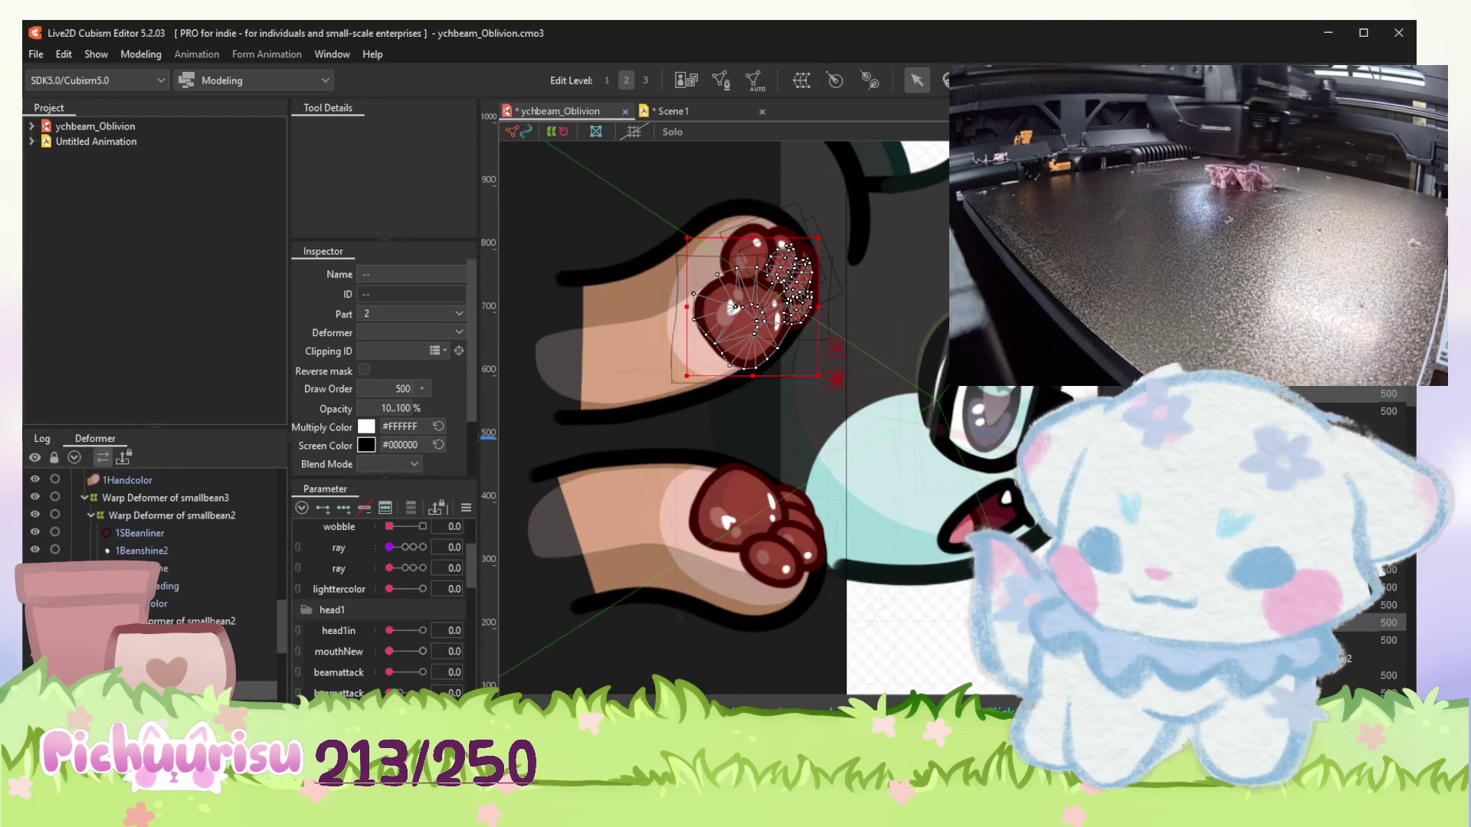
scroll(157, 583, down, 1)
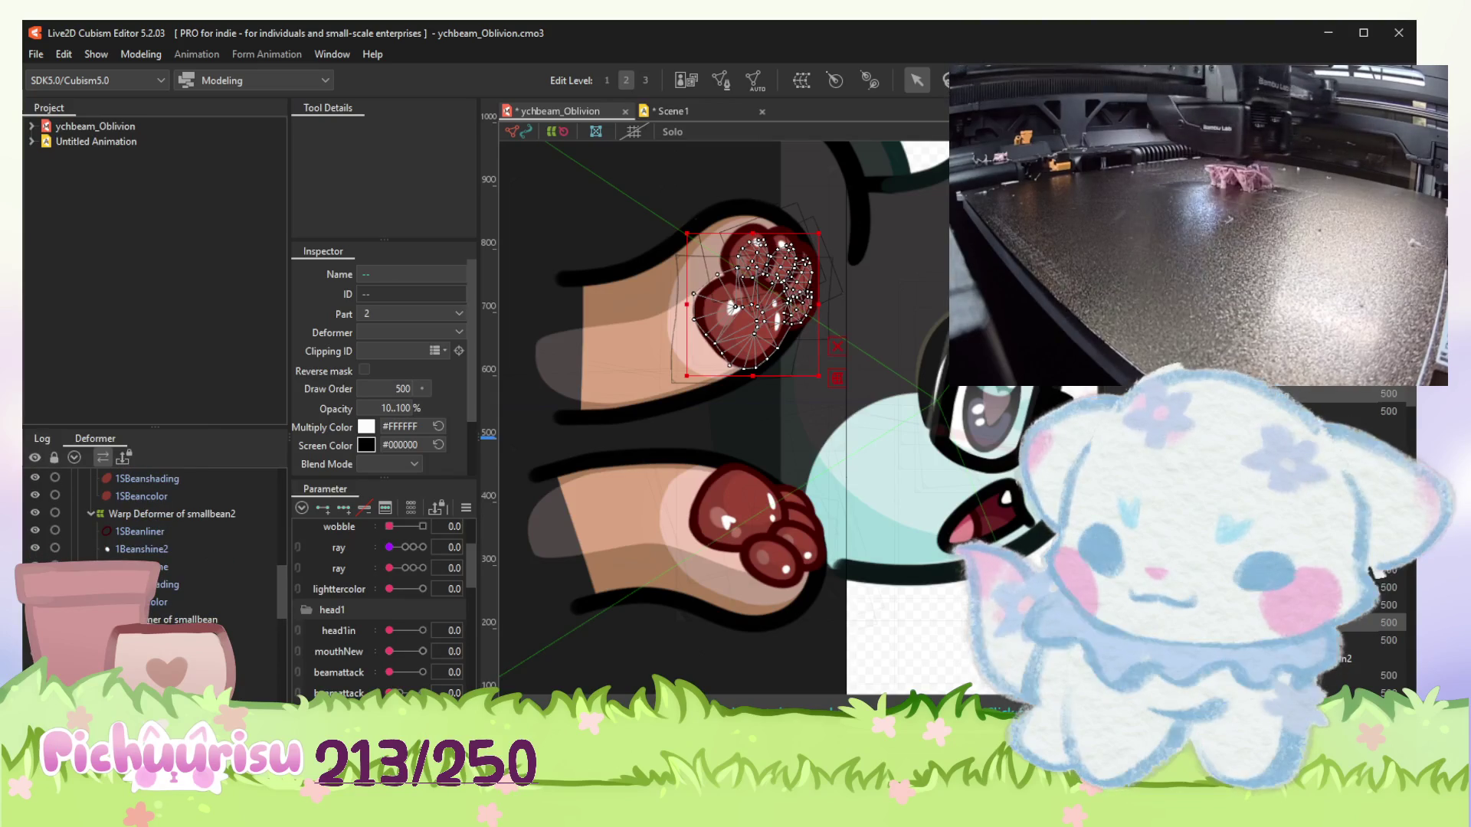
ctrl+click(161, 584)
scroll(162, 590, up, 1)
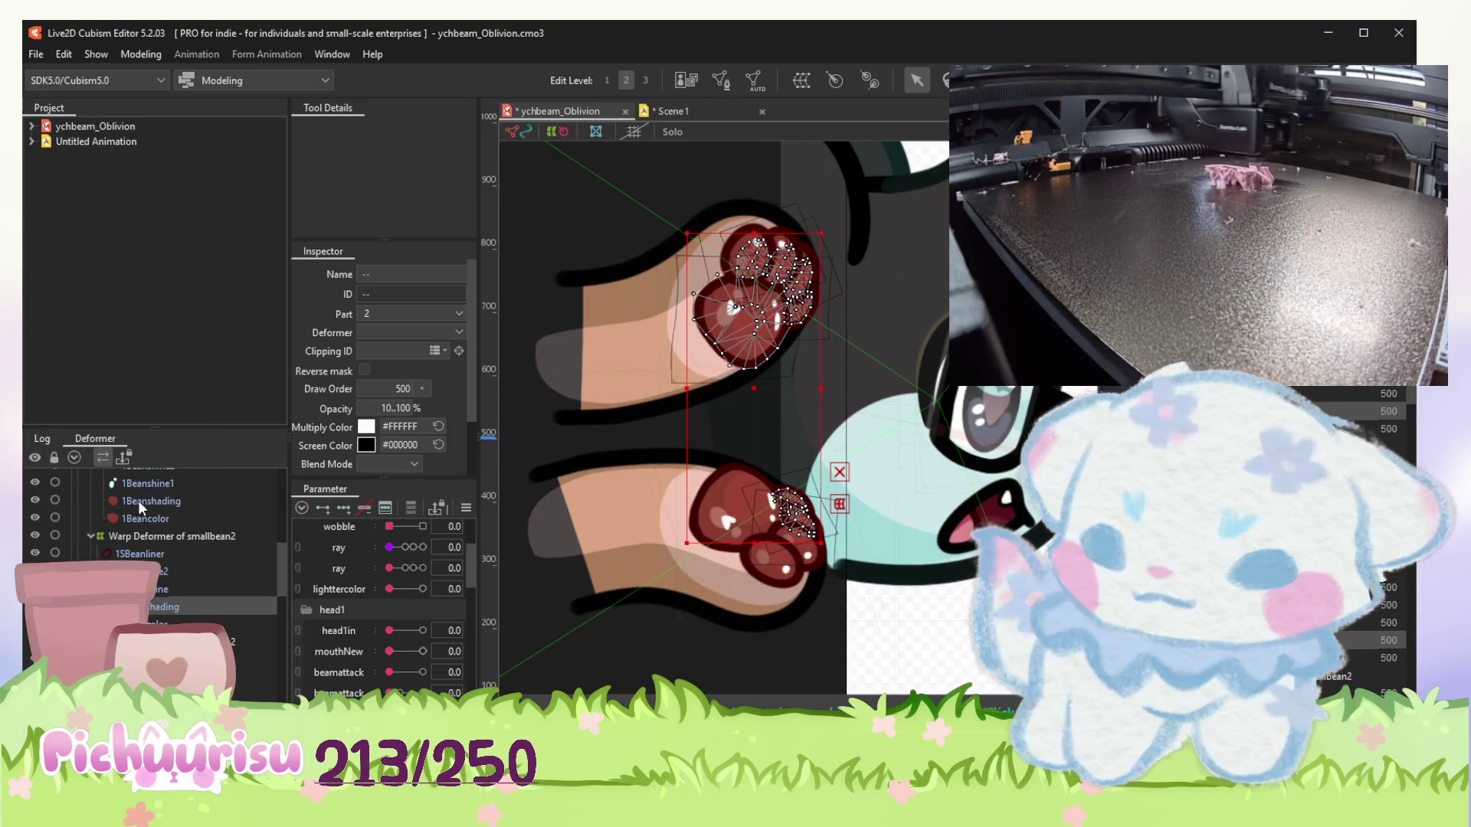
ctrl+click(139, 505)
ctrl+click(160, 565)
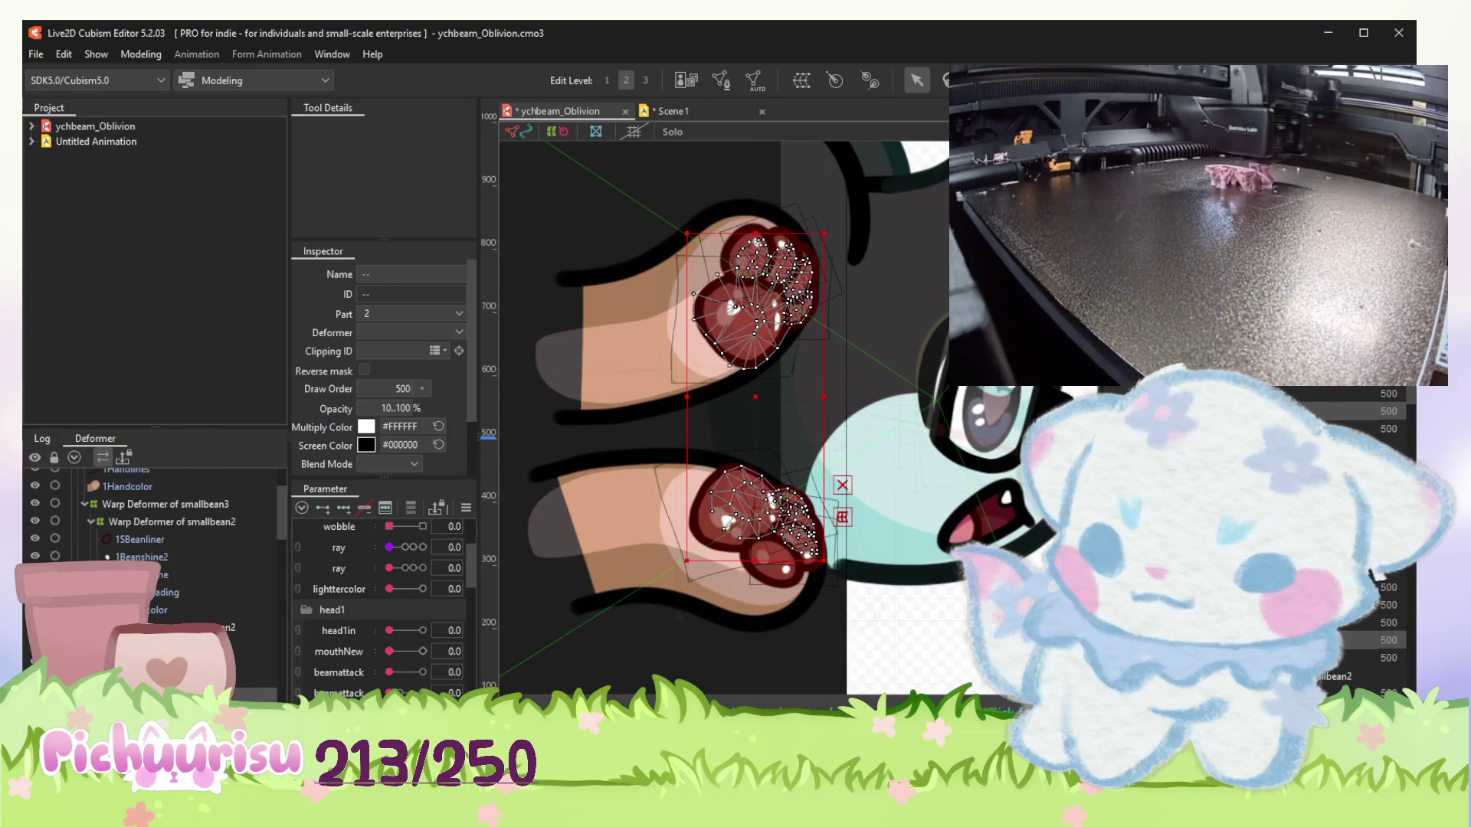
ctrl+click(160, 592)
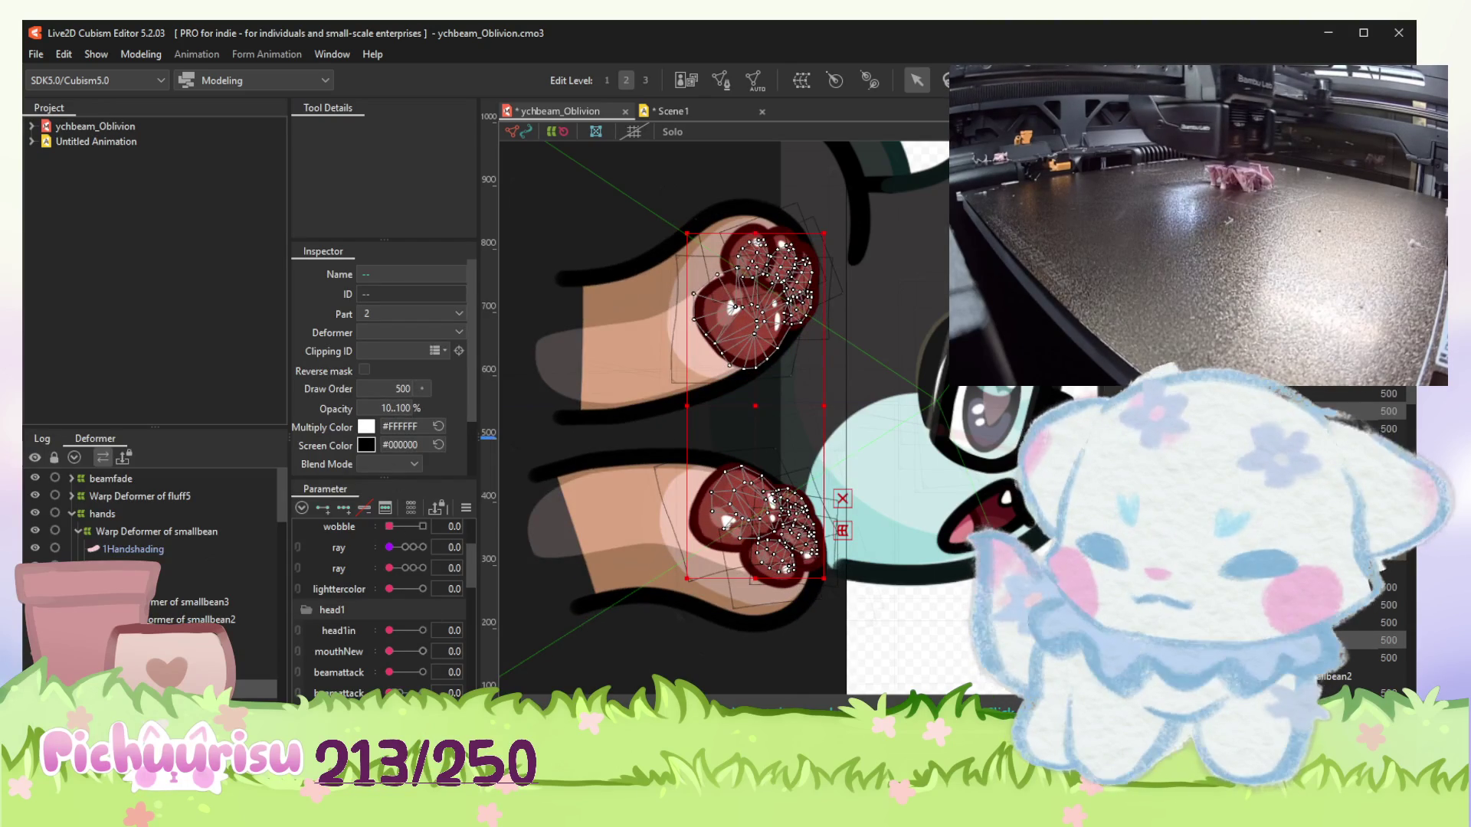
scroll(219, 582, down, 3)
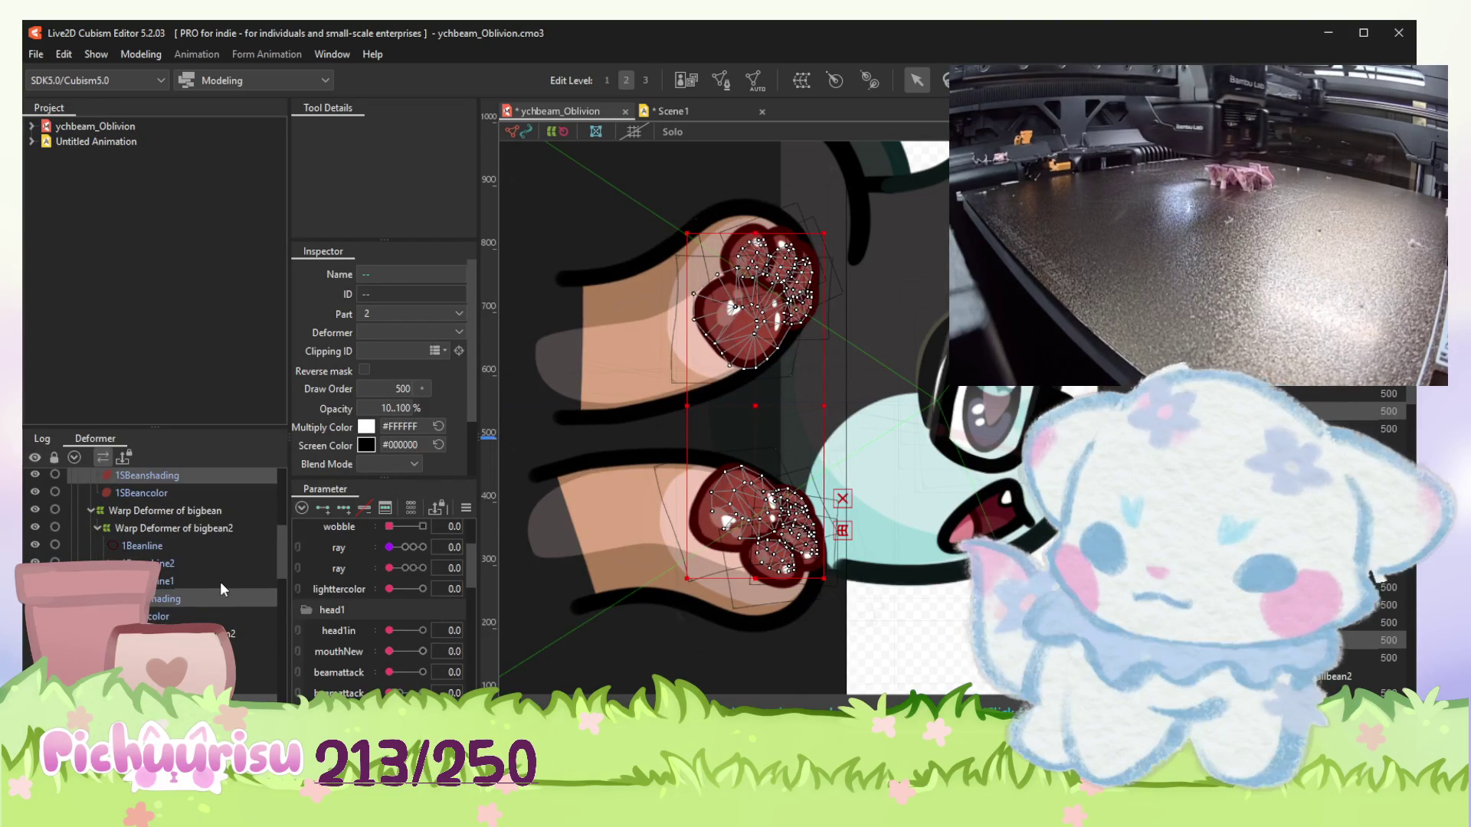
scroll(219, 582, down, 5)
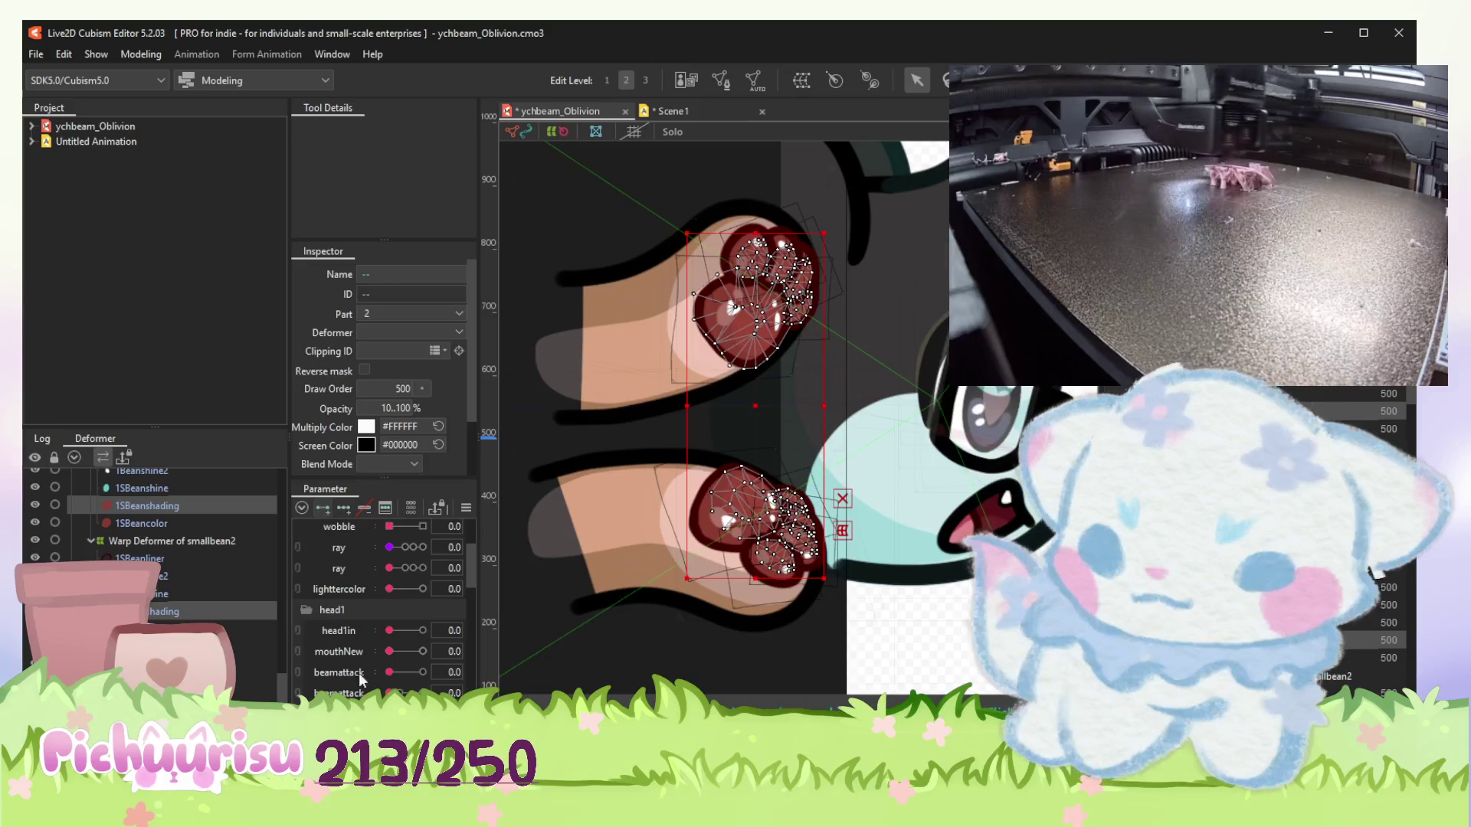
key(ctrl+z)
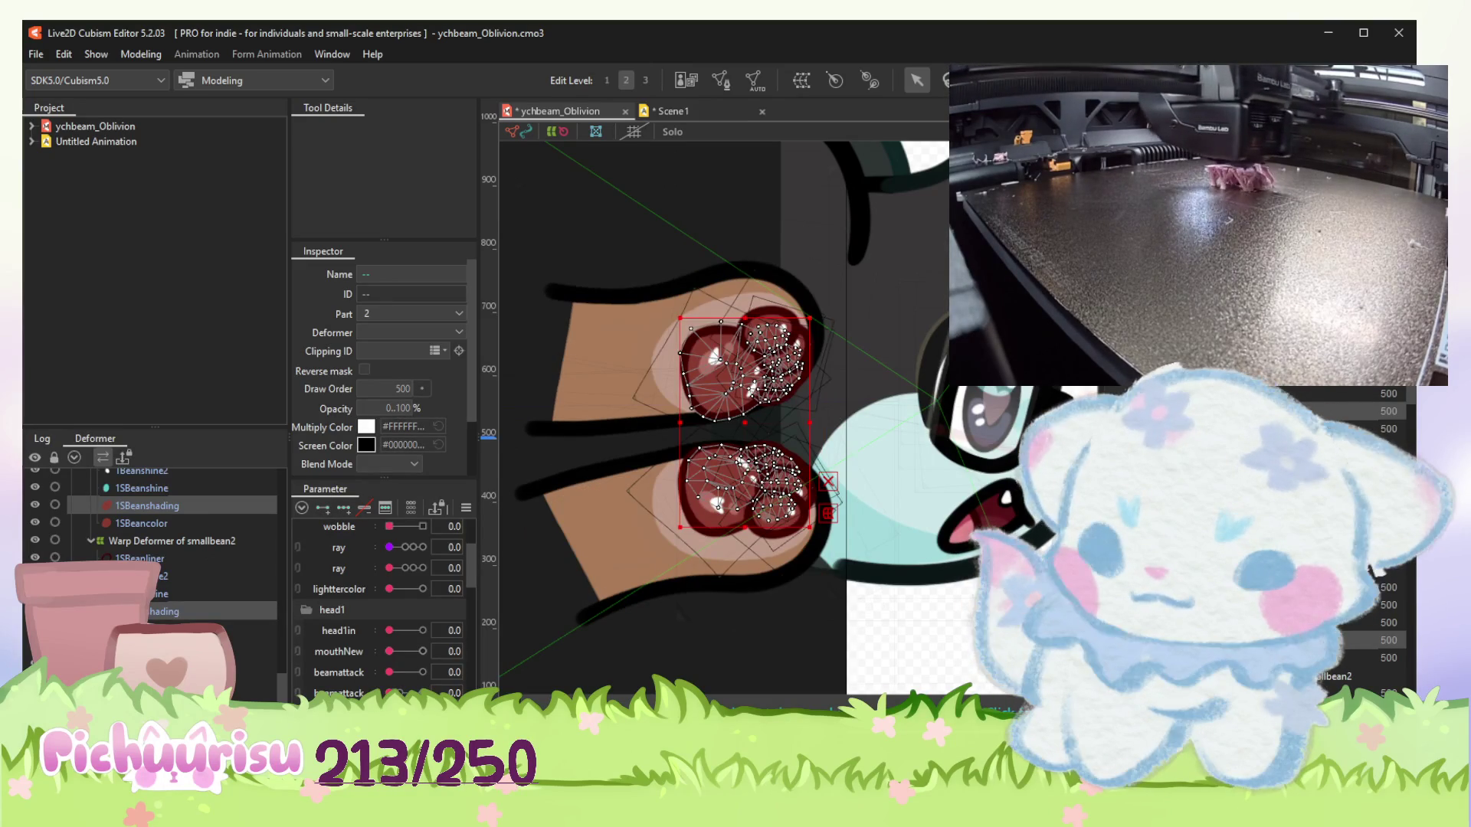
Try 60% opacity on the bean paw shading, undo it, and widen the Inspector panel.
key(ctrl+z)
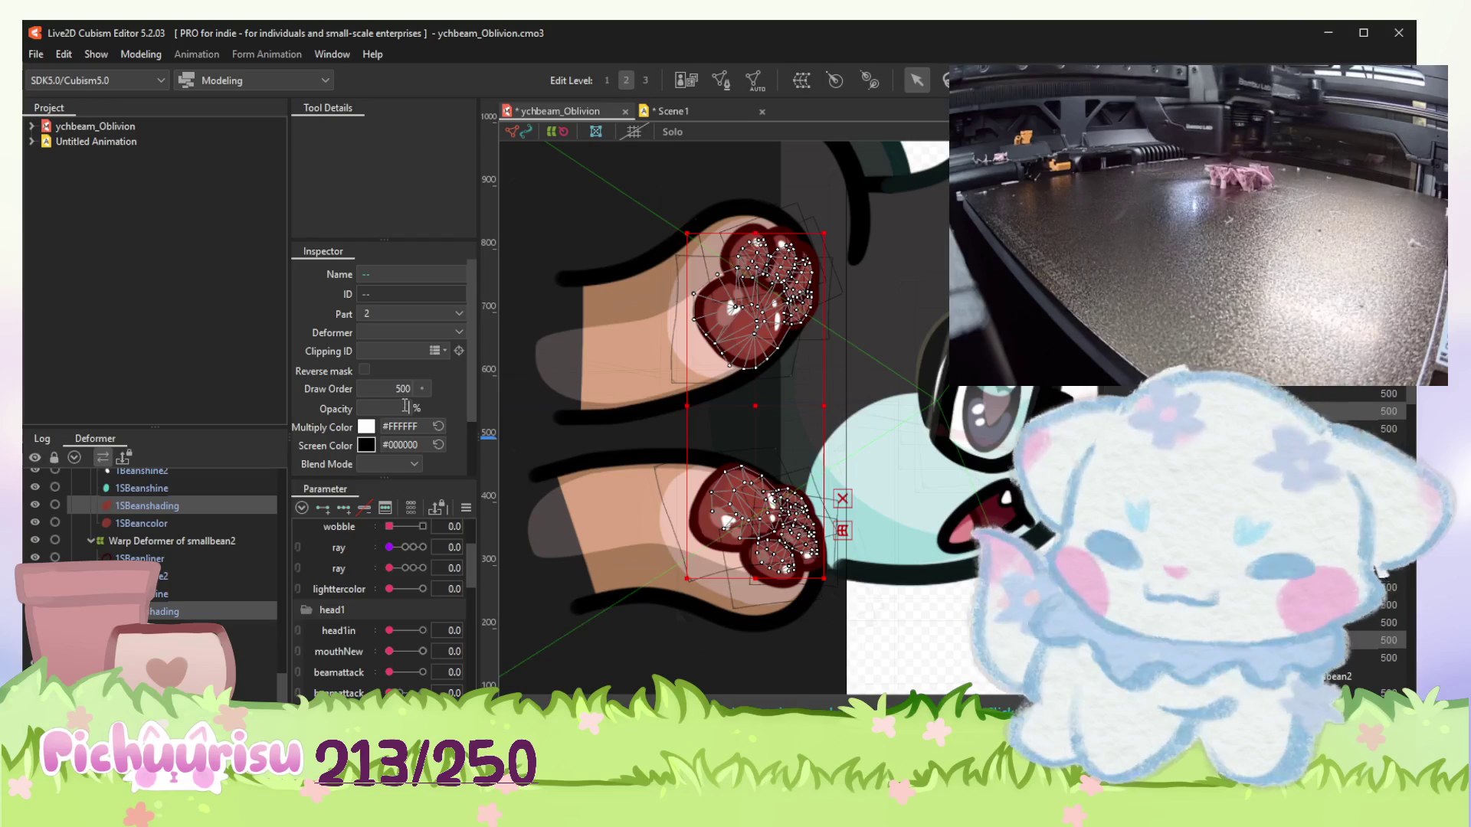
drag(406, 406, 403, 409)
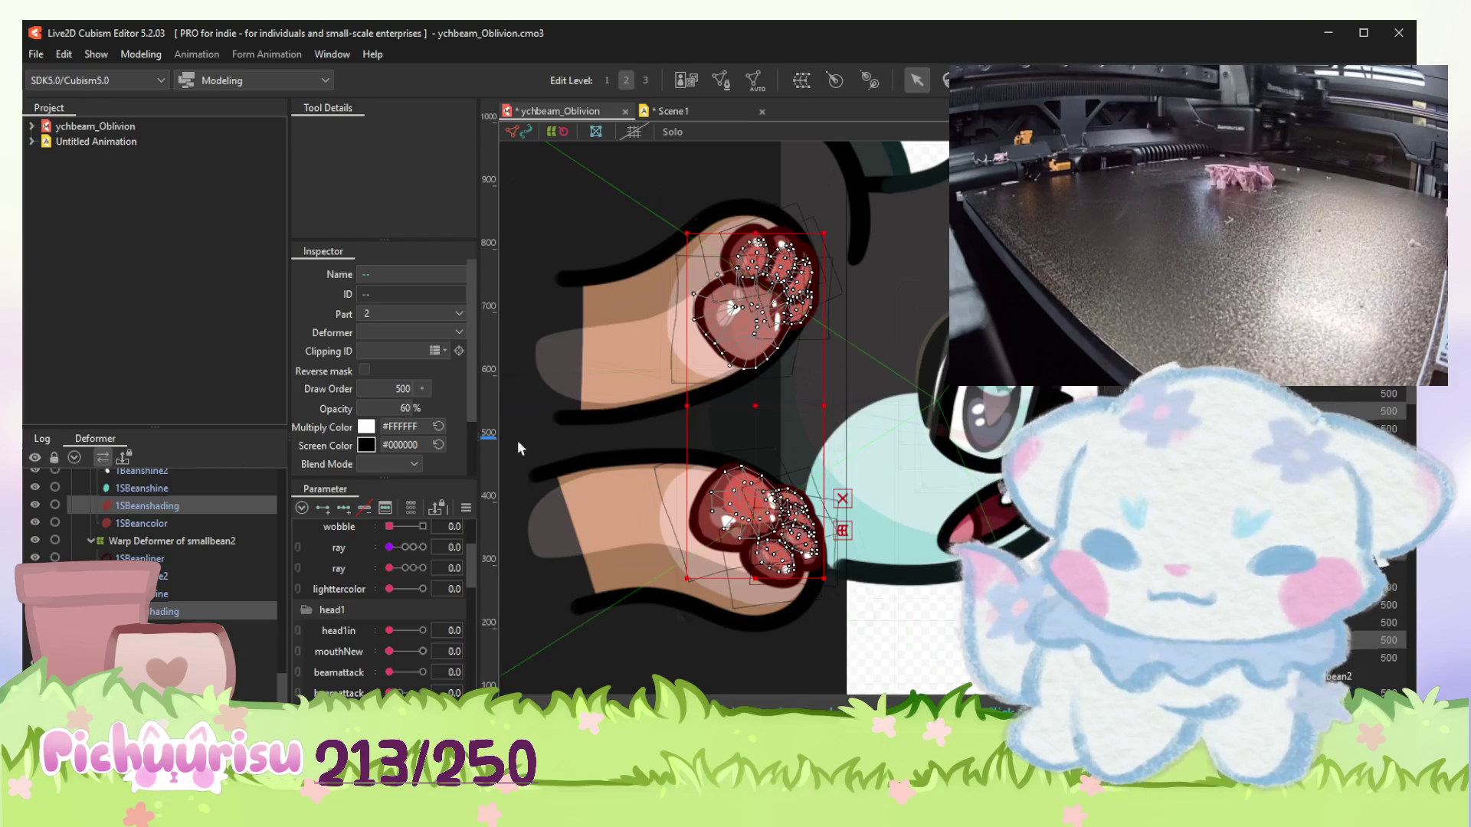
scroll(731, 369, up, 3)
scroll(729, 368, down, 4)
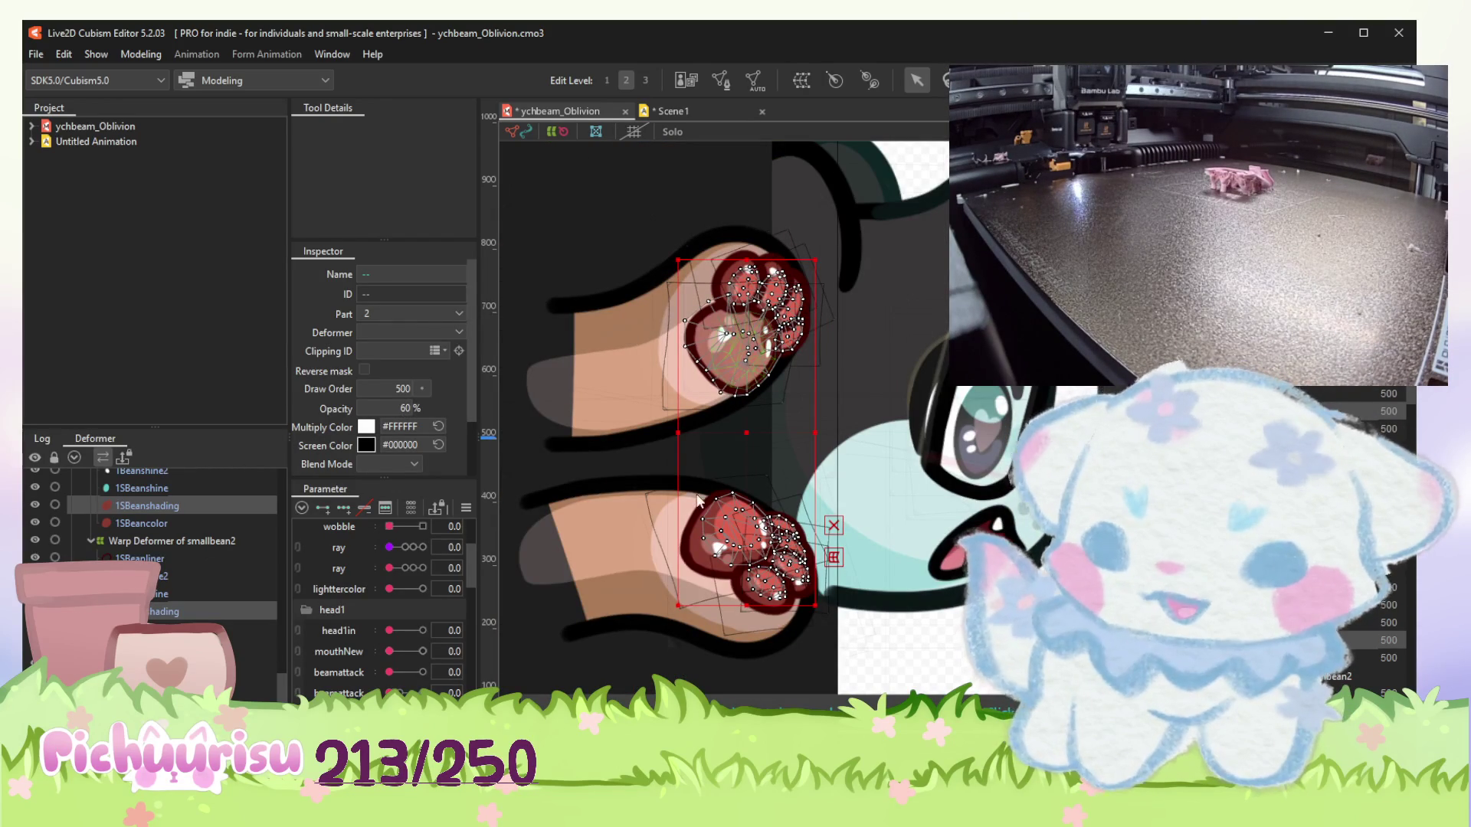
key(ctrl+a)
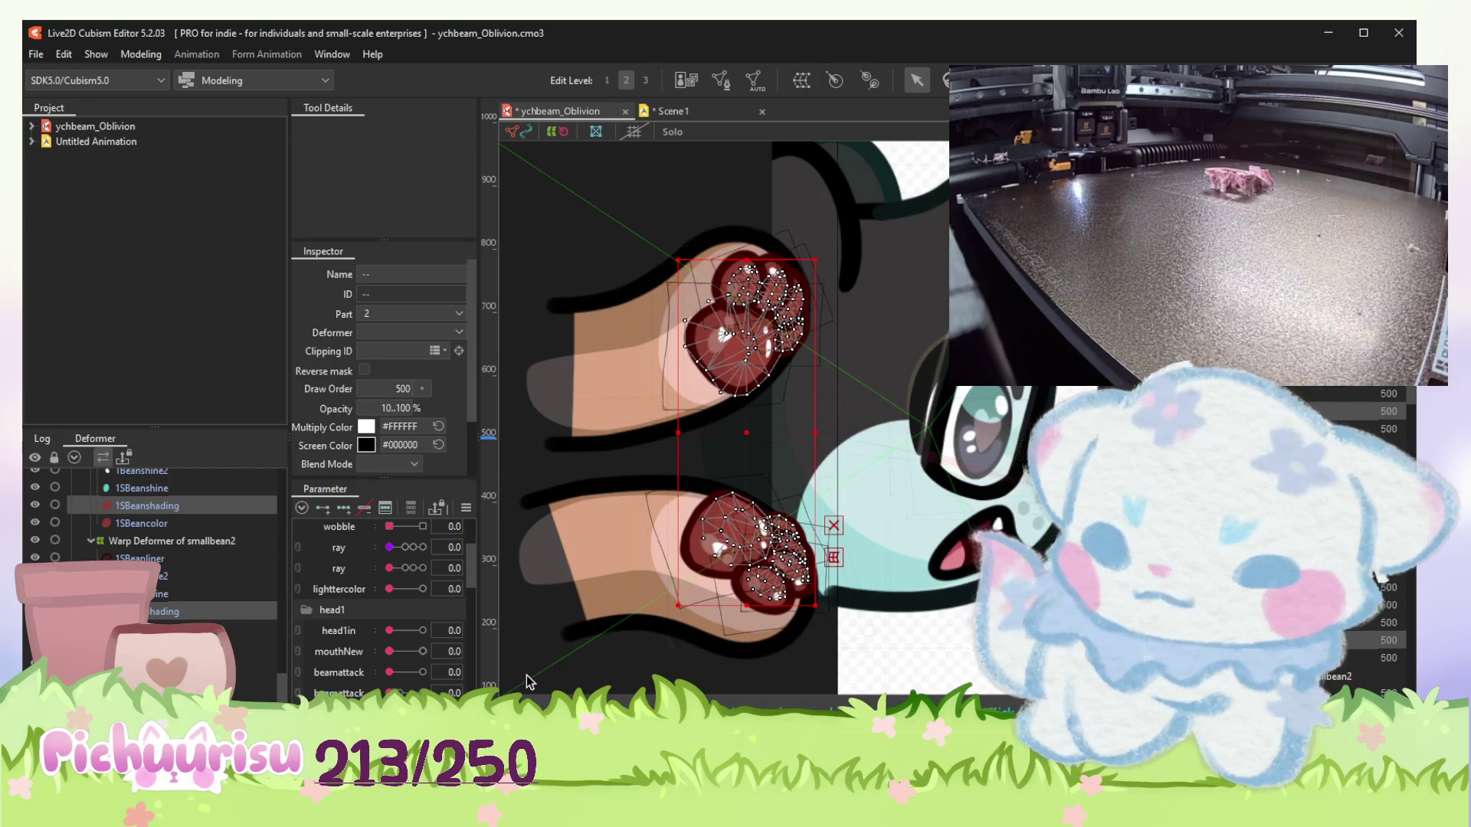
key(ctrl+z)
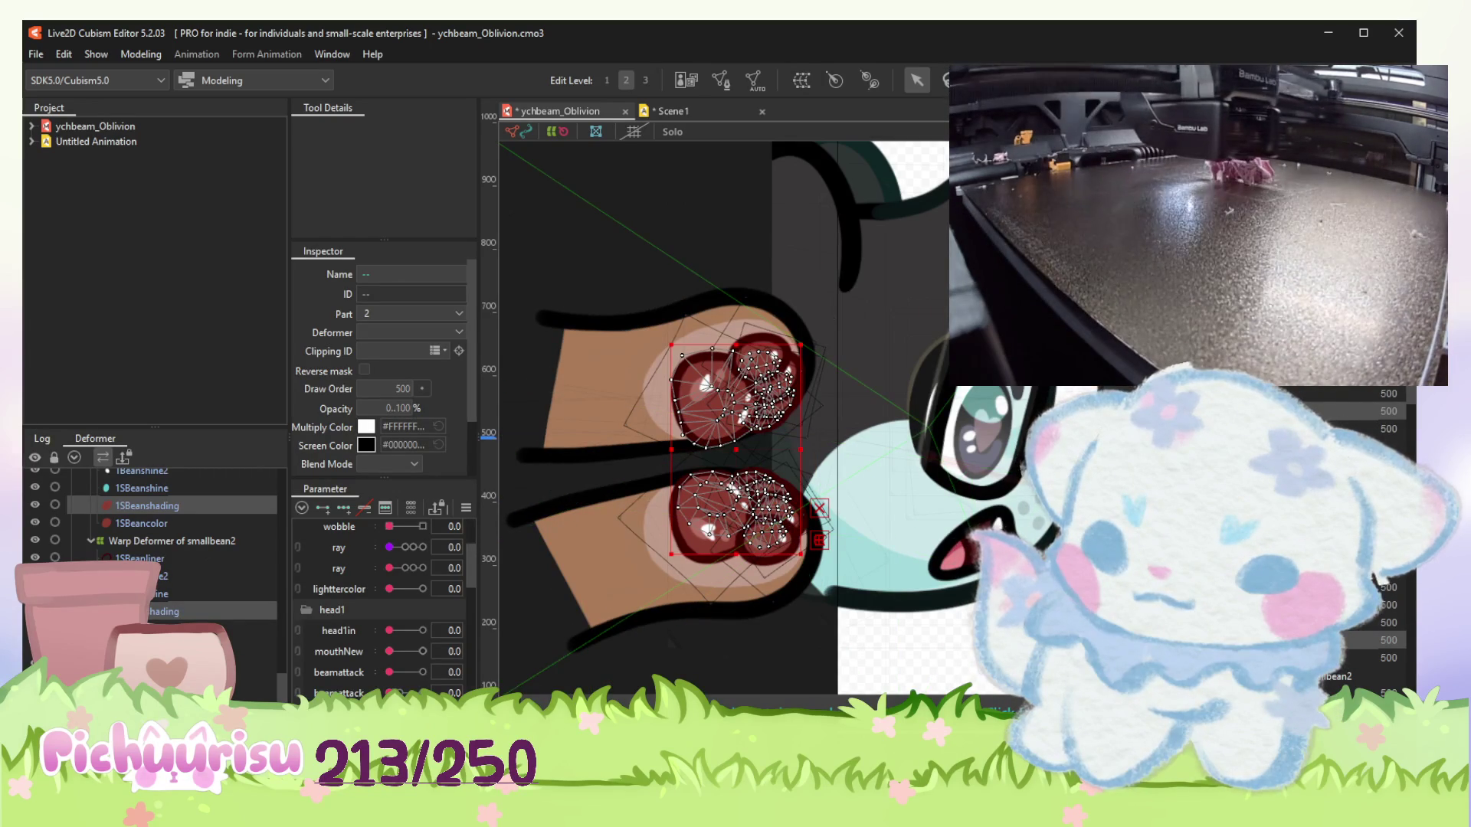
drag(479, 345, 670, 345)
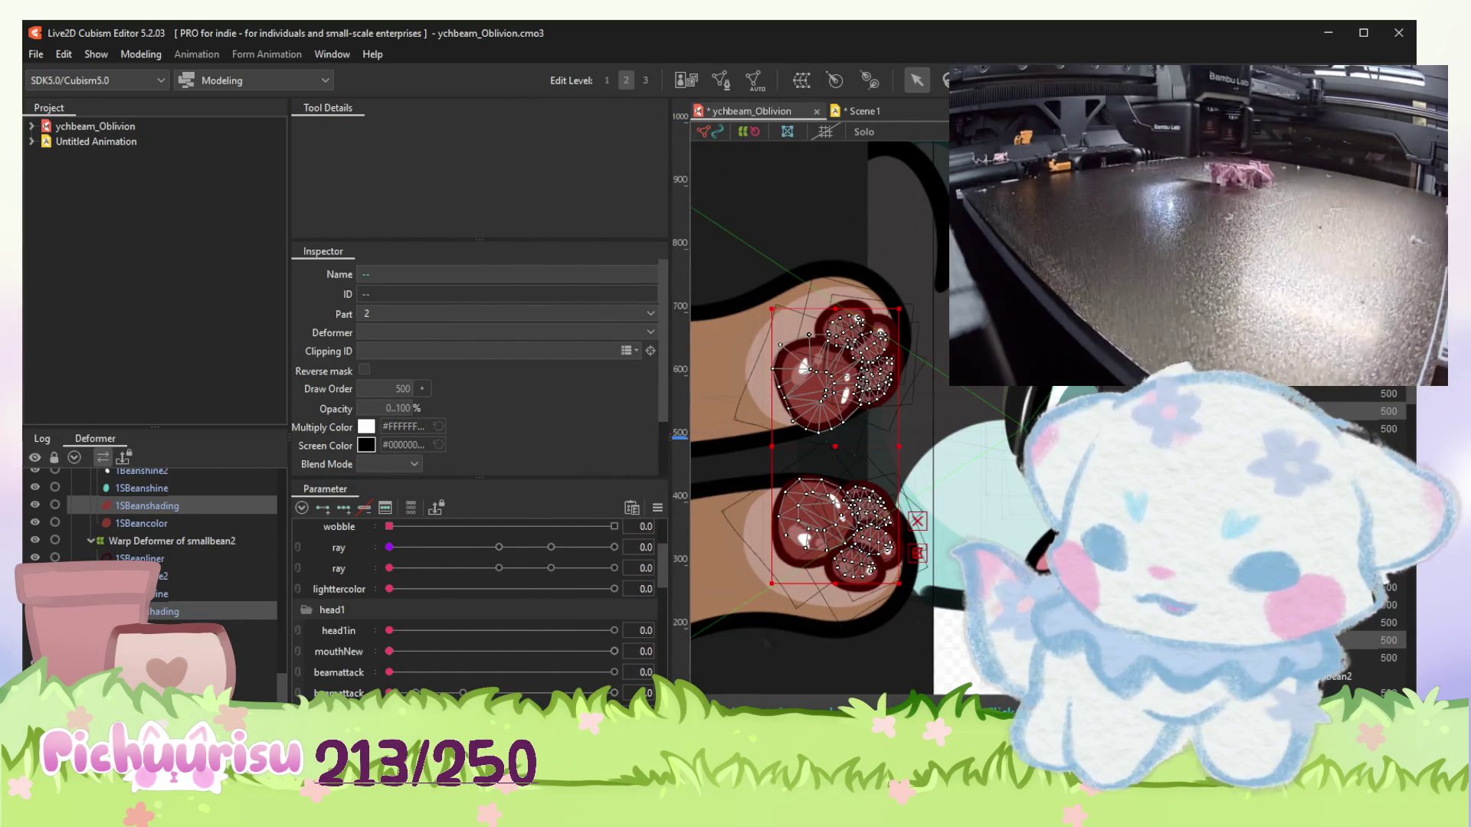
Step back through the paw edits and confirm 30% opacity on the paw shading.
key(ctrl+z)
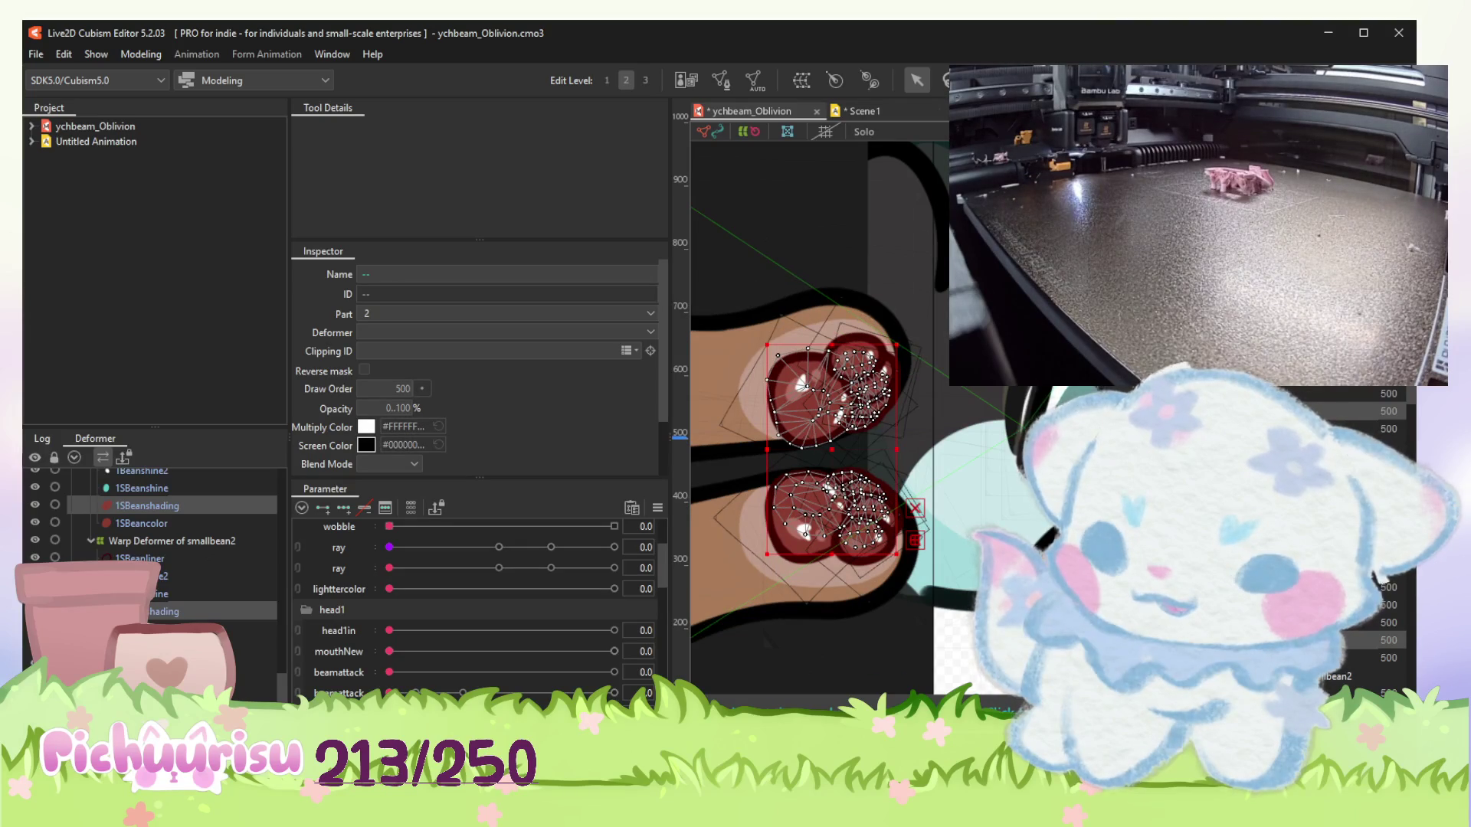
key(ctrl+z)
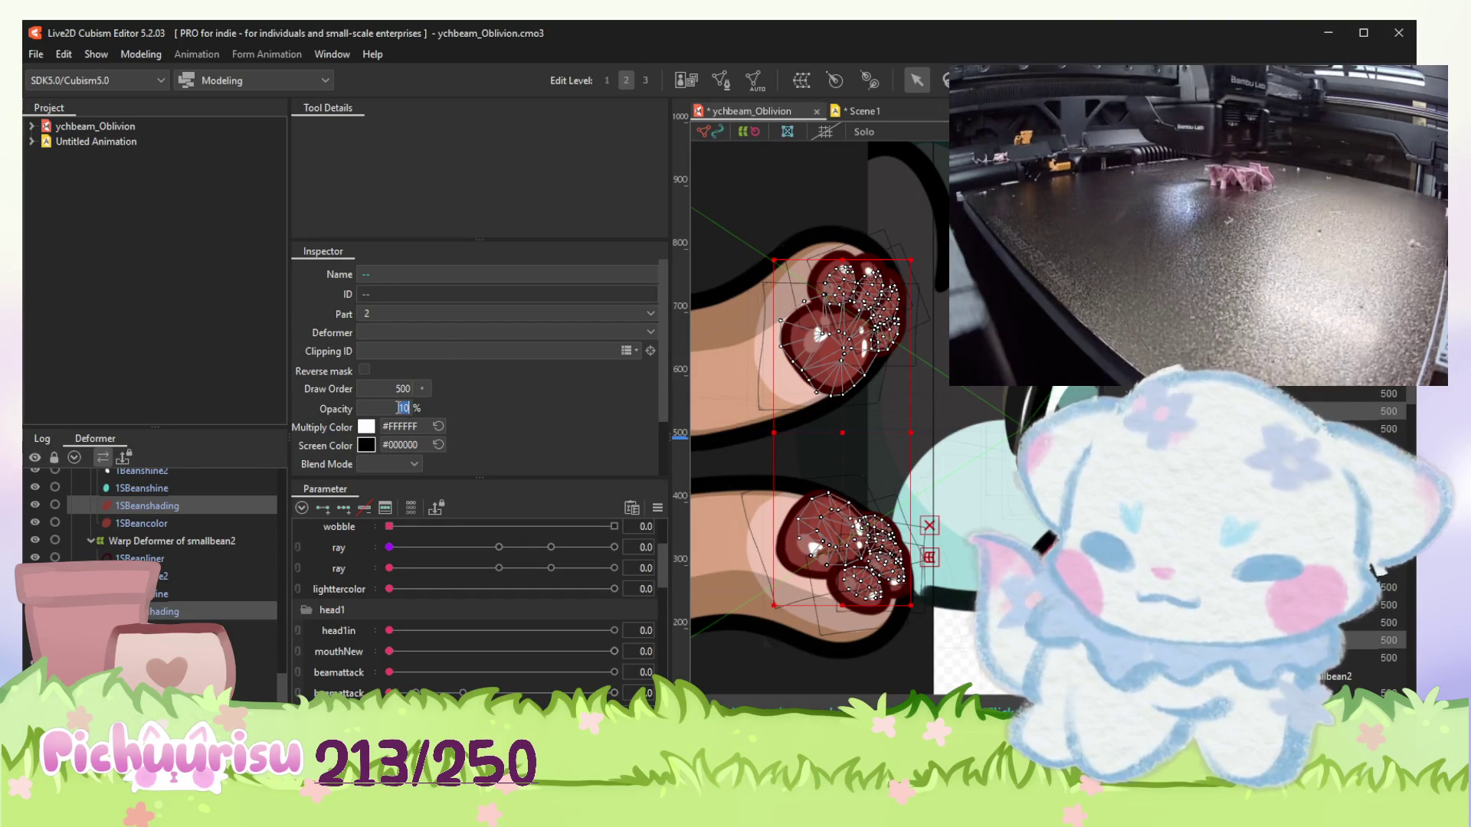
text(30)
key(Return)
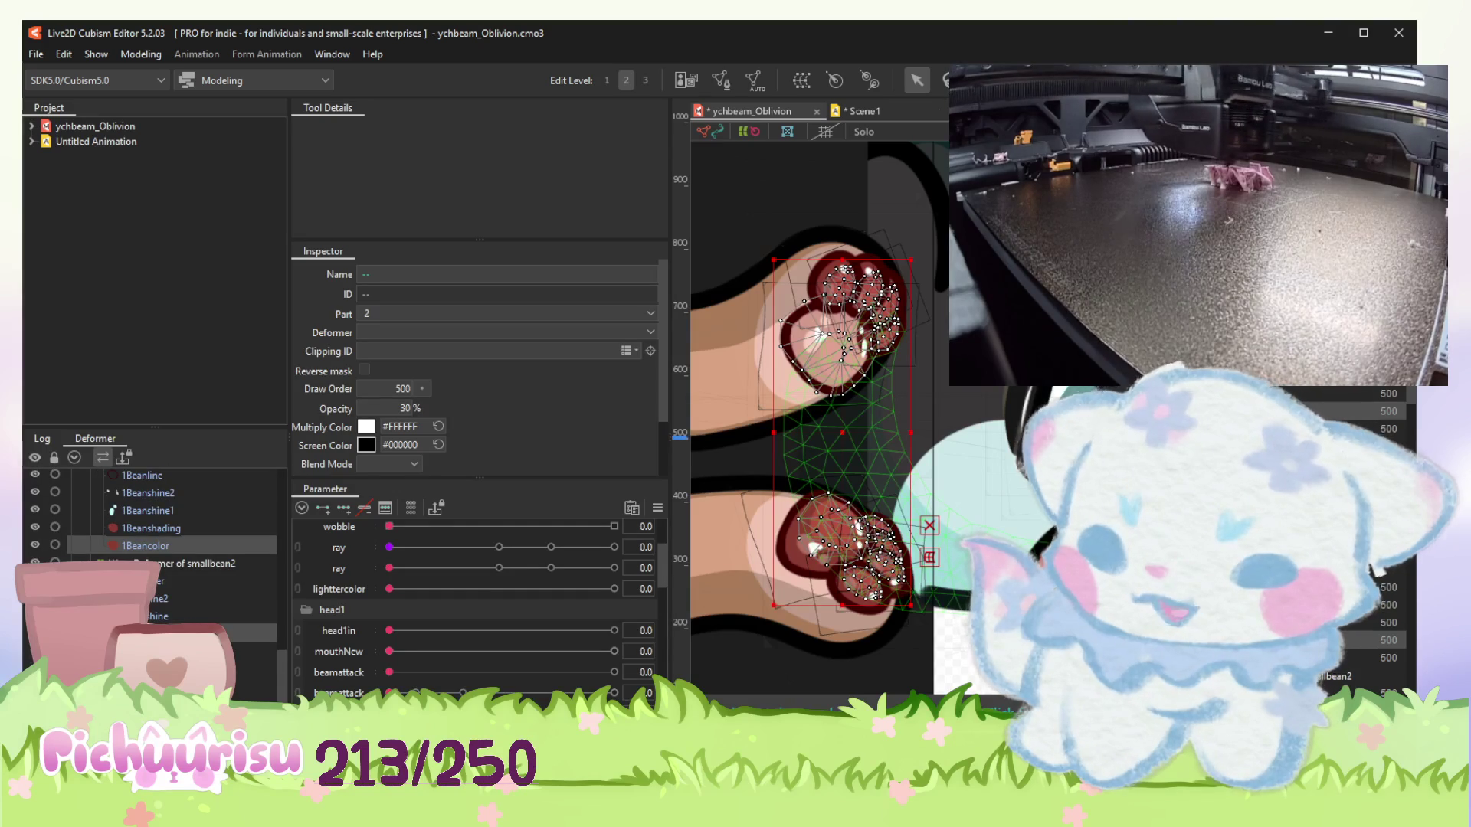
Select all bean shading meshes, including 1Beanshading, and set their opacity to 50%.
click(176, 528)
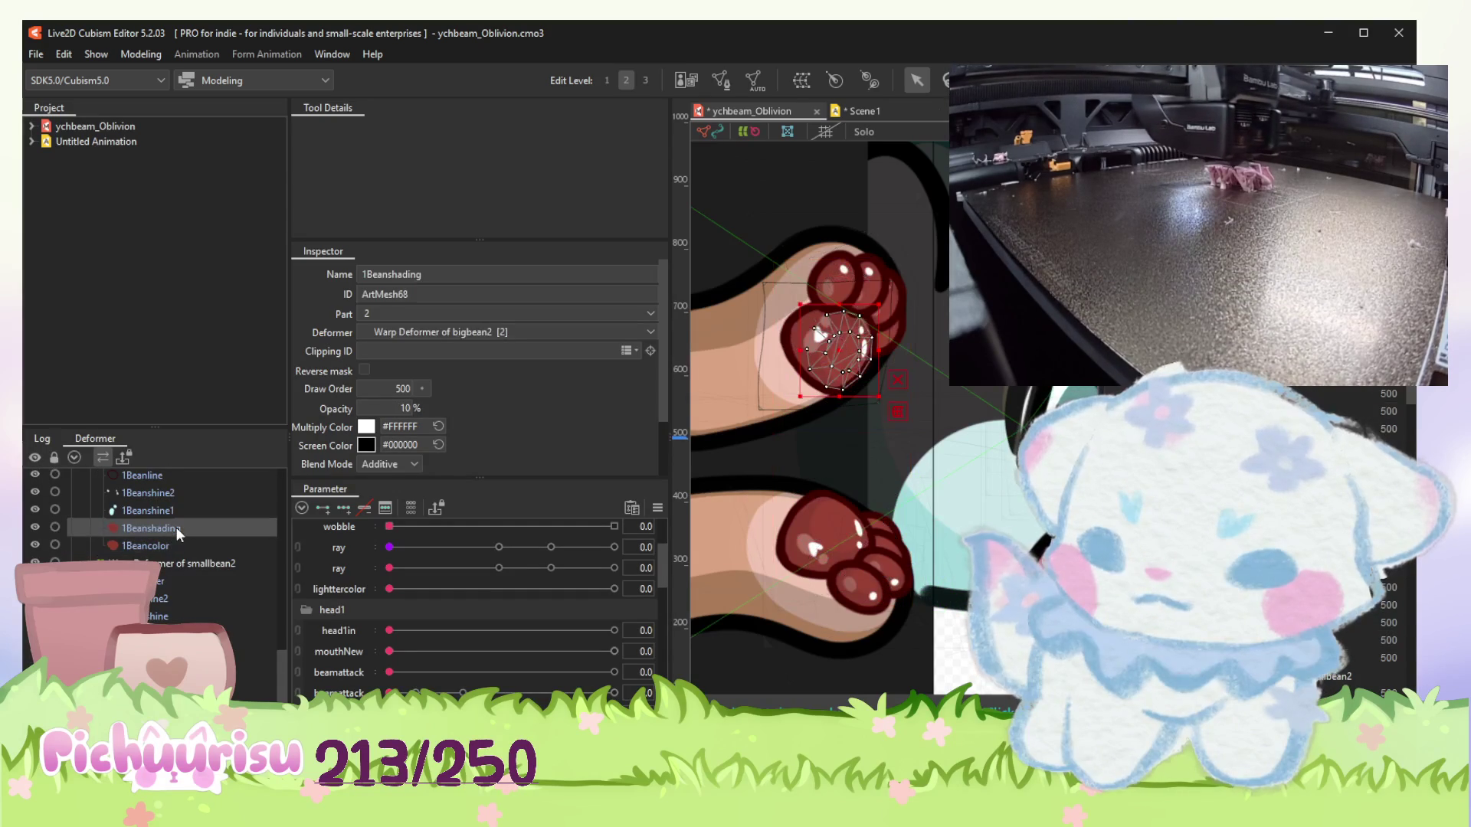
shift+click(885, 314)
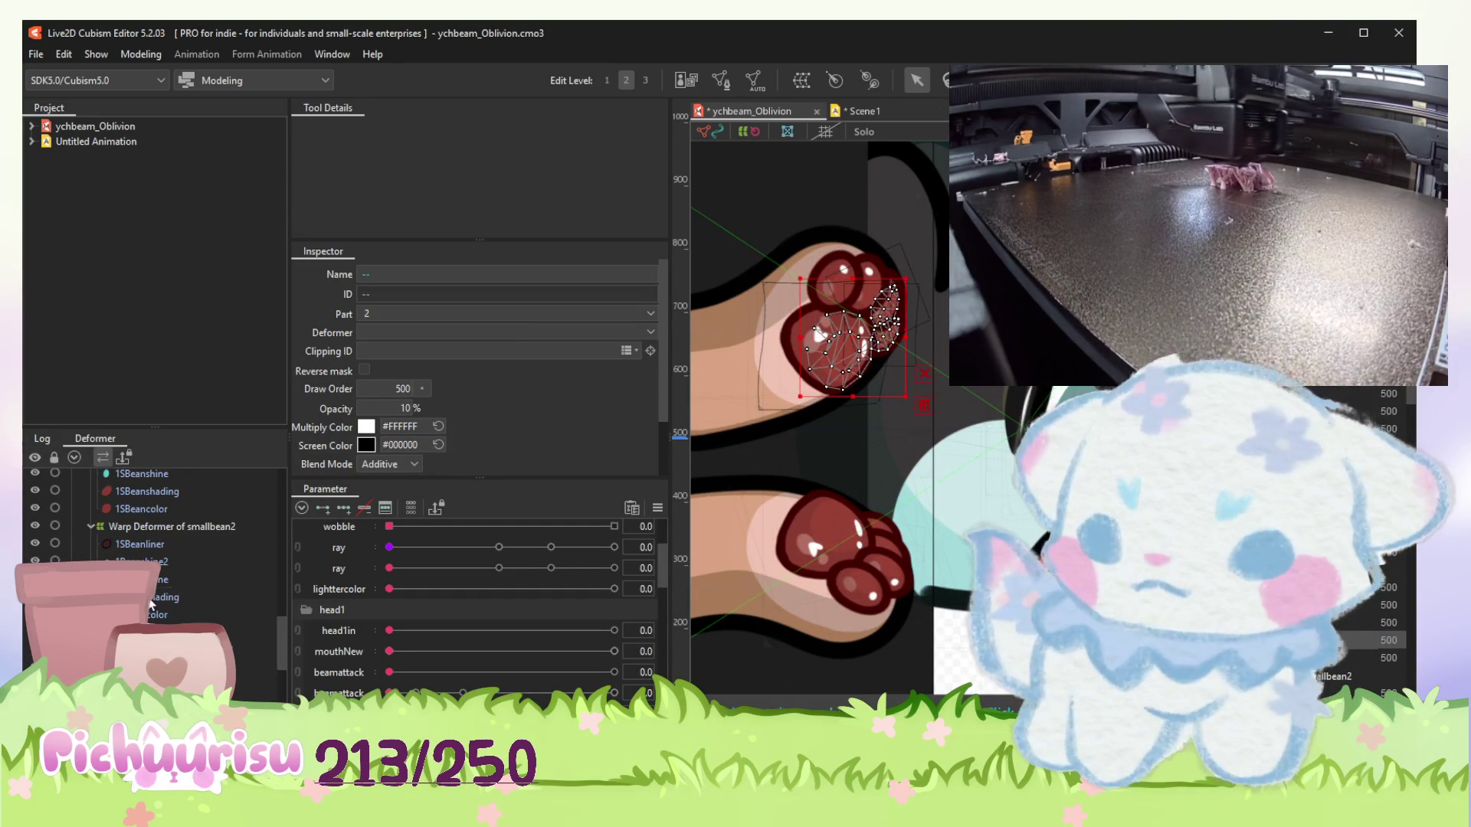
ctrl+click(151, 604)
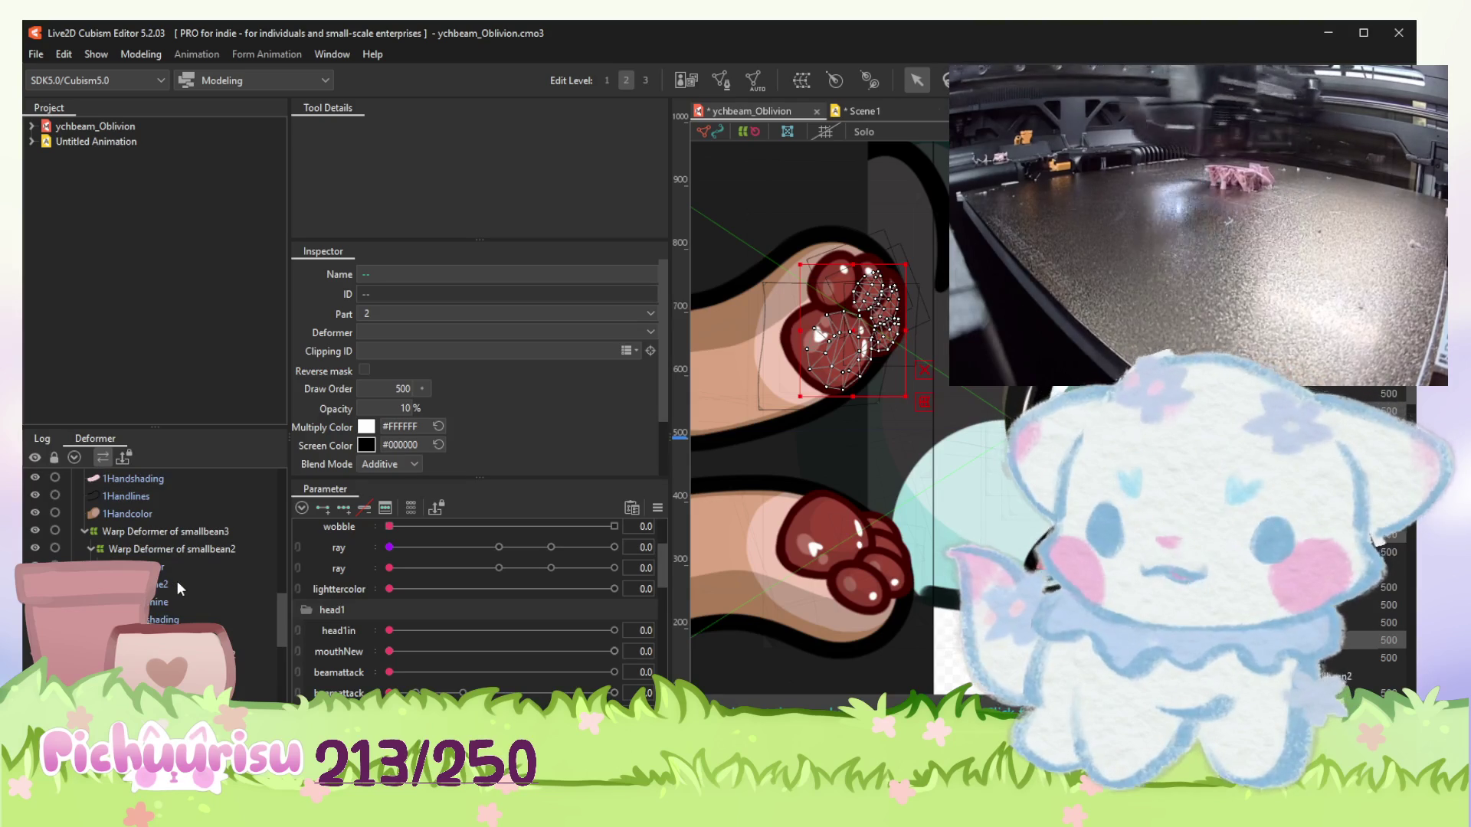
ctrl+click(151, 619)
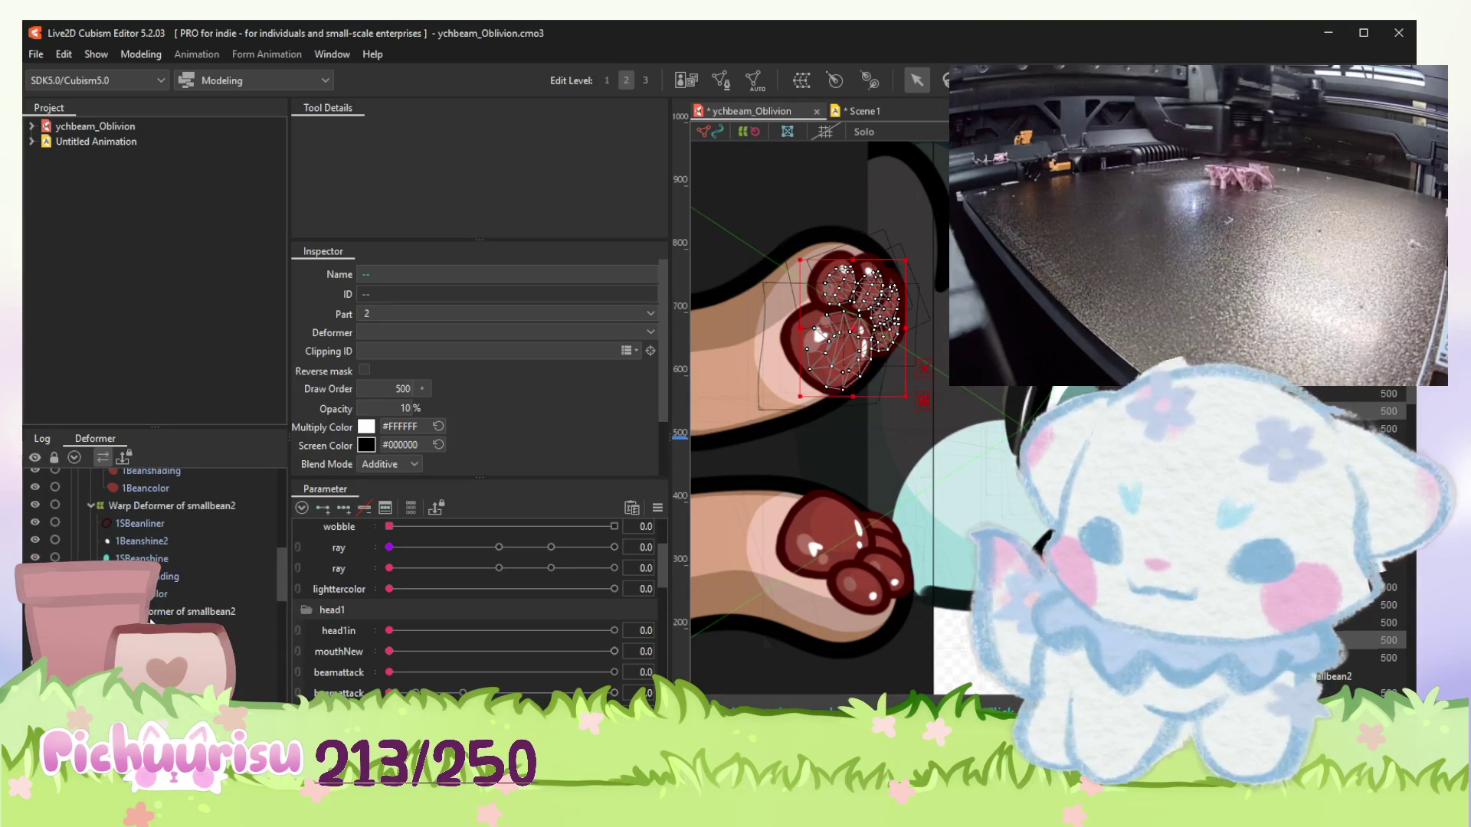
ctrl+click(167, 581)
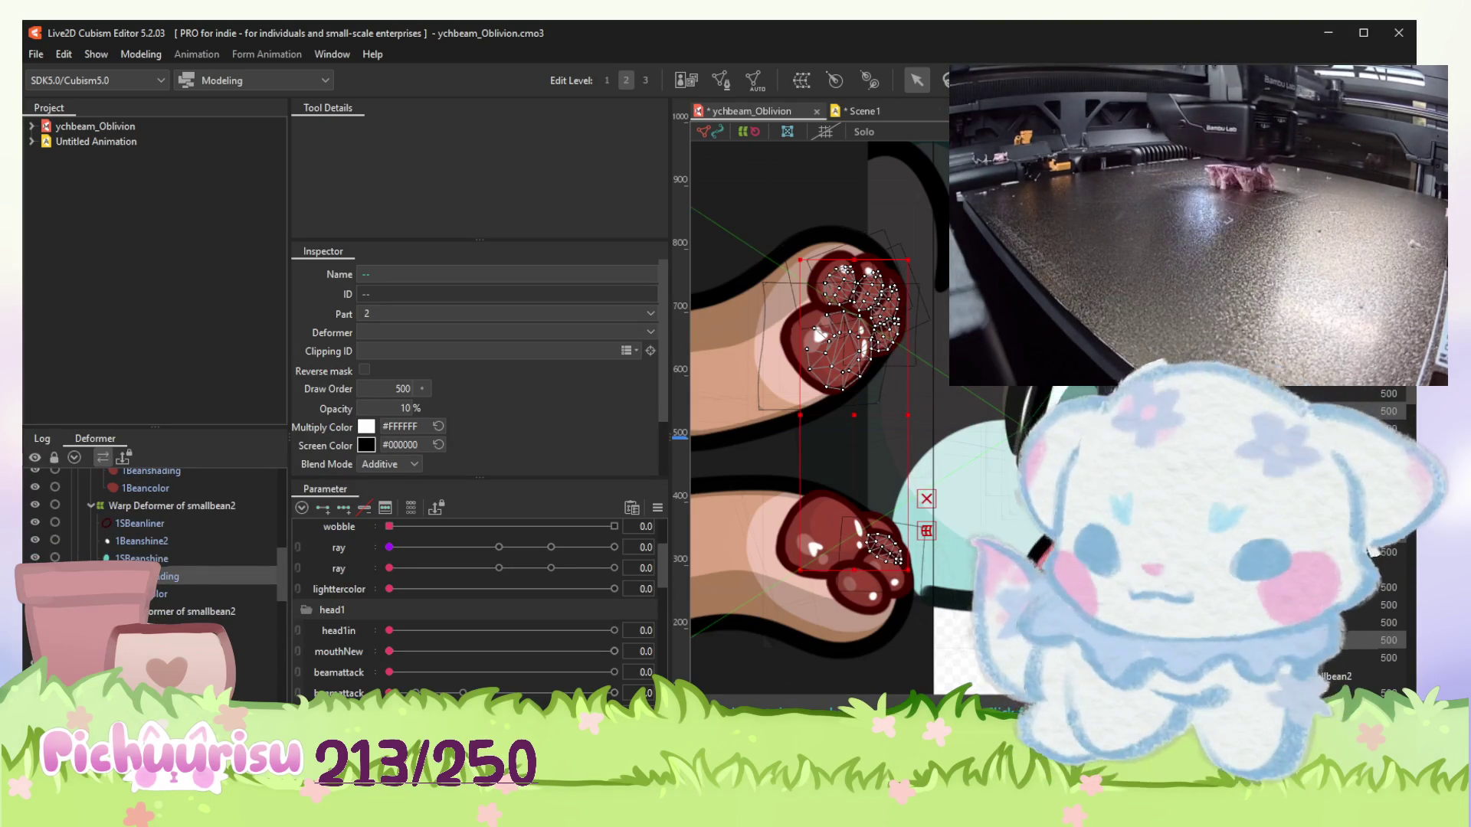
ctrl+click(169, 576)
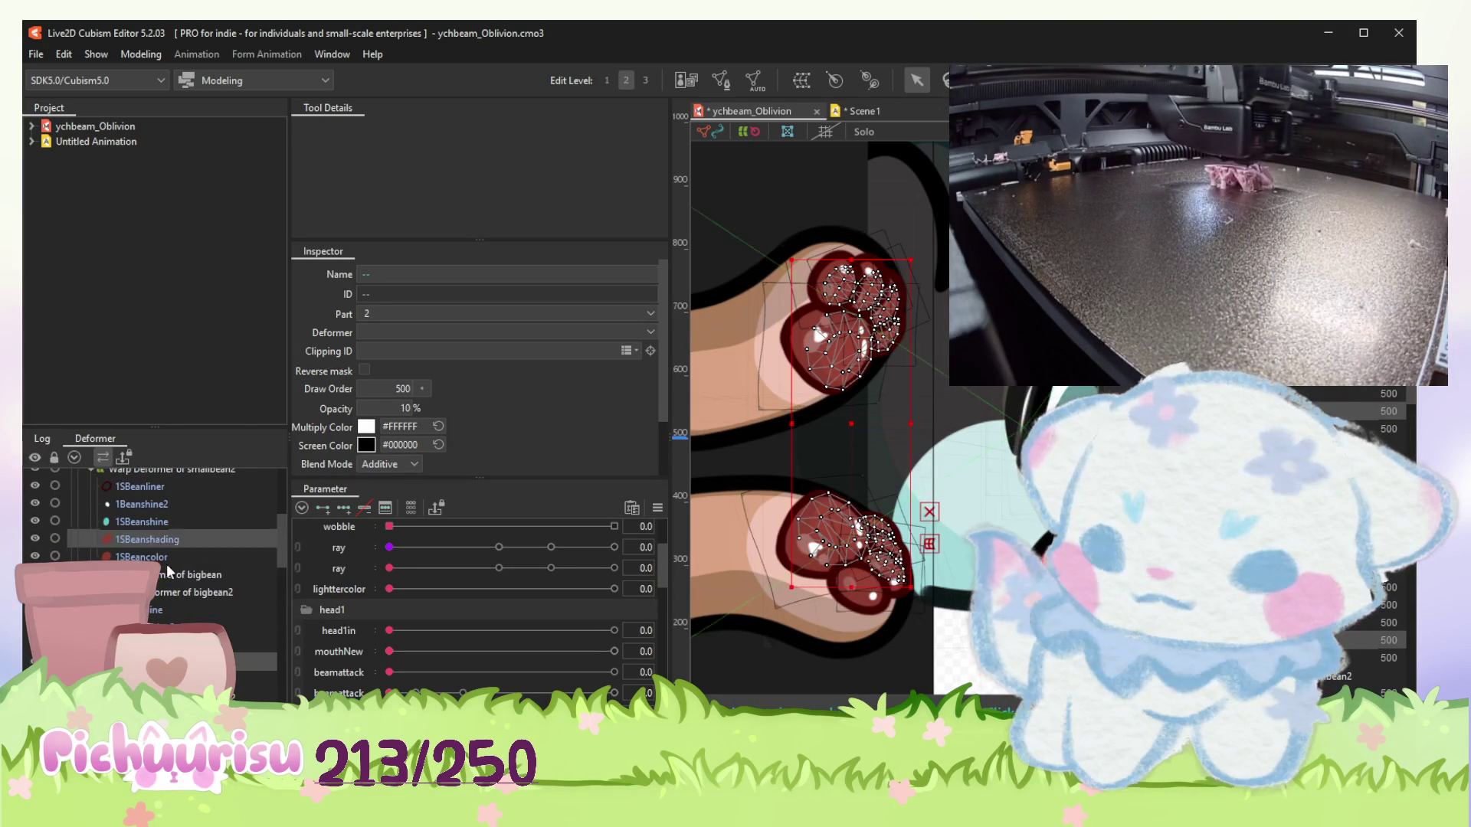
ctrl+click(169, 624)
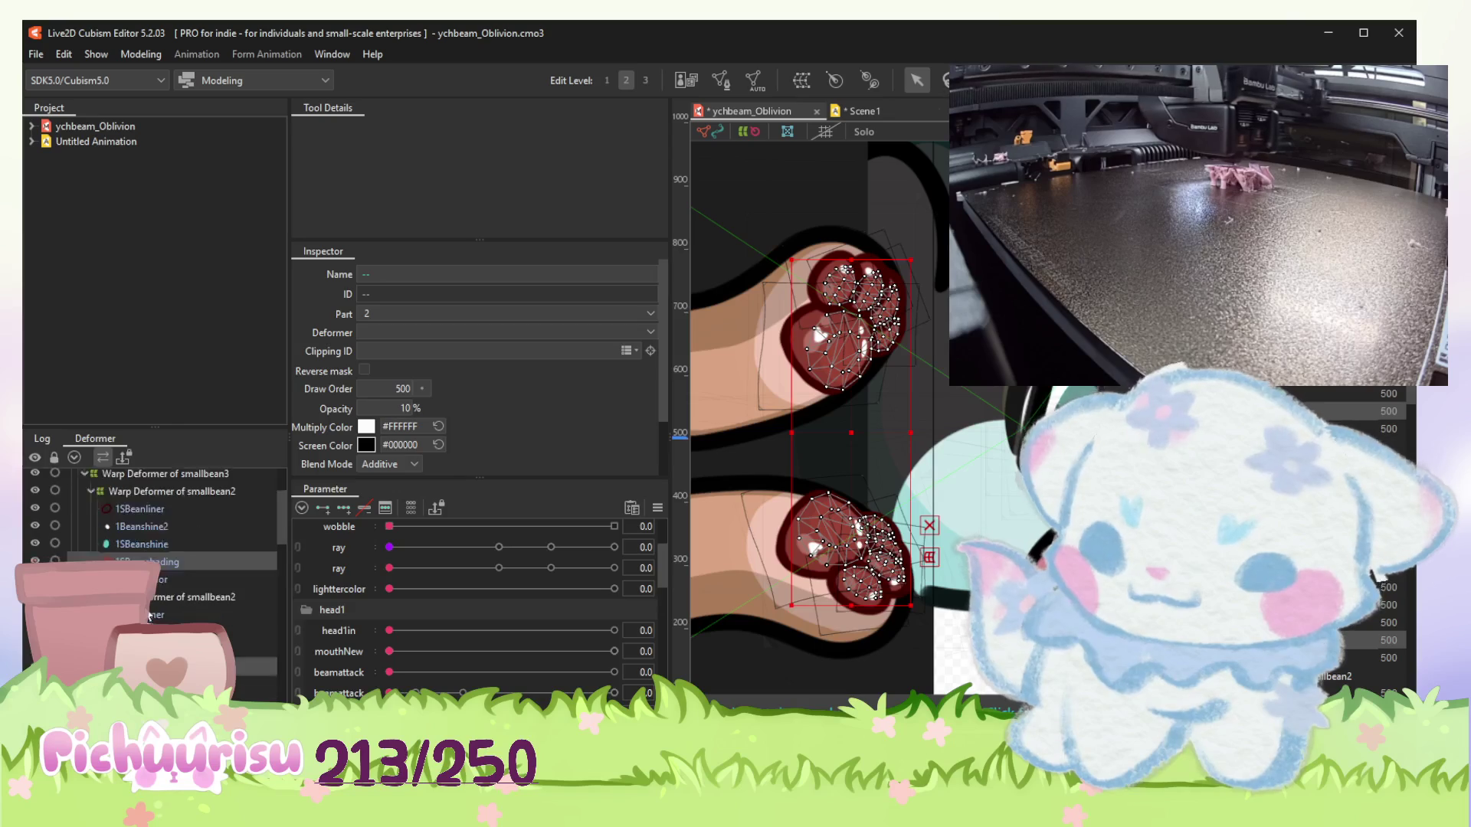
double_click(403, 408)
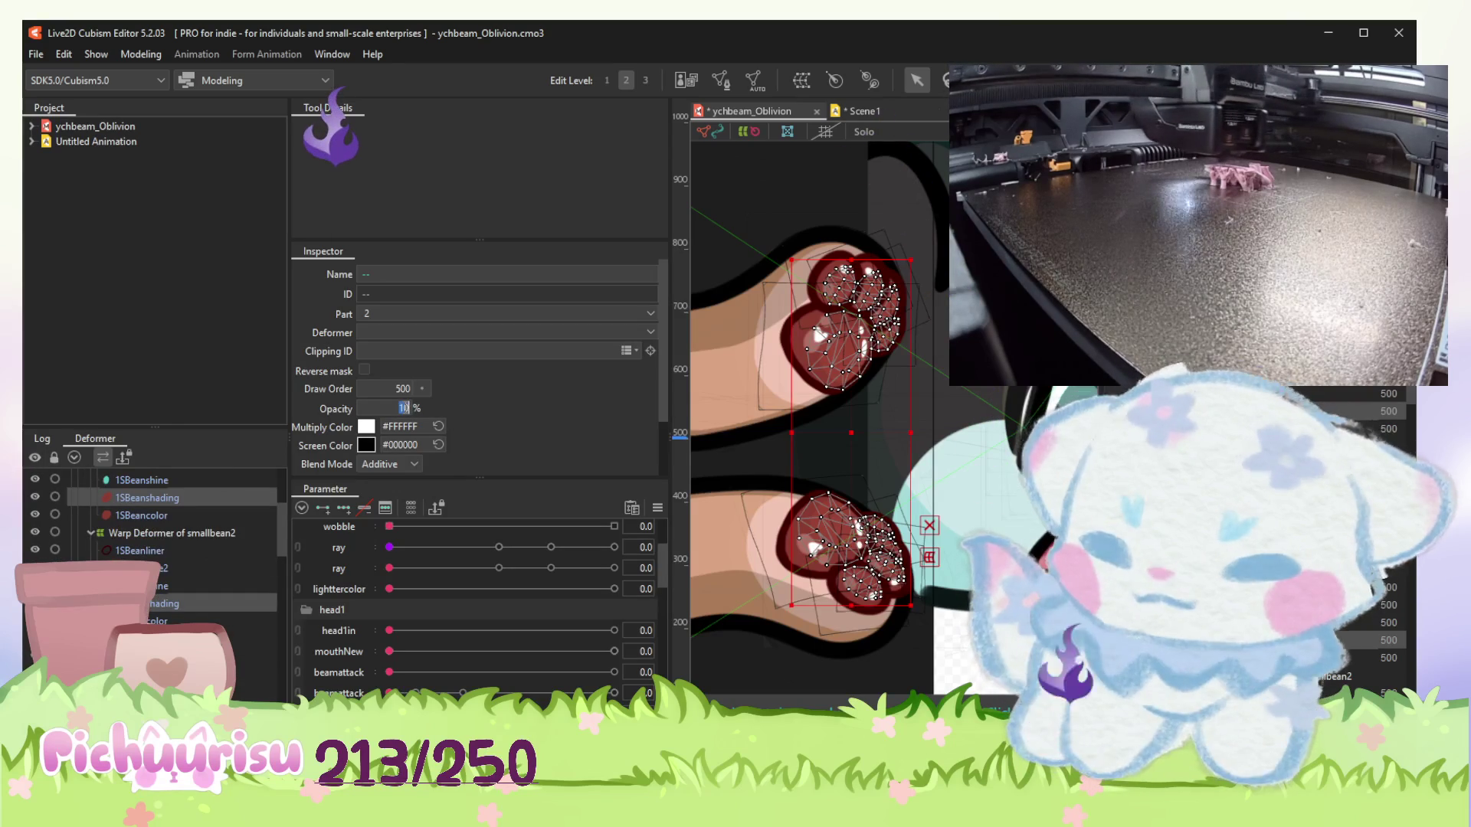
text(50)
key(Return)
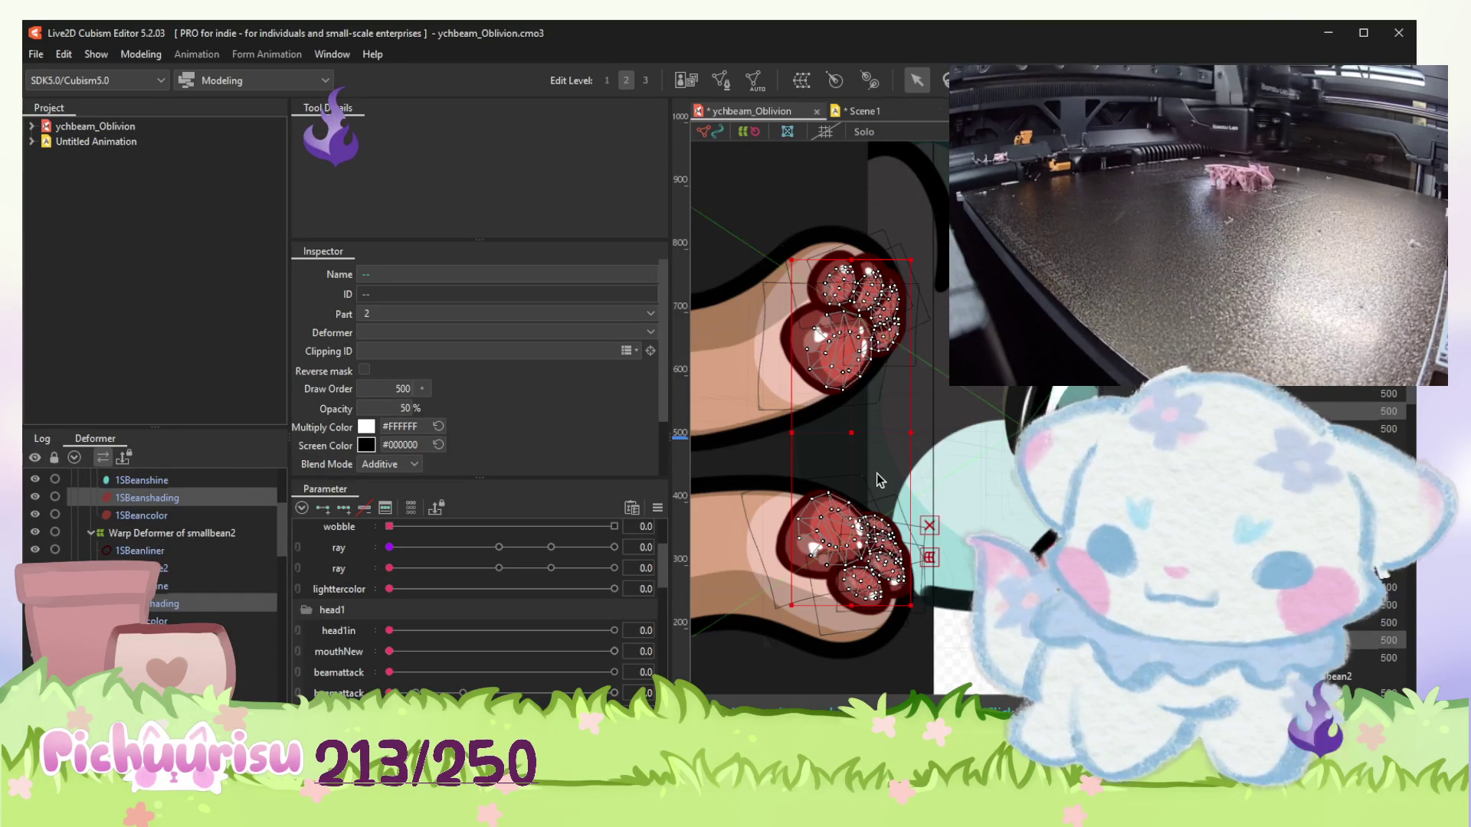
Select the wavy3 mesh and switch back to the Scene1 animation.
scroll(825, 454, down, 5)
click(772, 572)
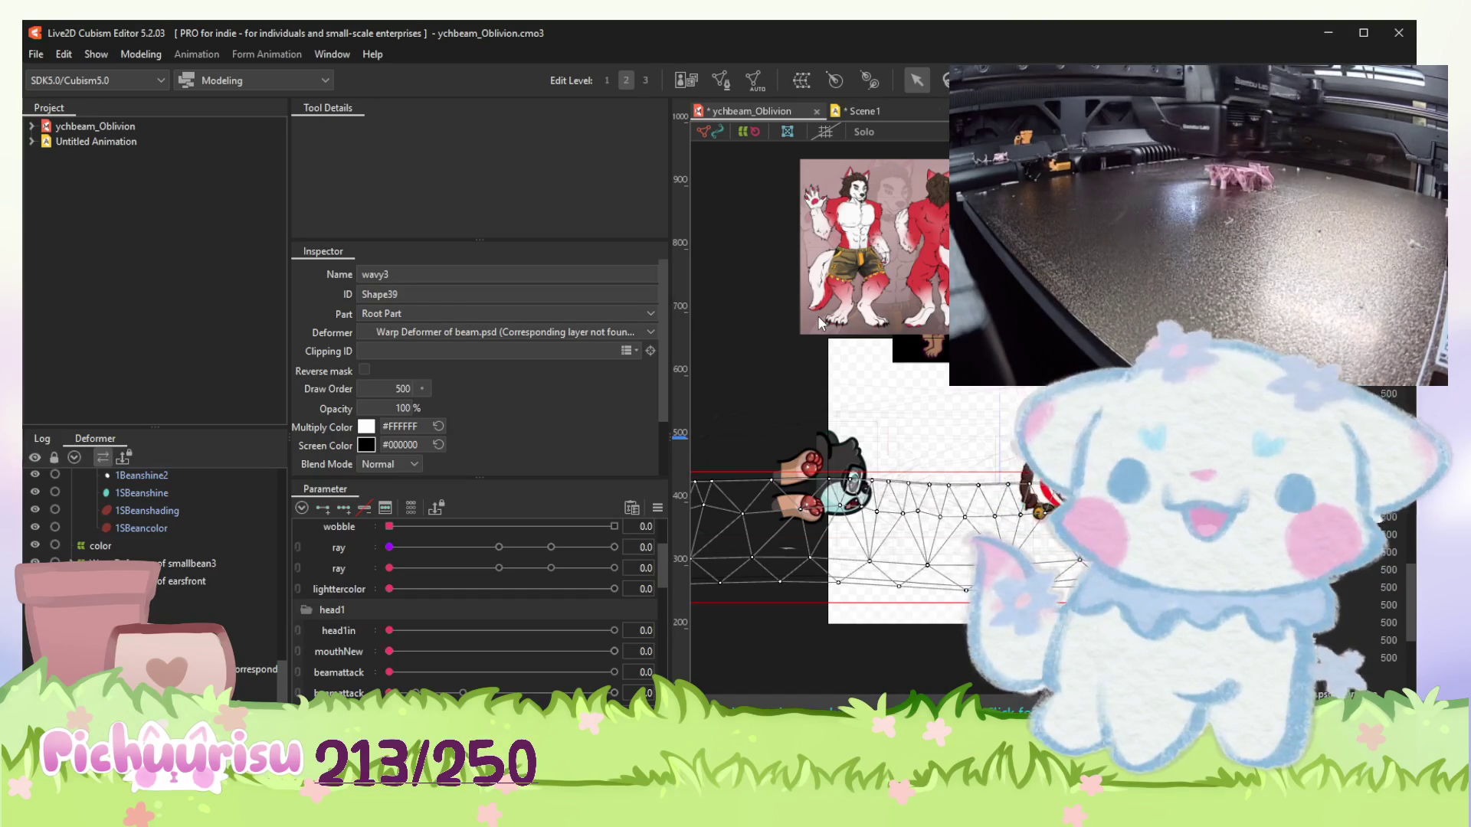
key(ctrl+Tab)
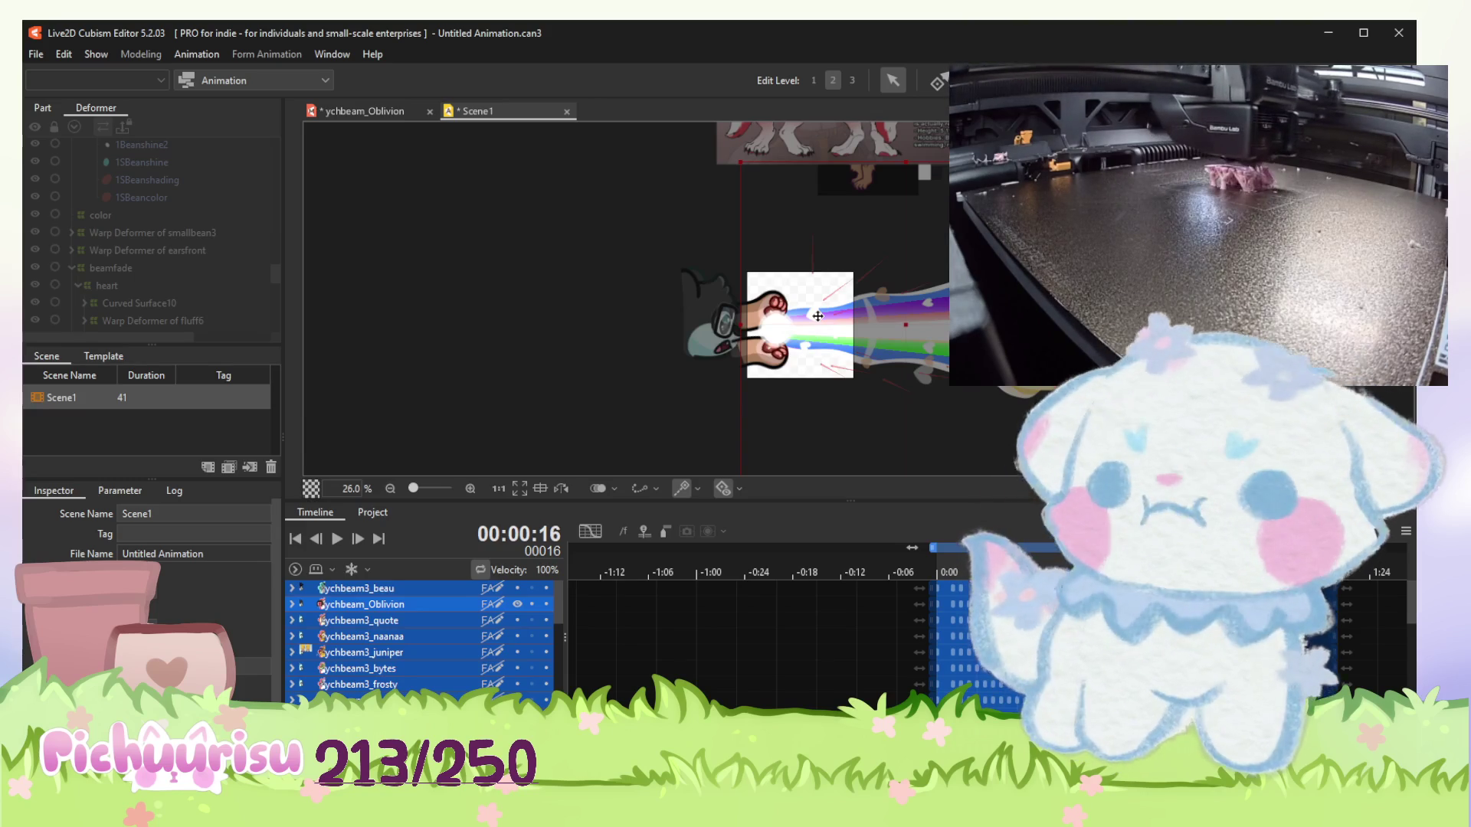
Play Scene1 to preview the retuned paw shading and zoom the view out to 13%.
click(339, 540)
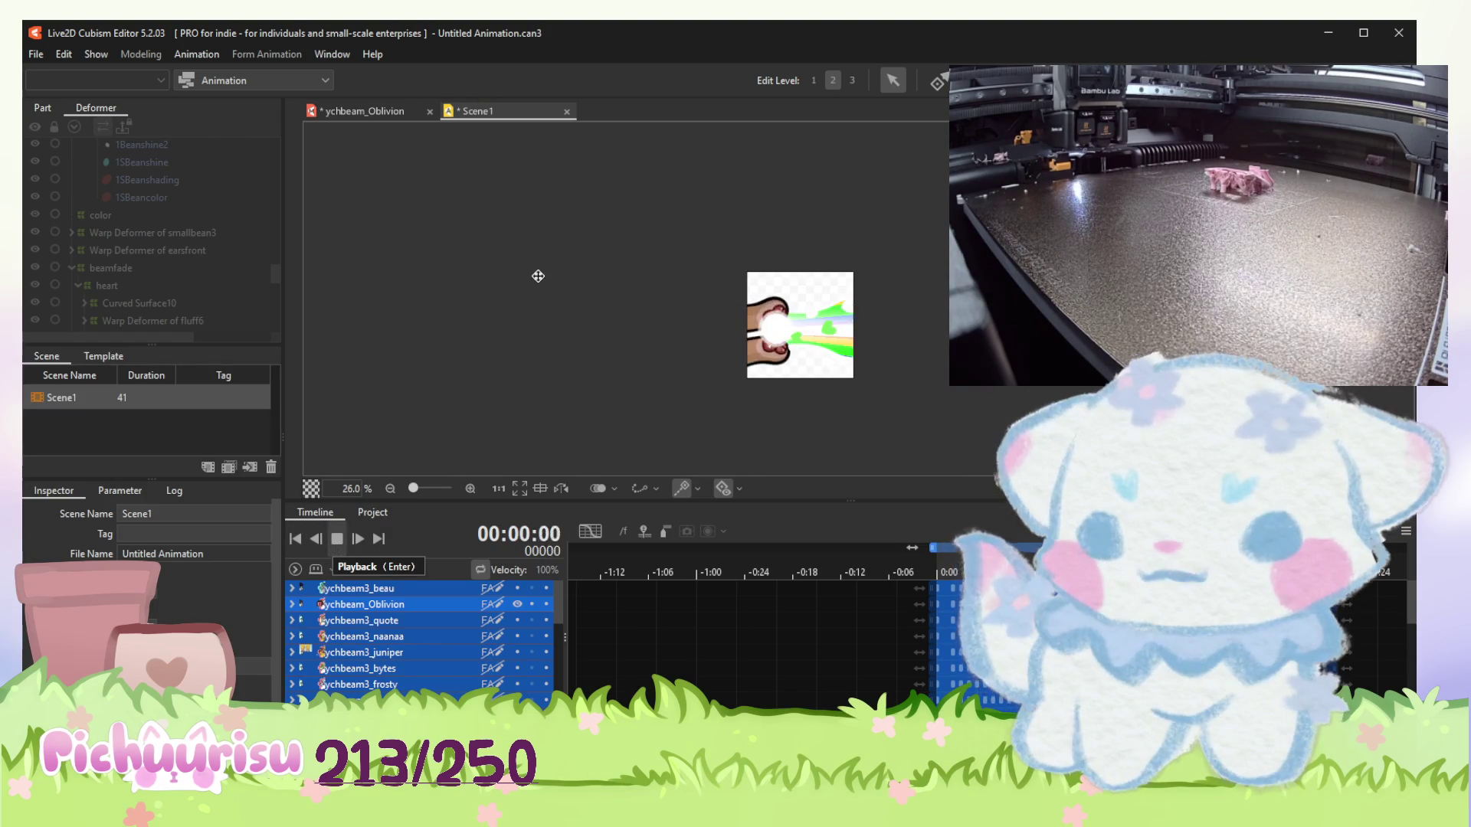
scroll(538, 274, down, 2)
click(40, 52)
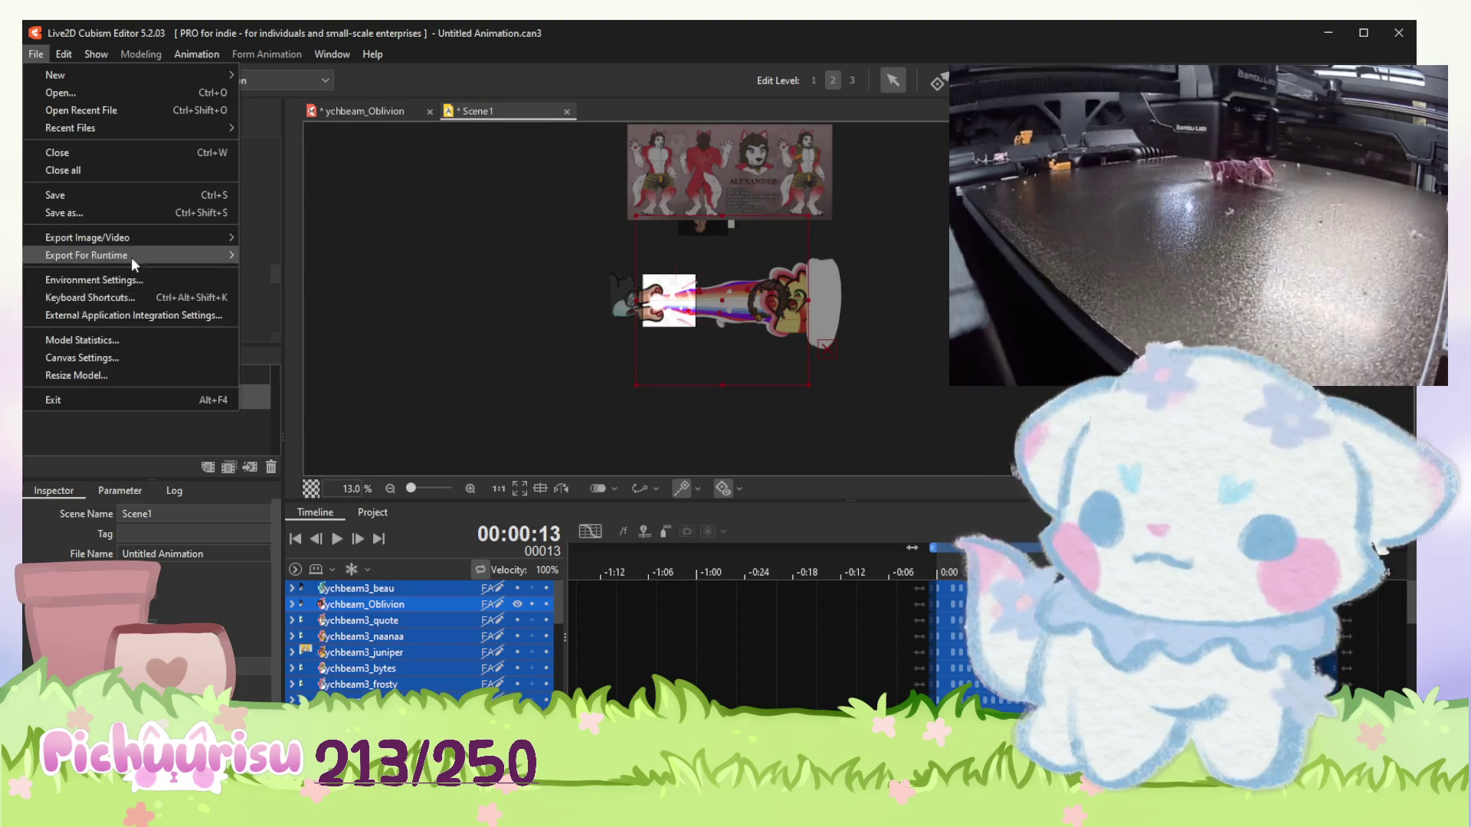
Dismiss the File menu at Export Image/Video without exporting anything.
mouse_move(141, 238)
click(284, 255)
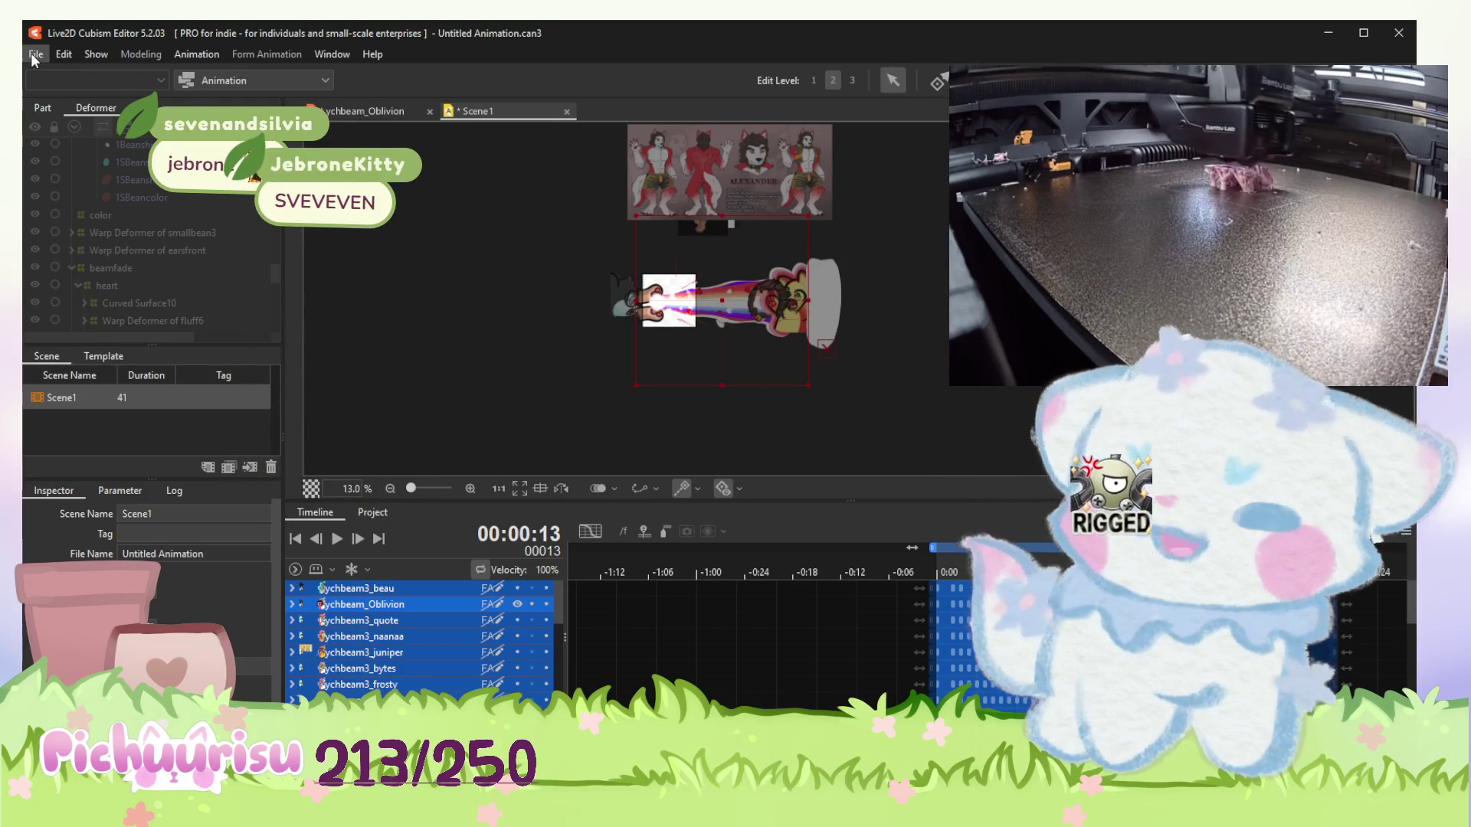
click(30, 53)
click(691, 485)
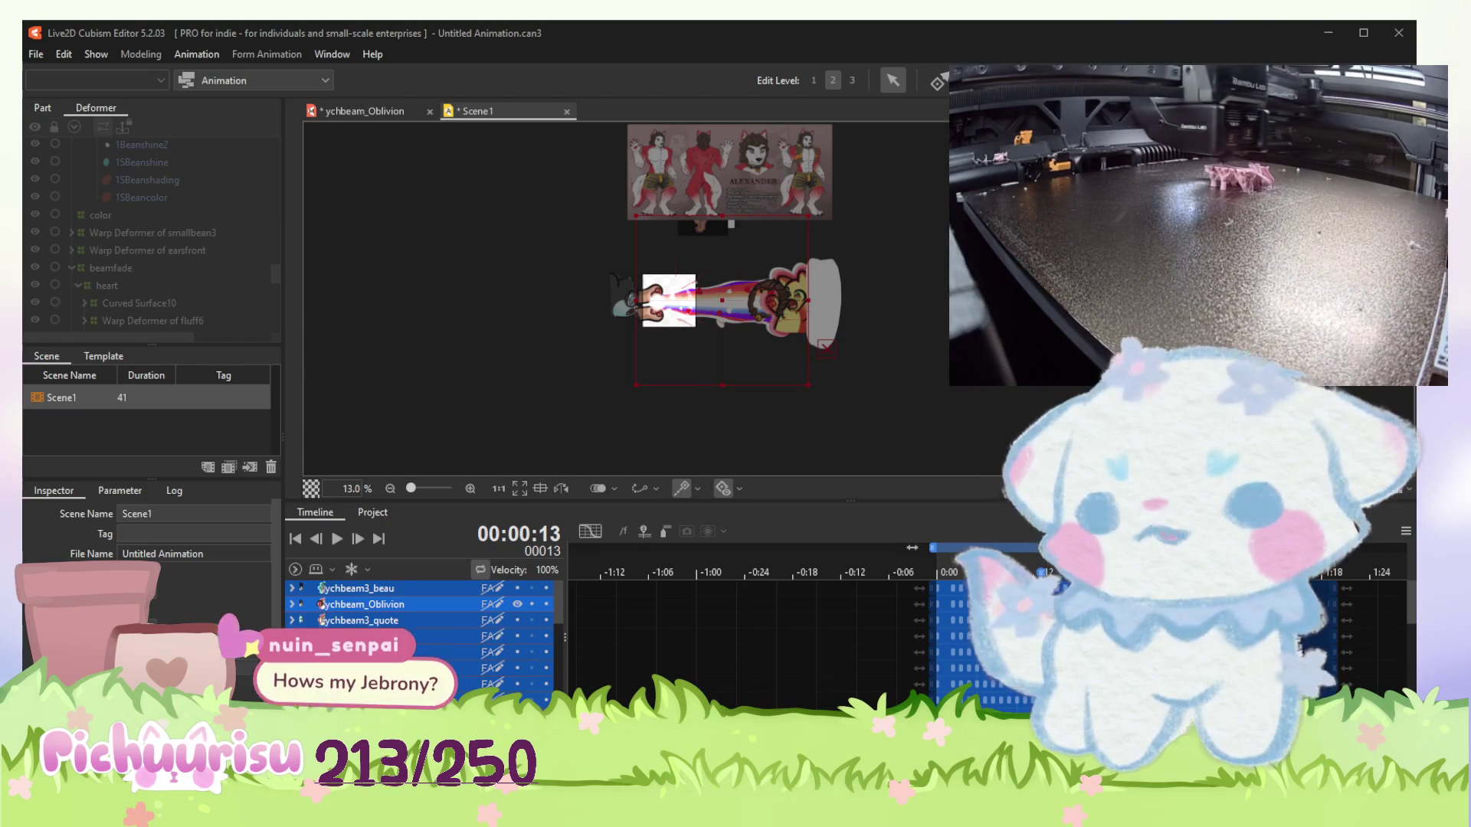
Hide and reshow the BeamHand and Beam tracks to check their artwork, then zoom to 36.7%.
click(742, 421)
scroll(740, 628, down, 3)
scroll(779, 617, down, 2)
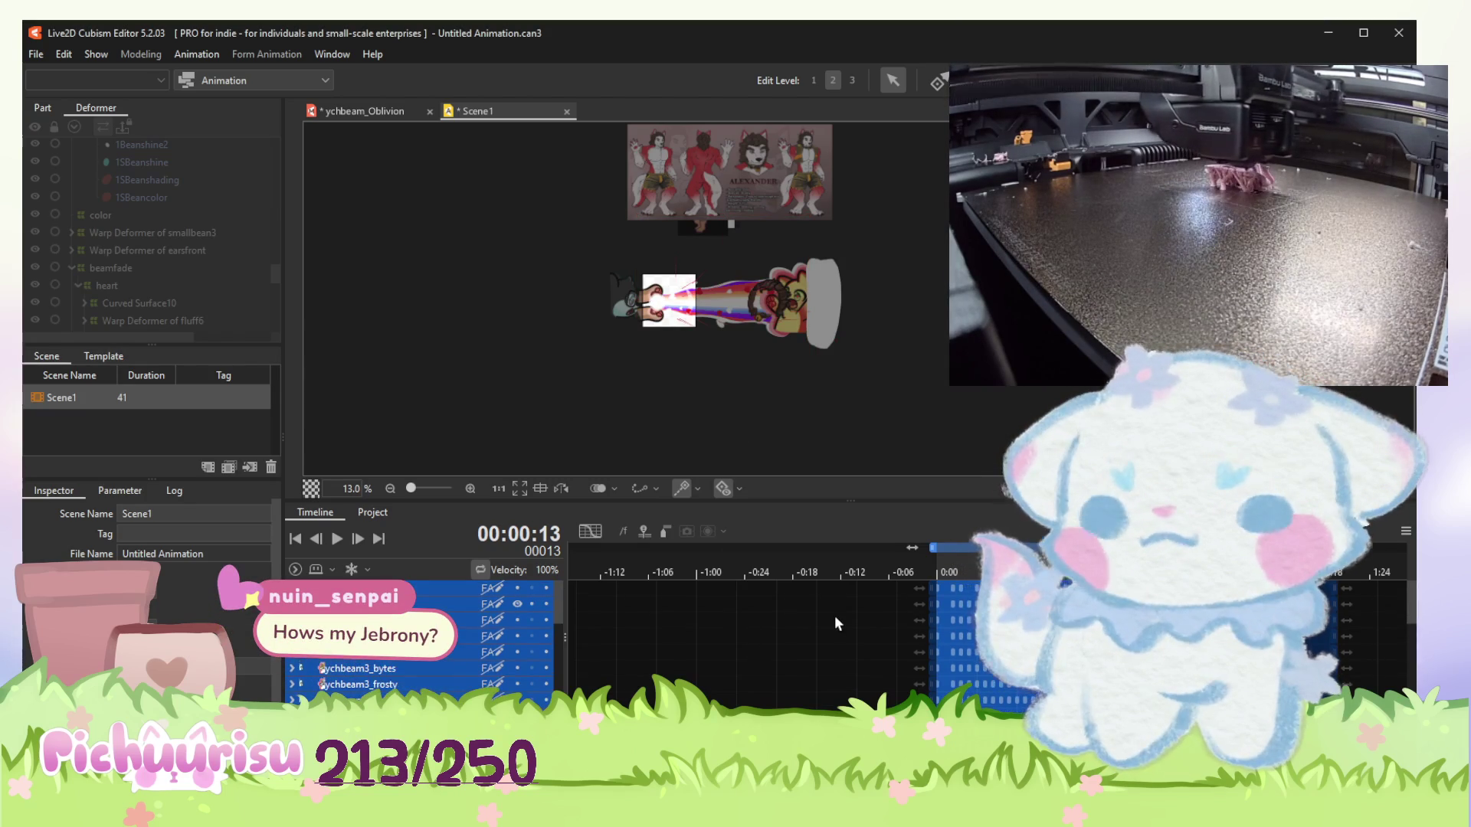
click(517, 607)
scroll(803, 666, up, 2)
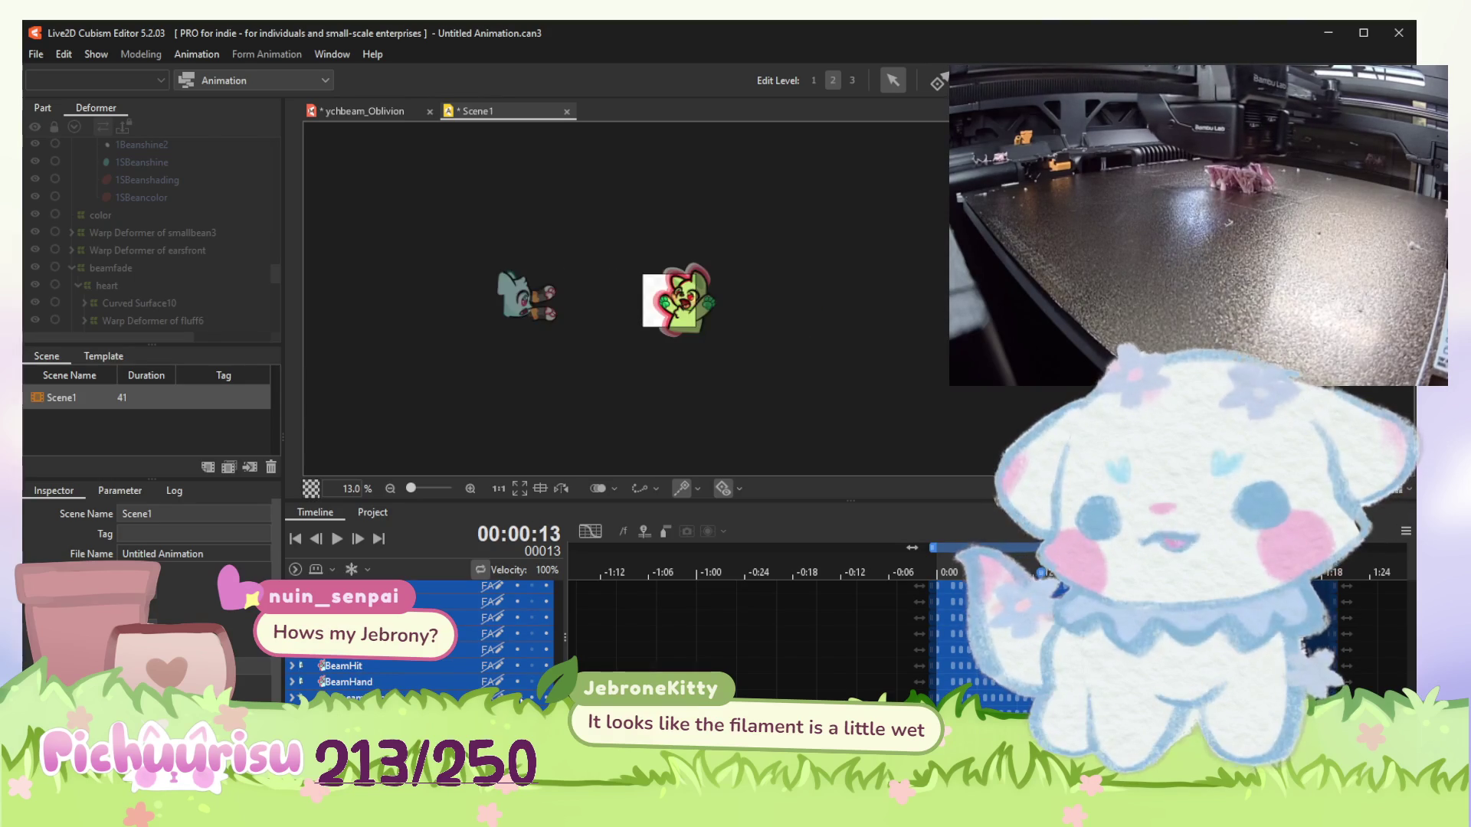
click(518, 679)
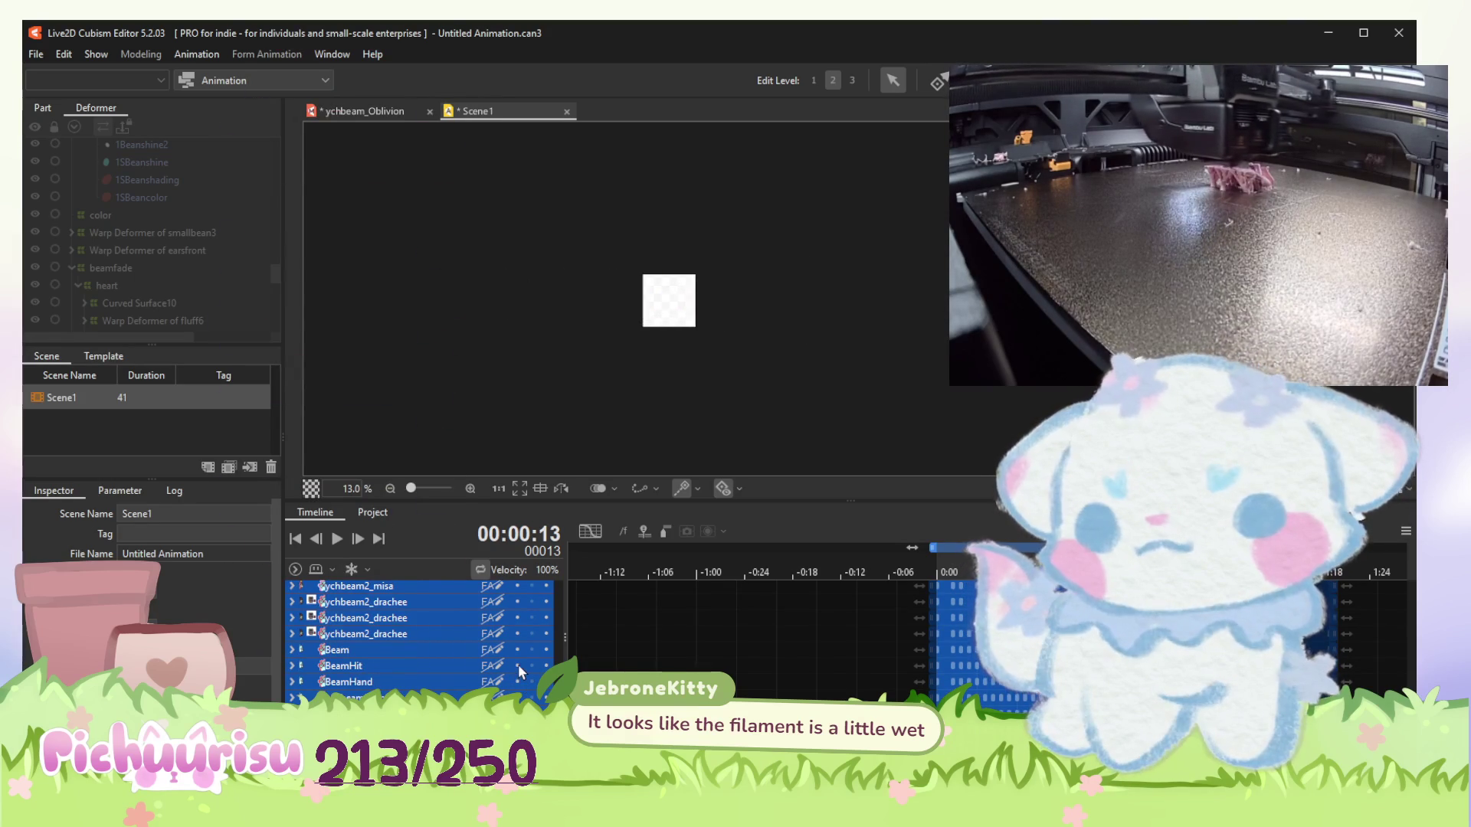
click(518, 651)
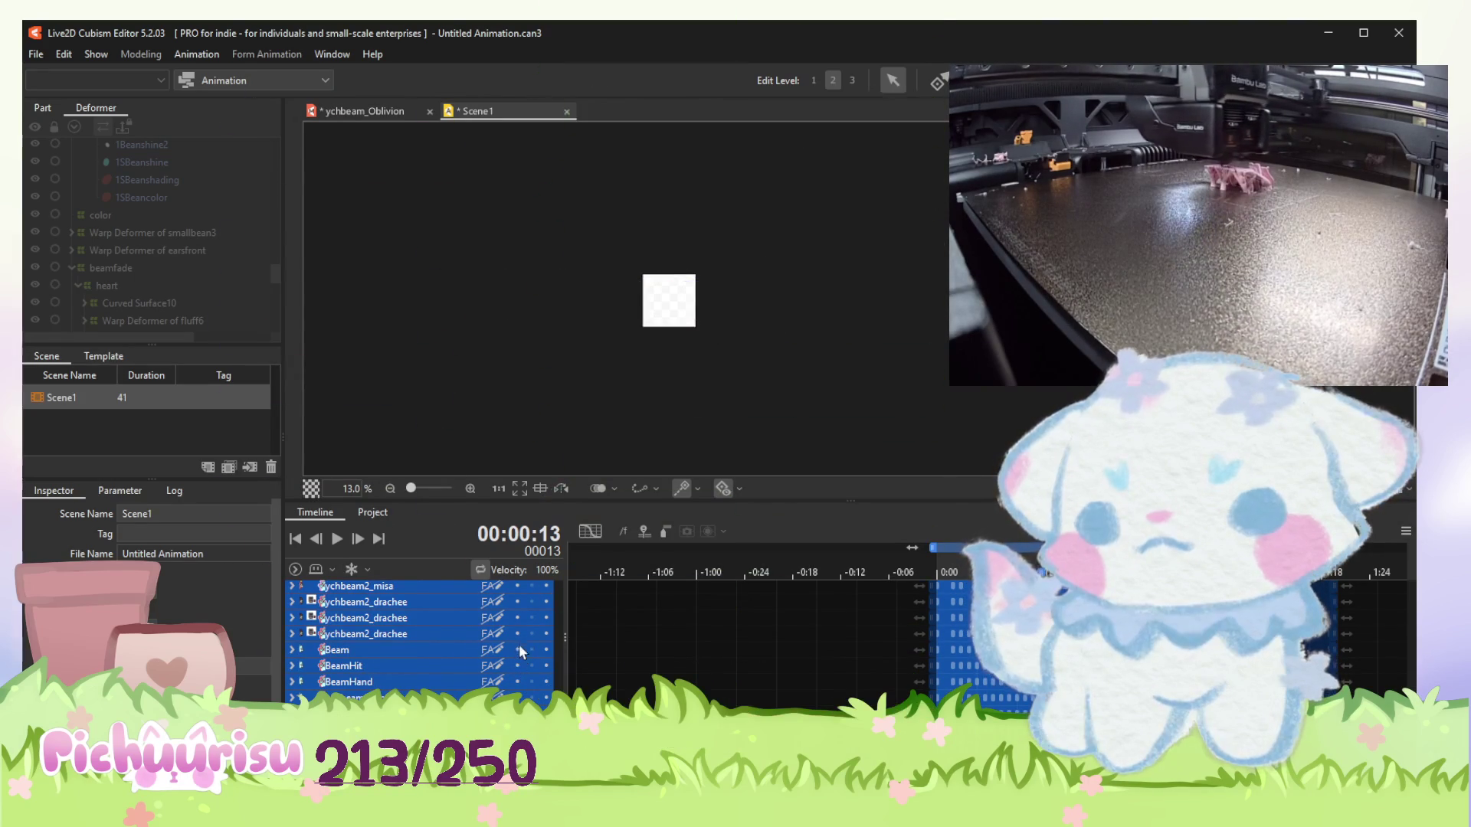
click(519, 649)
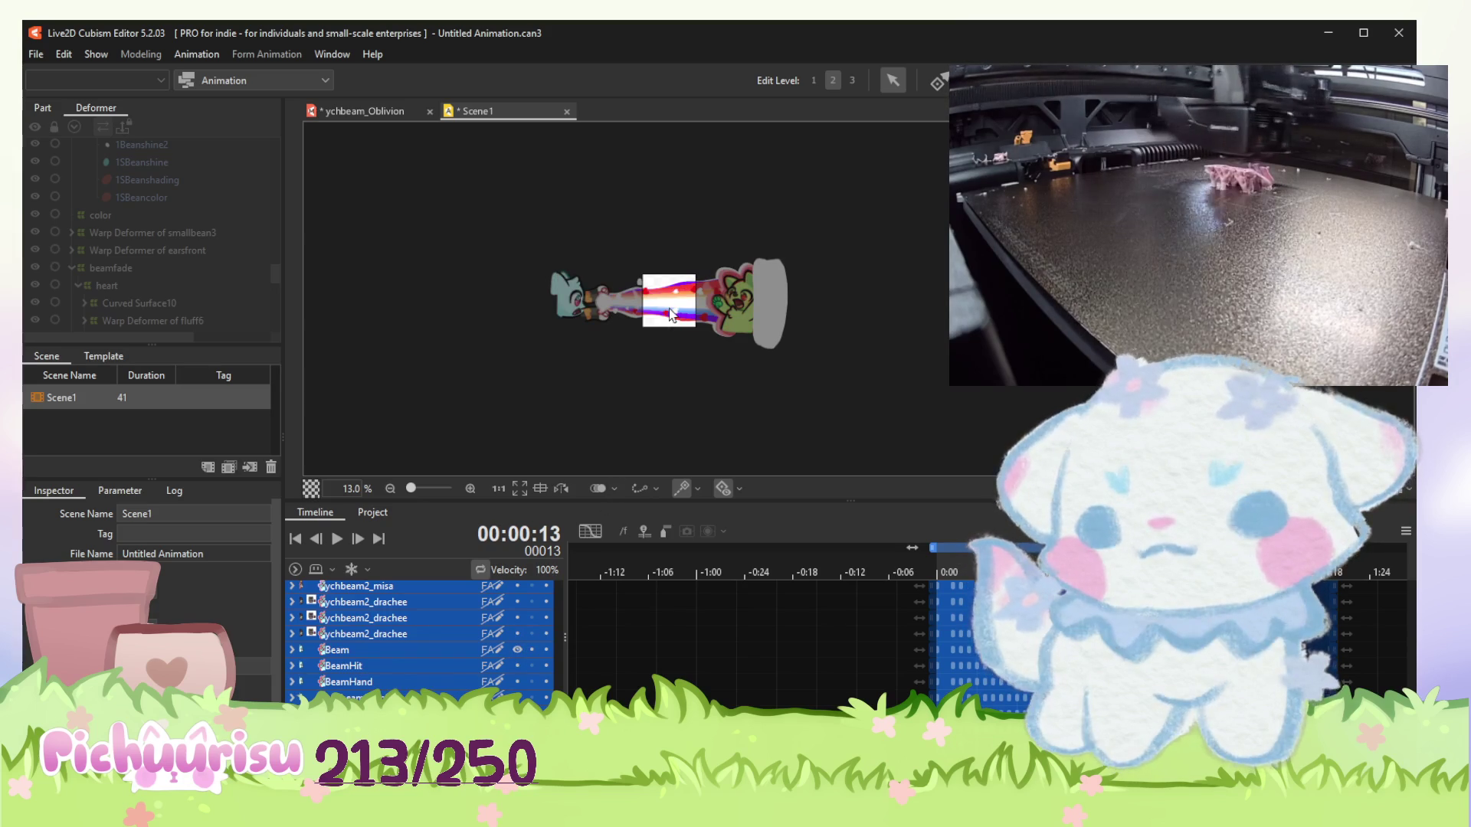
scroll(669, 309, up, 3)
scroll(669, 309, up, 1)
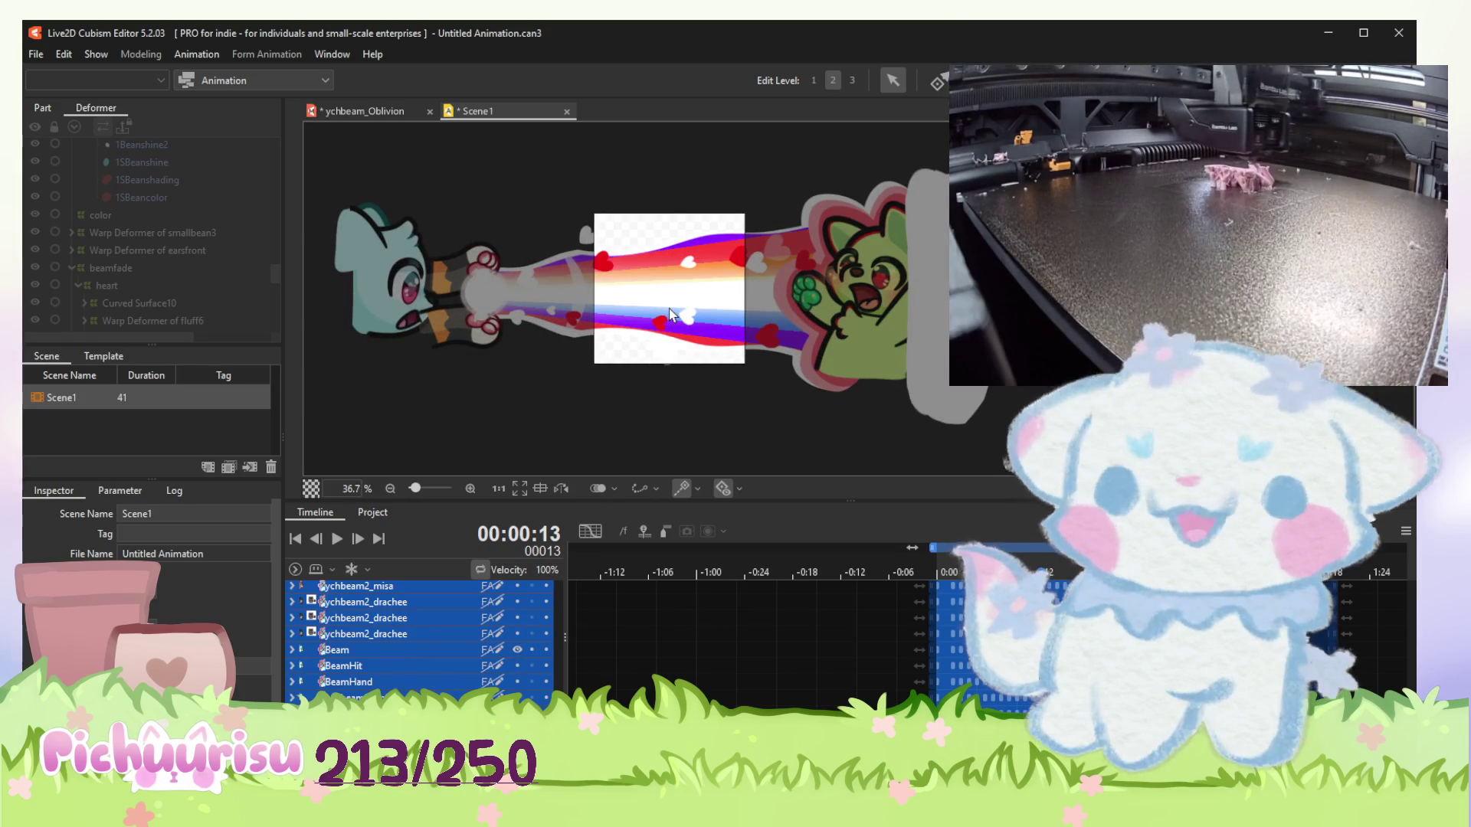
Zoom out to 18.4% and pan so the beam and both characters sit centered.
drag(669, 309, 700, 331)
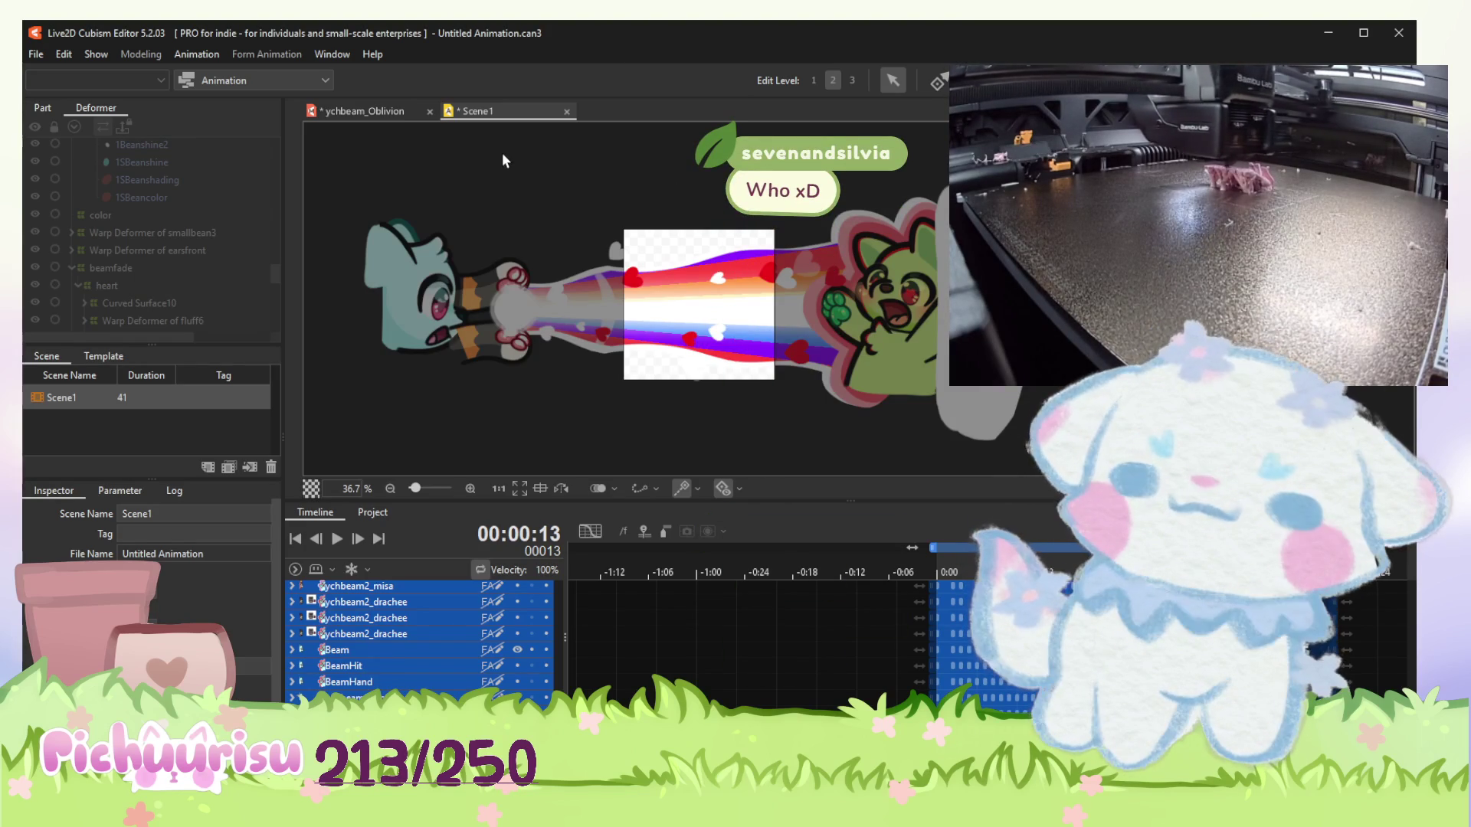
scroll(502, 155, down, 2)
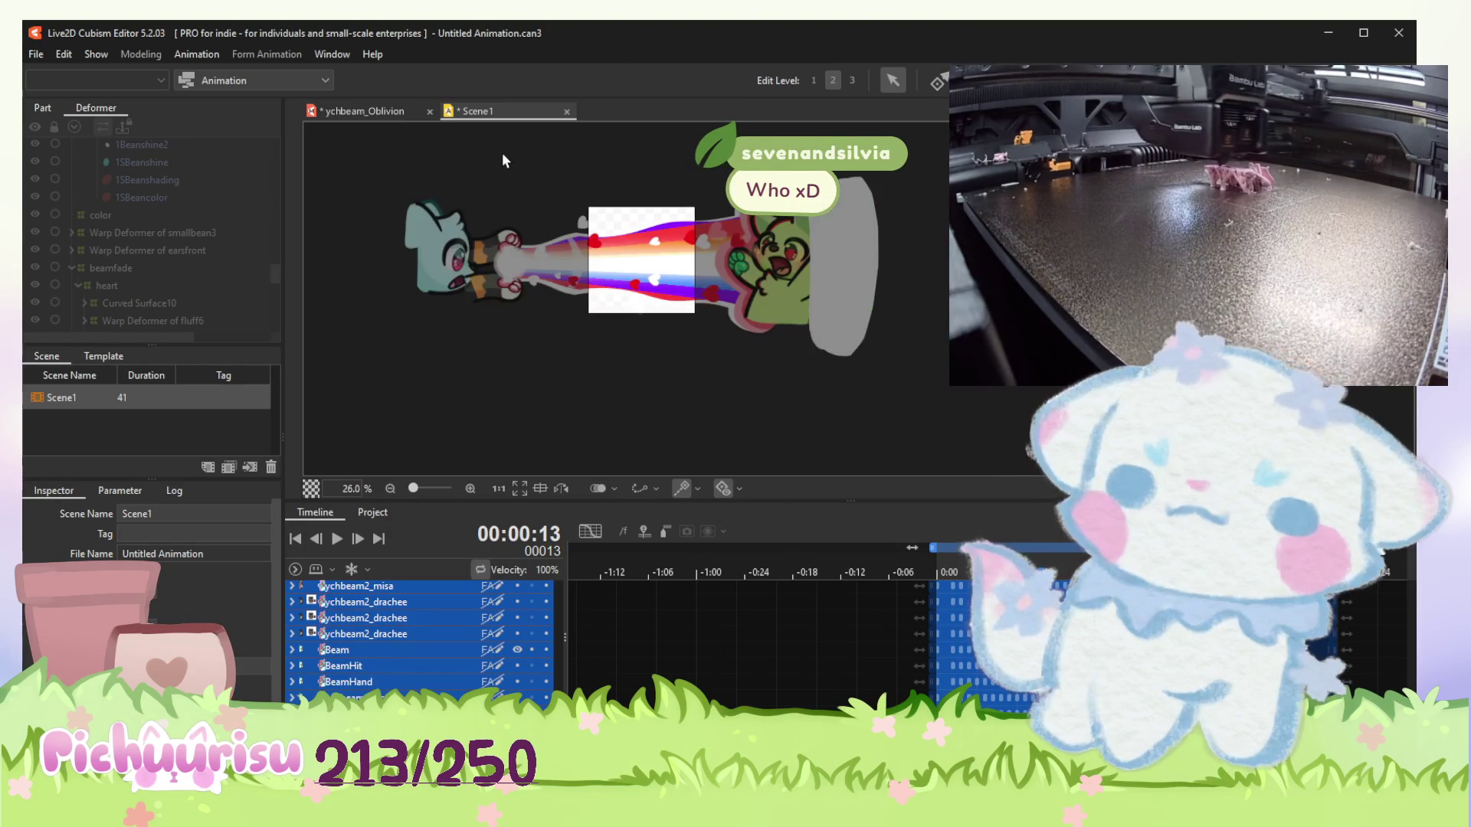
scroll(502, 153, up, 2)
scroll(503, 153, down, 3)
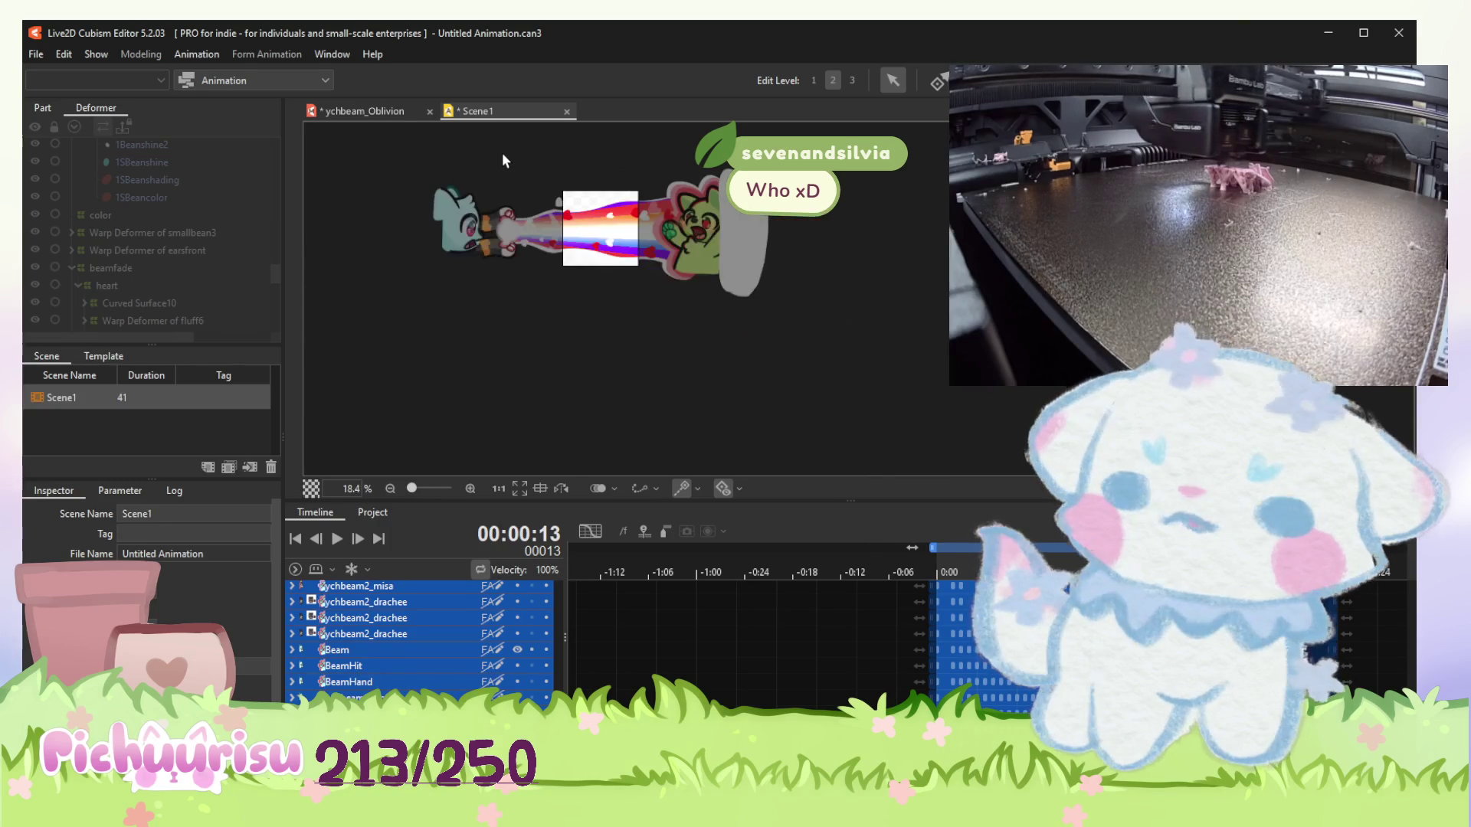
drag(512, 276, 514, 326)
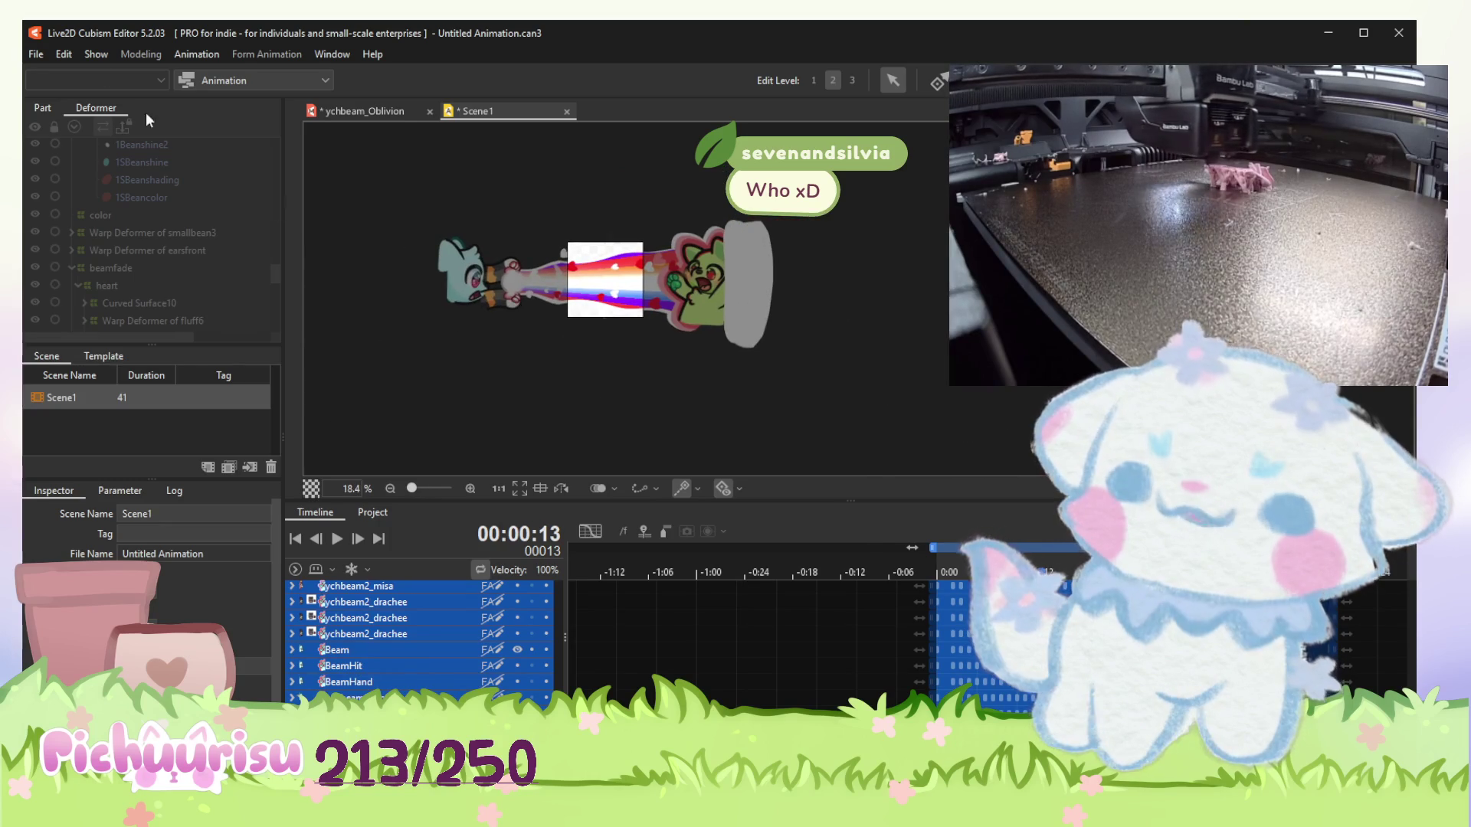
click(41, 53)
mouse_move(167, 250)
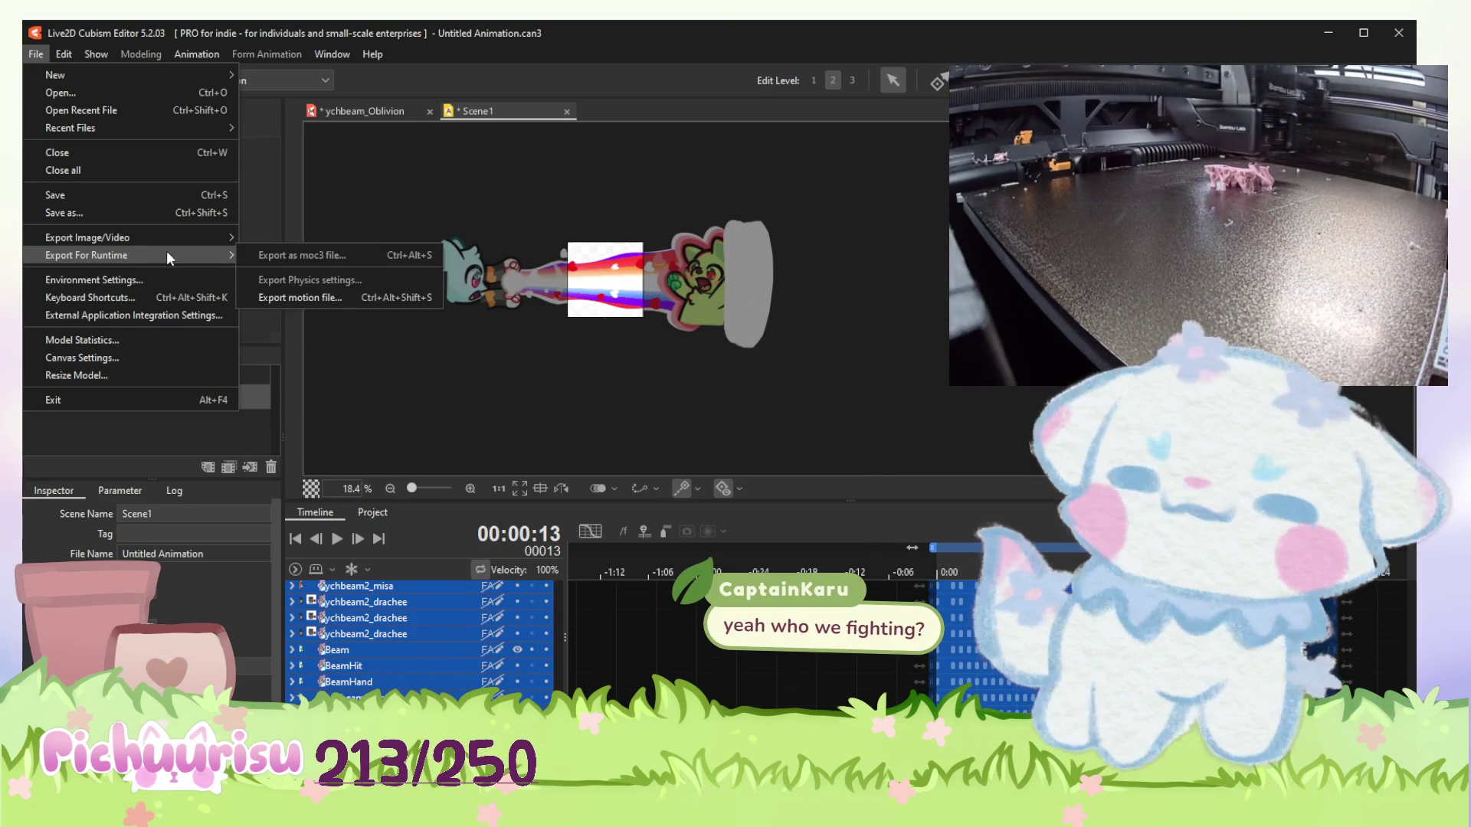
mouse_move(209, 236)
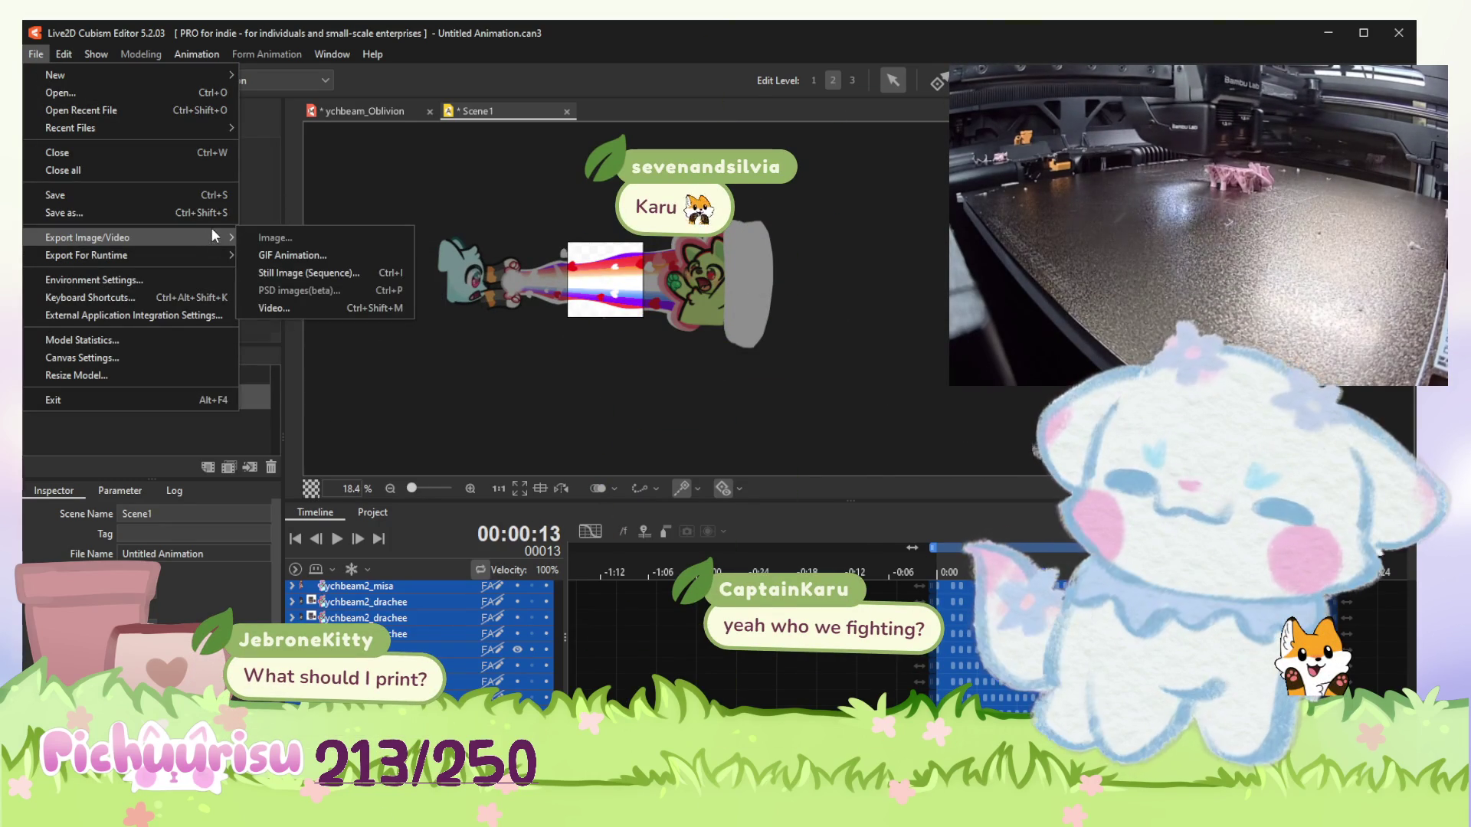
click(357, 259)
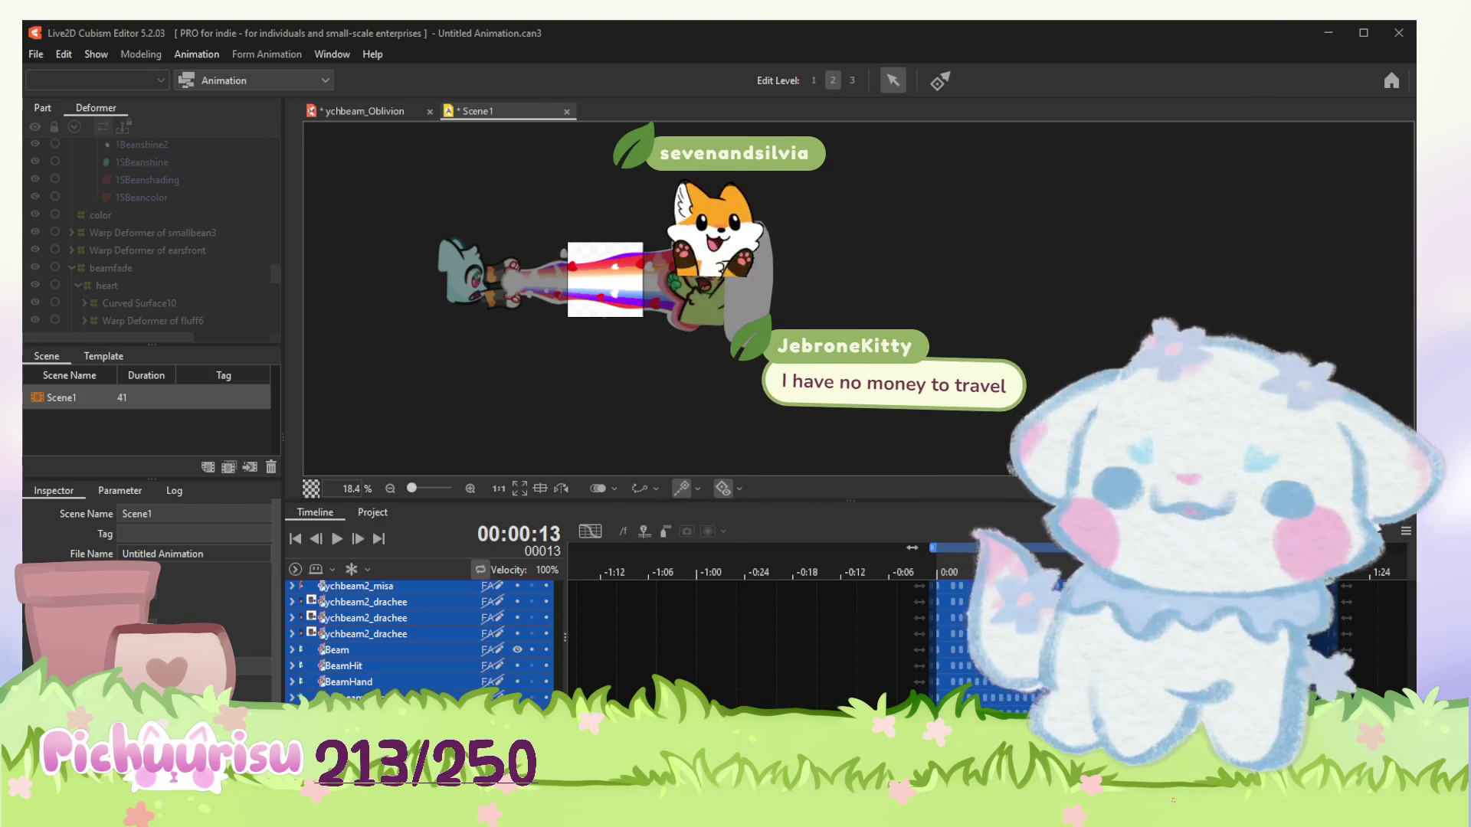
click(36, 54)
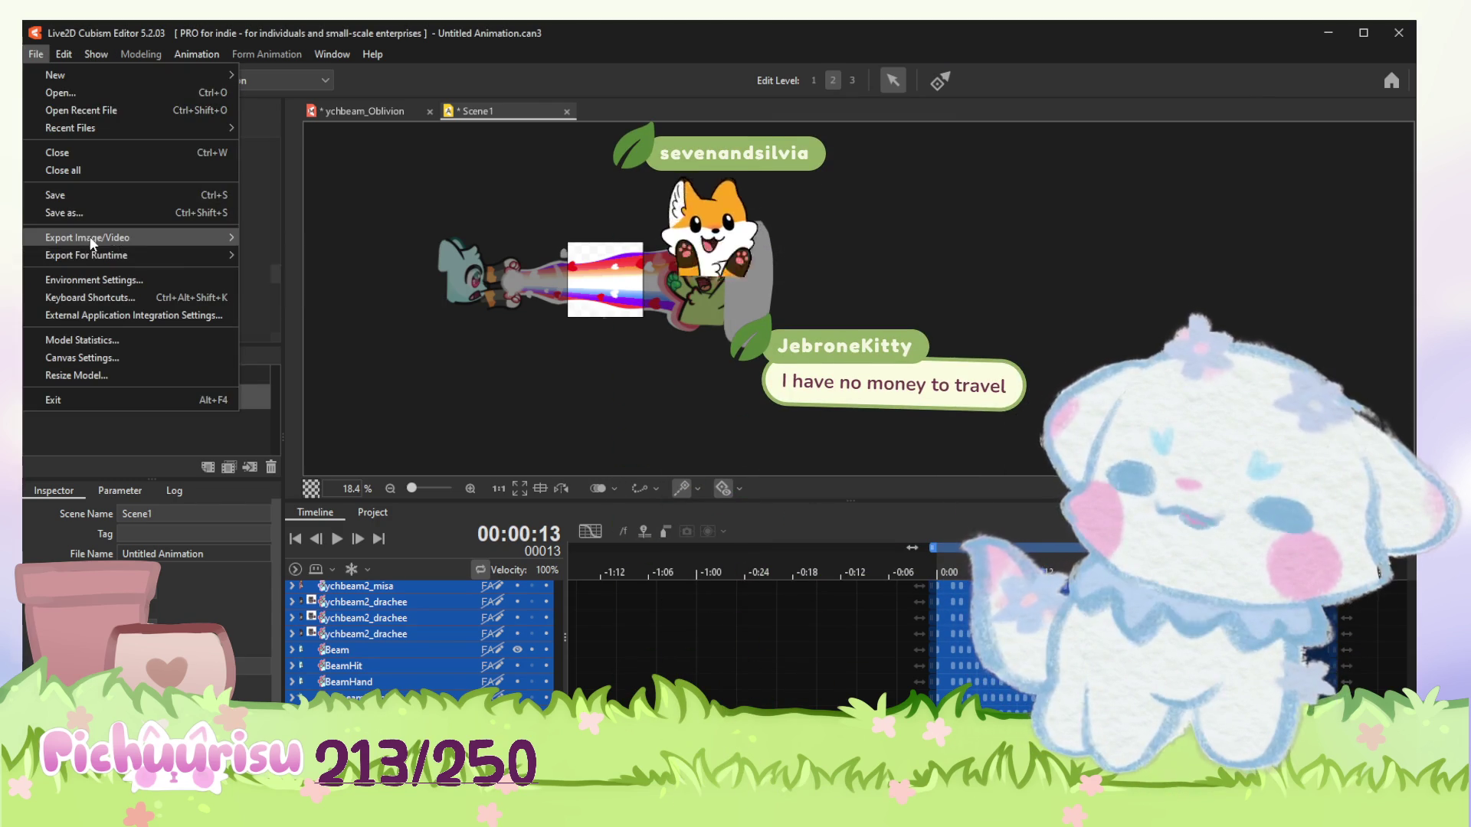
mouse_move(115, 238)
click(589, 320)
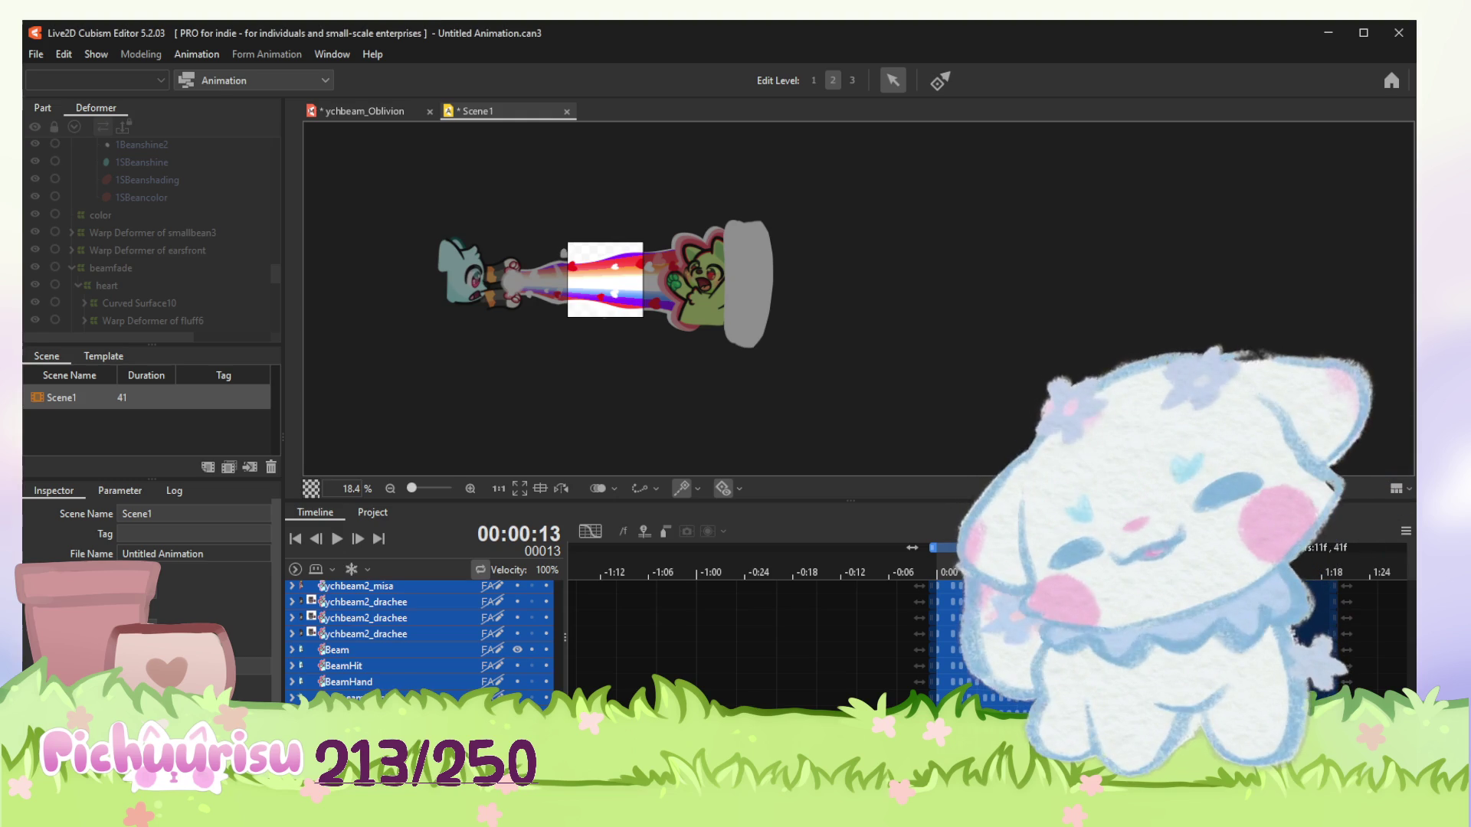
Switch to the ychbeam_Oblivion model and select Layer115 on the heart character.
click(389, 111)
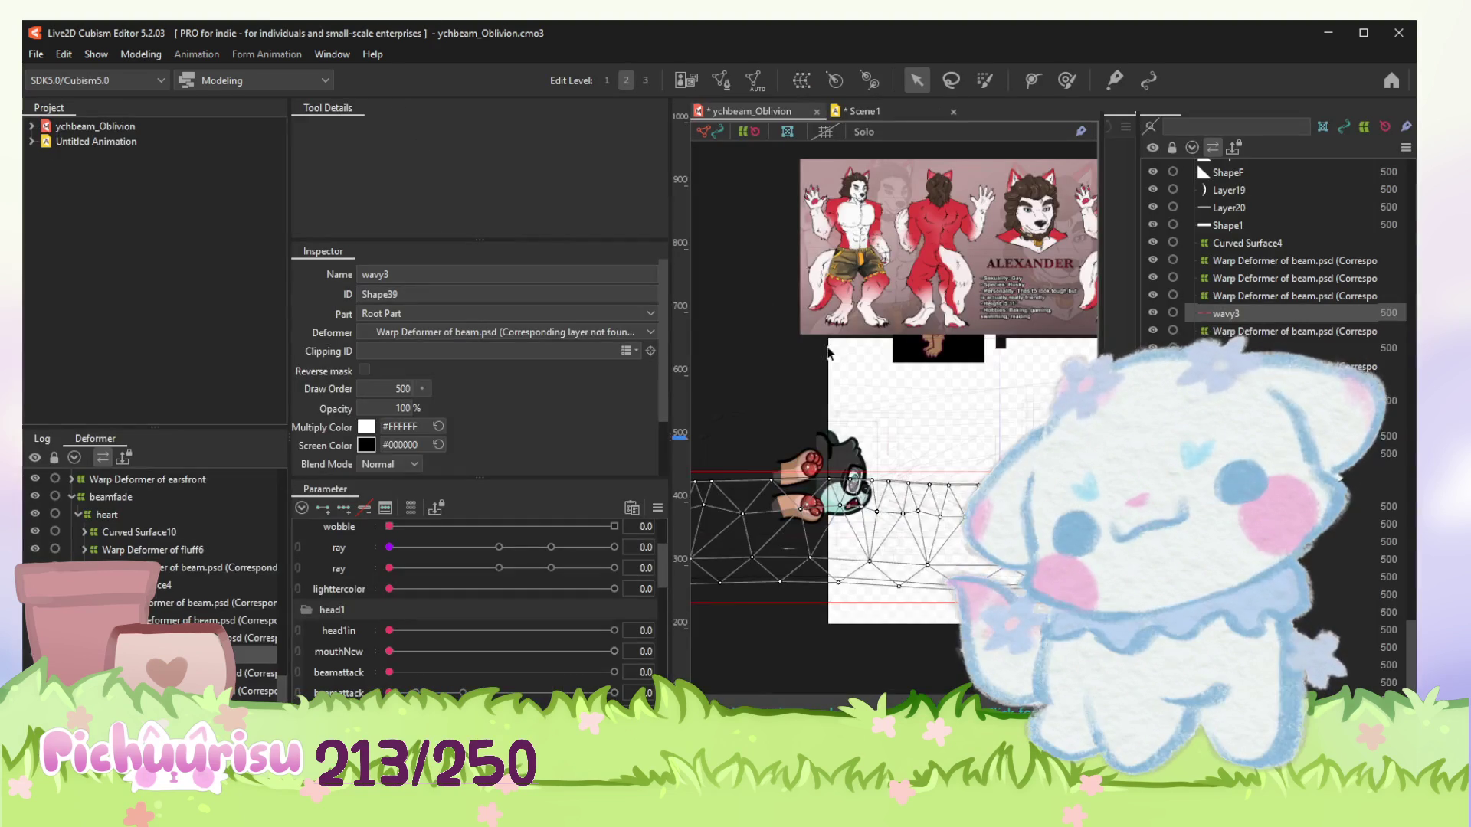
scroll(858, 394, up, 5)
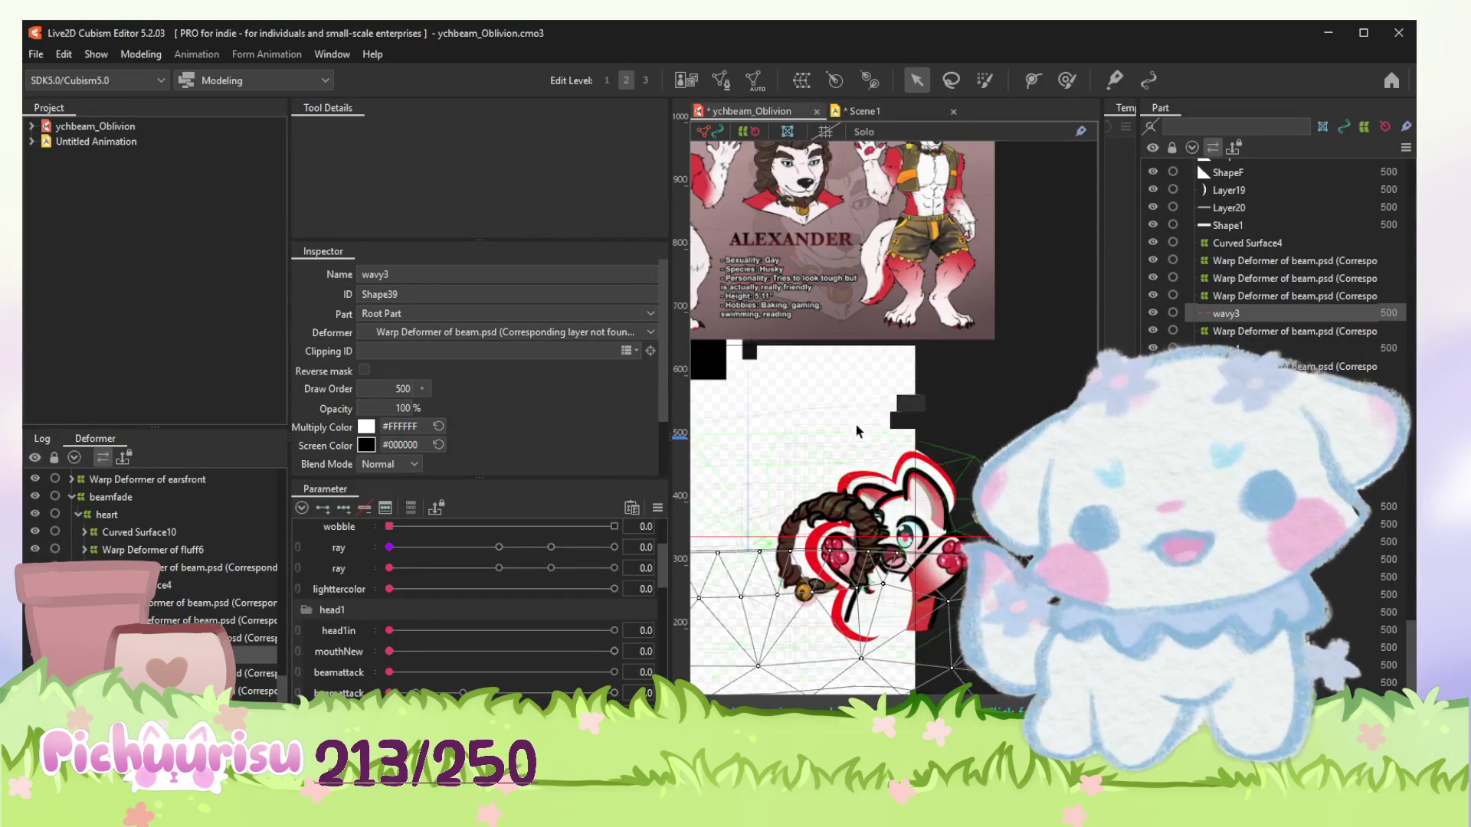
click(852, 442)
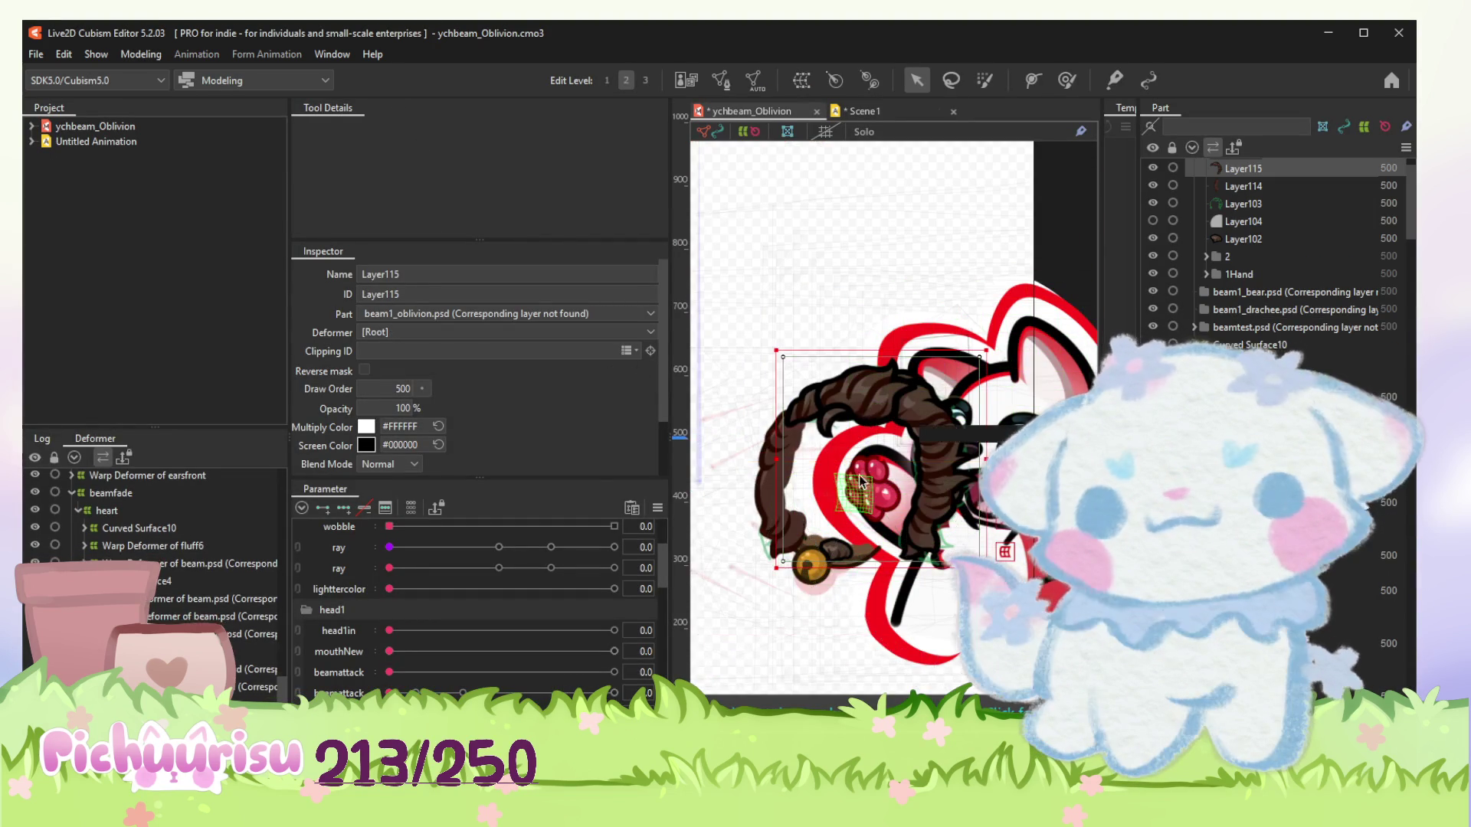
drag(763, 480, 721, 462)
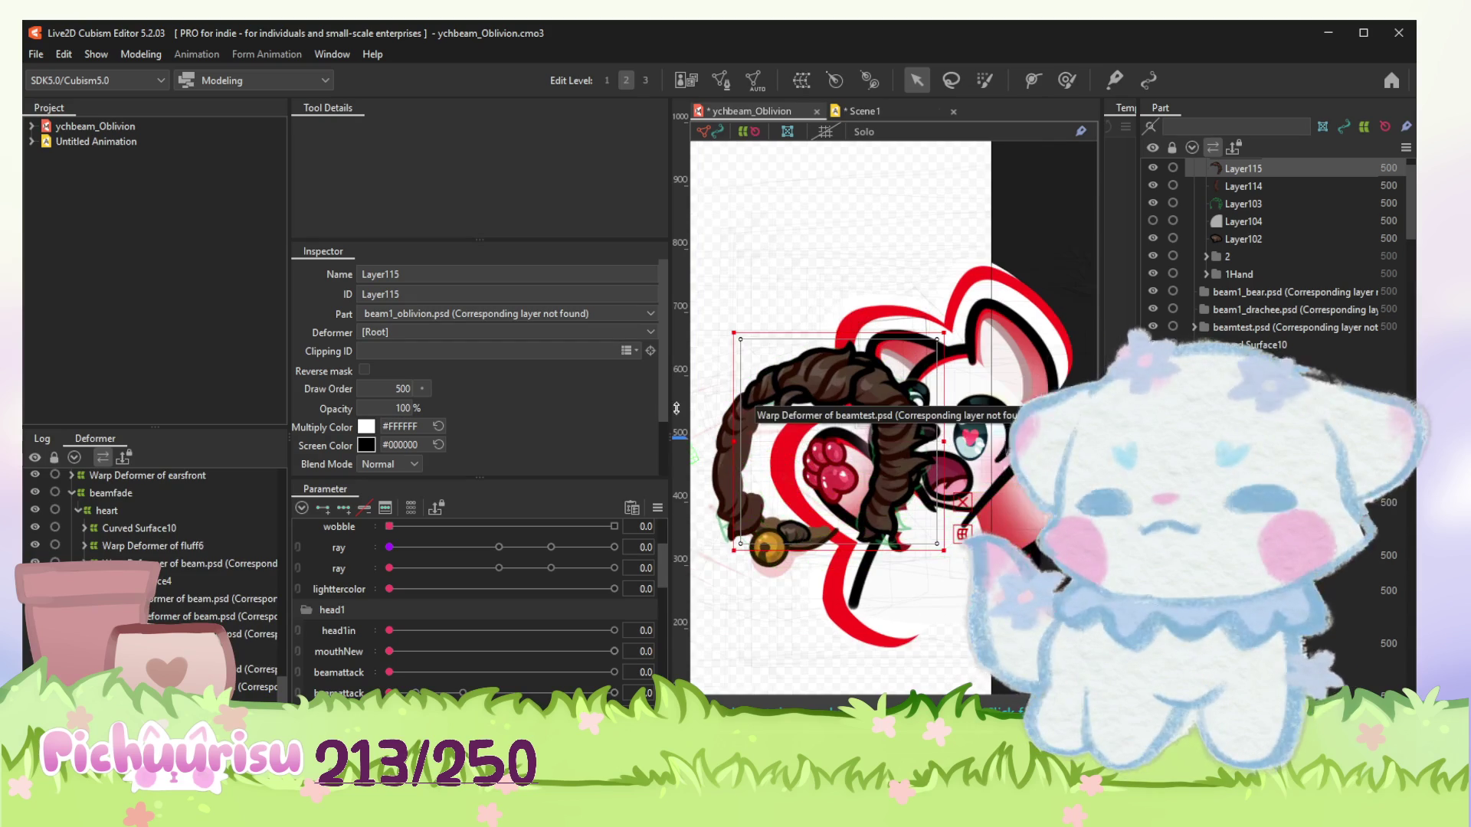
Widen the canvas area by moving the panel splitter left, and adjust the zoom.
drag(648, 395, 352, 395)
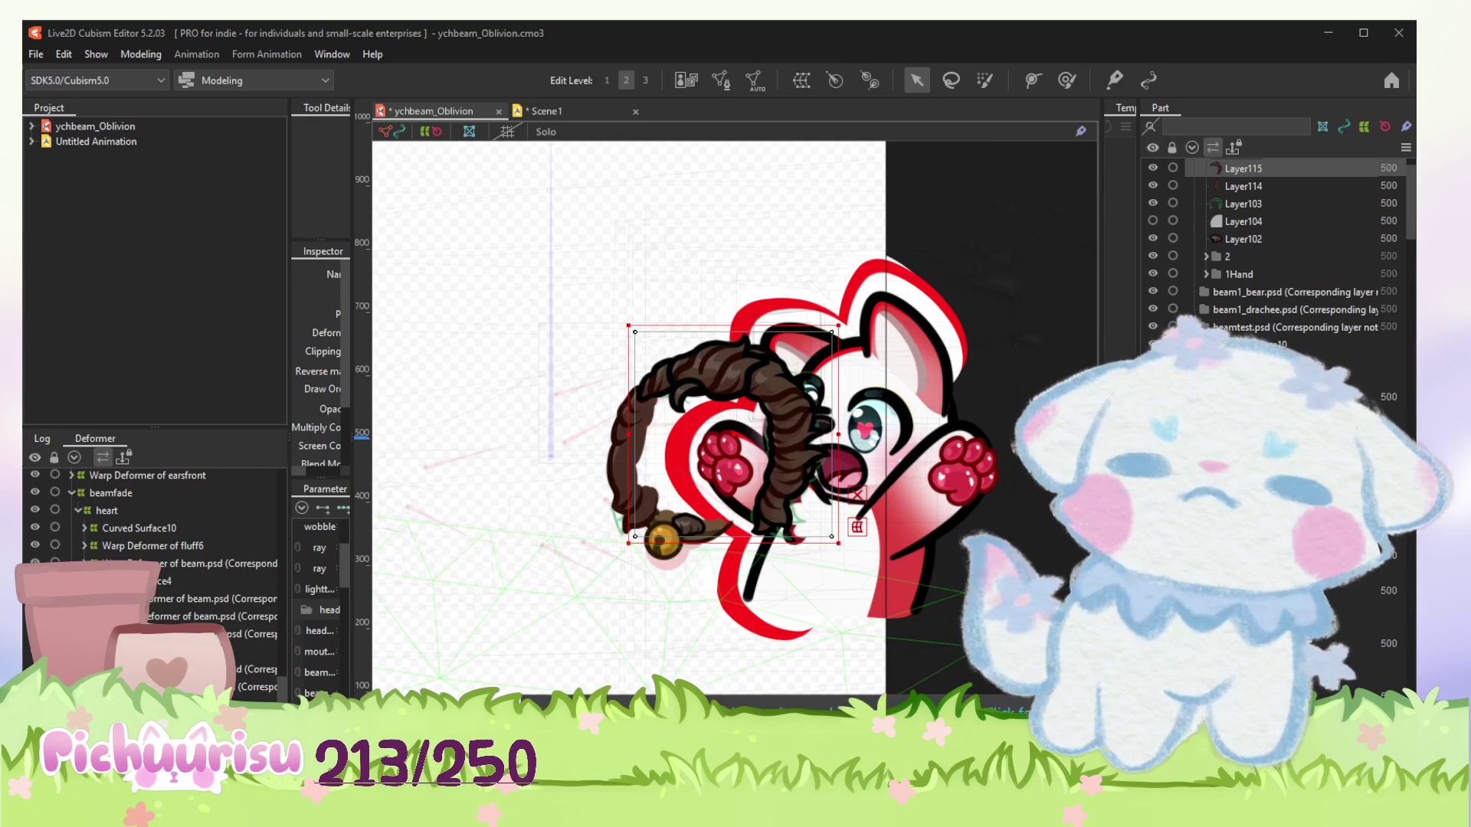
scroll(894, 489, down, 3)
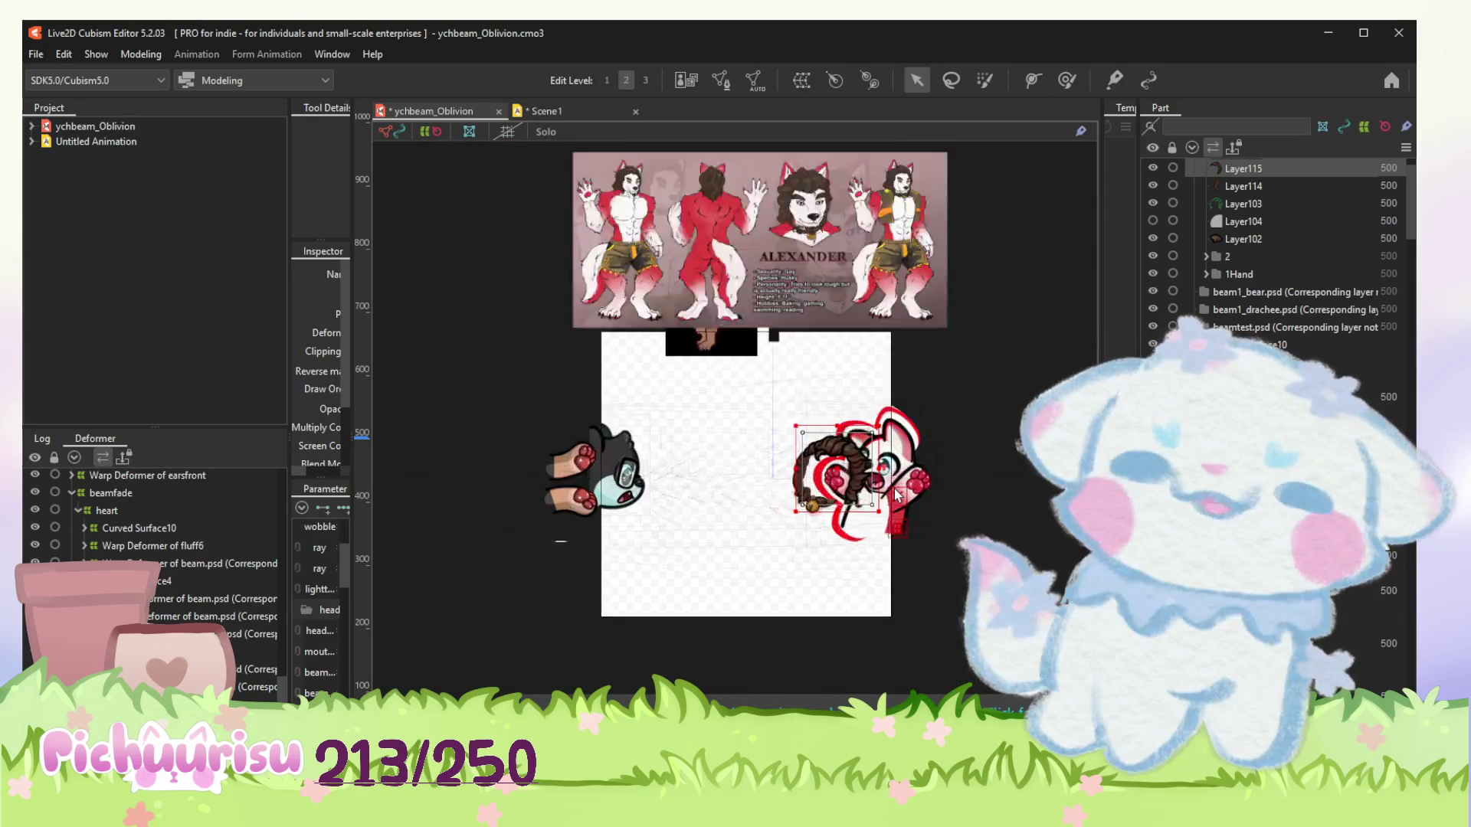
scroll(894, 489, down, 2)
scroll(894, 488, up, 2)
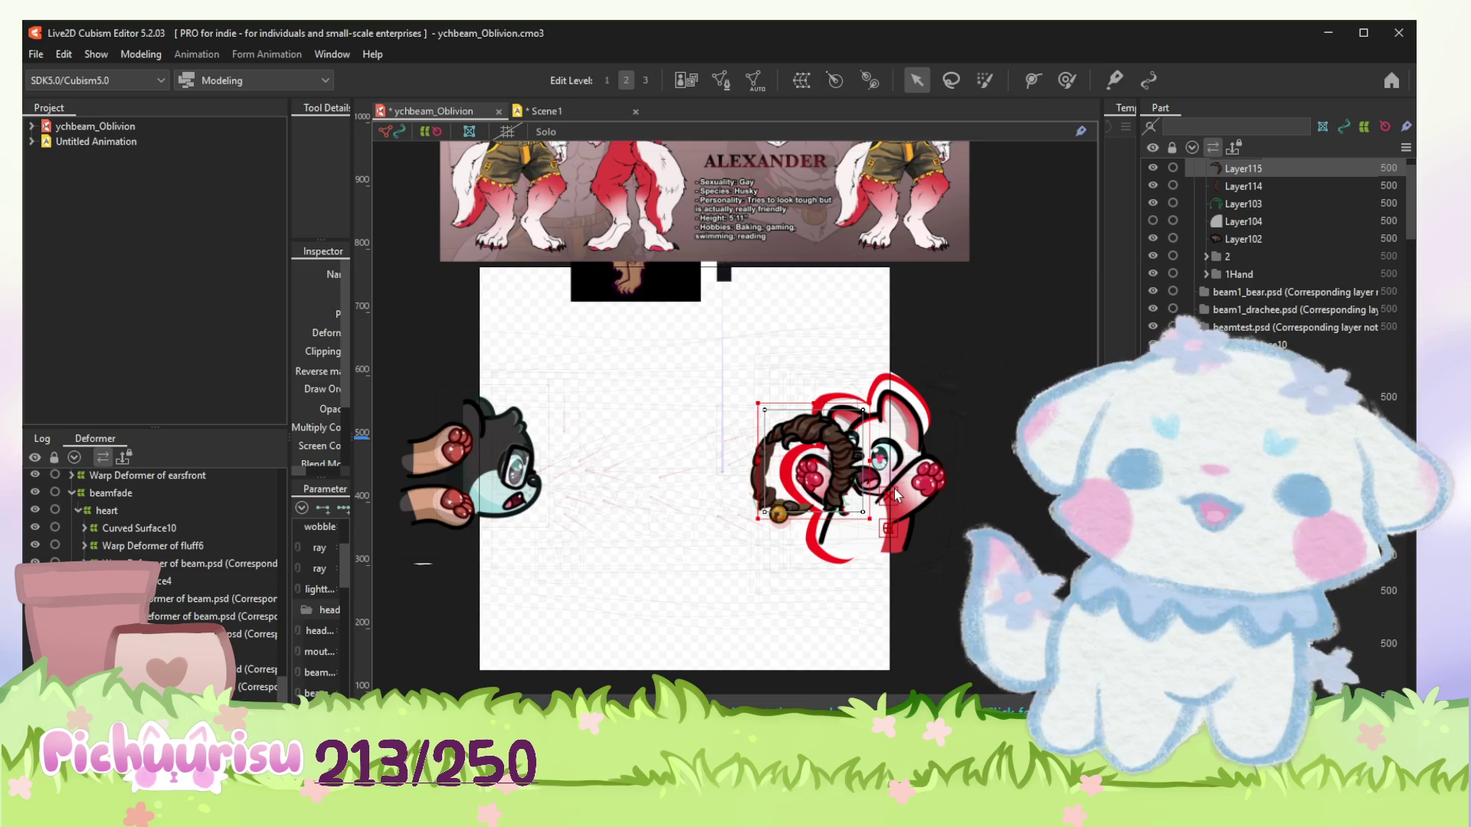
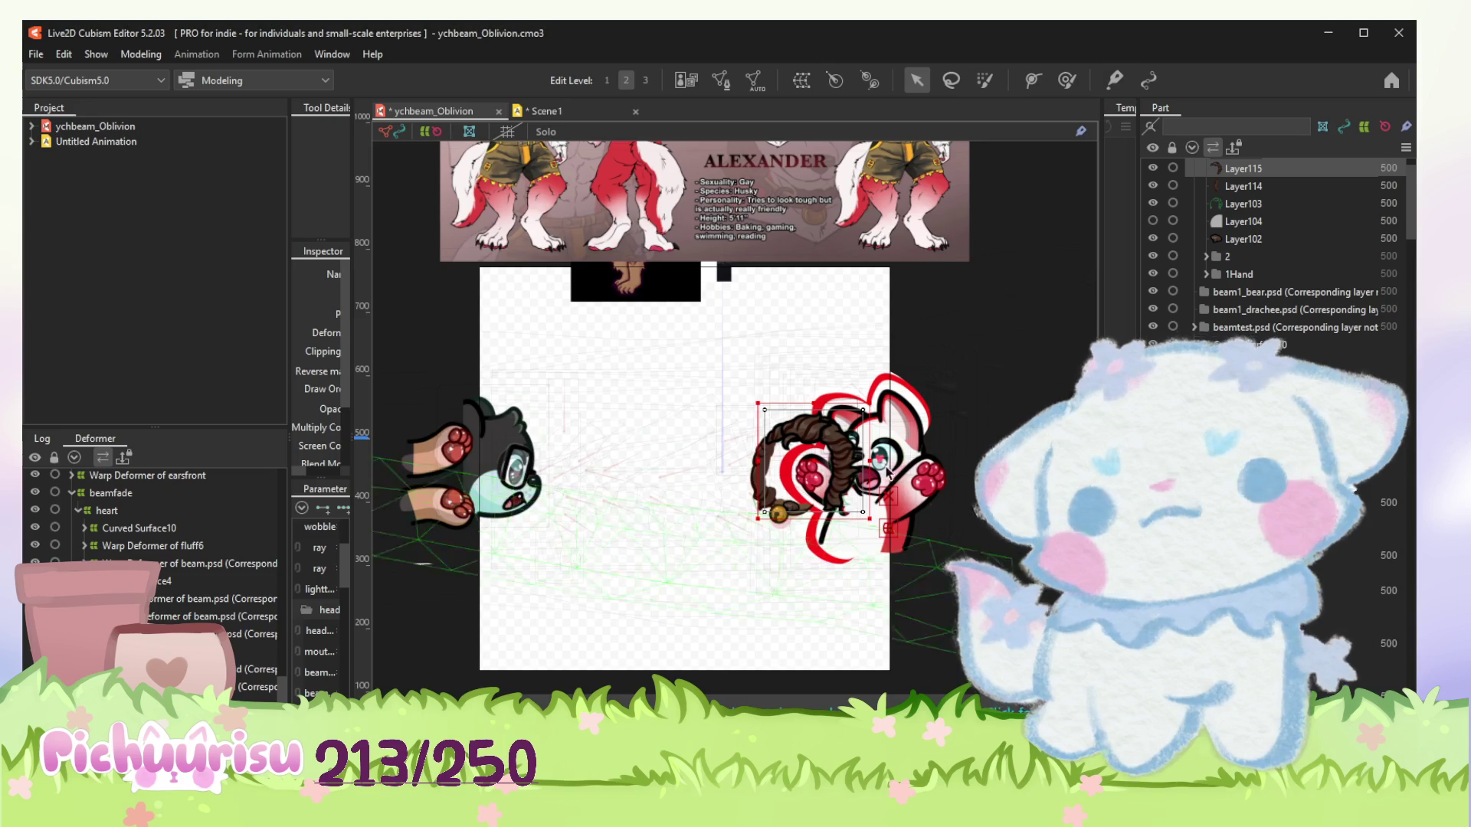
Widen the left hair strand's deformer edge and move the curly brown hair onto the head.
scroll(889, 473, up, 3)
scroll(807, 458, up, 2)
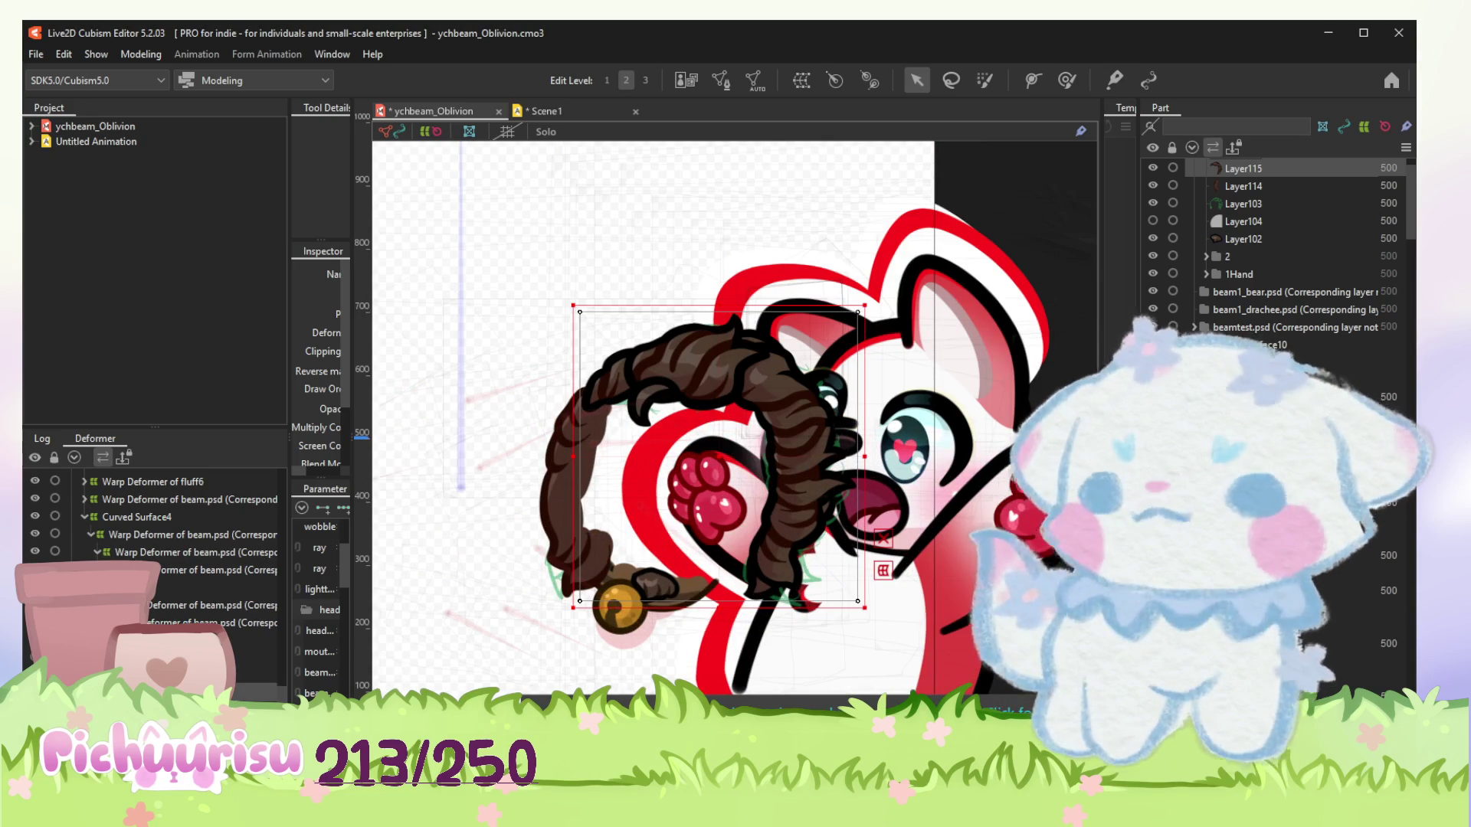
drag(573, 456, 531, 456)
drag(704, 468, 888, 403)
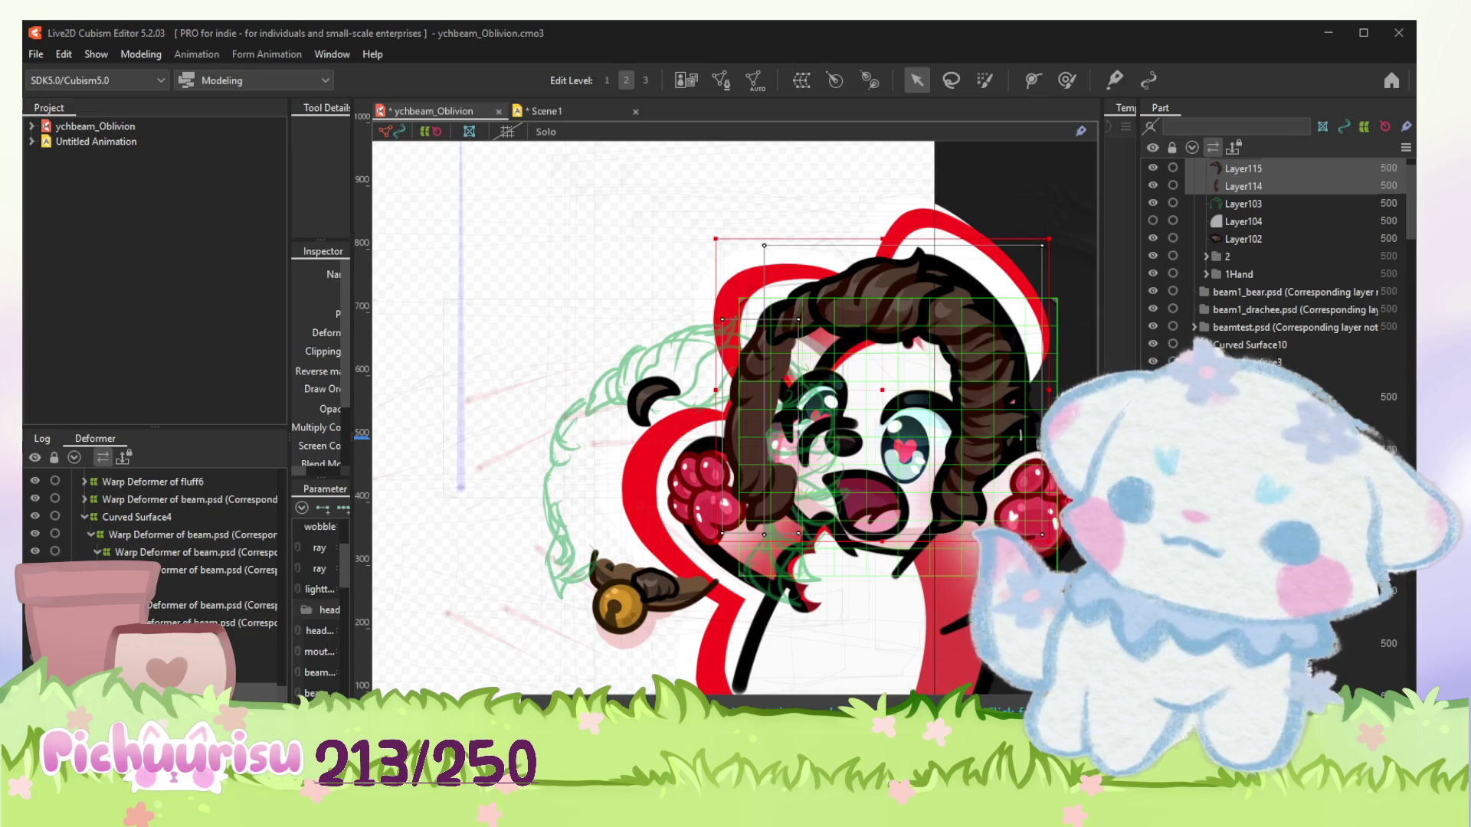
drag(873, 403, 888, 419)
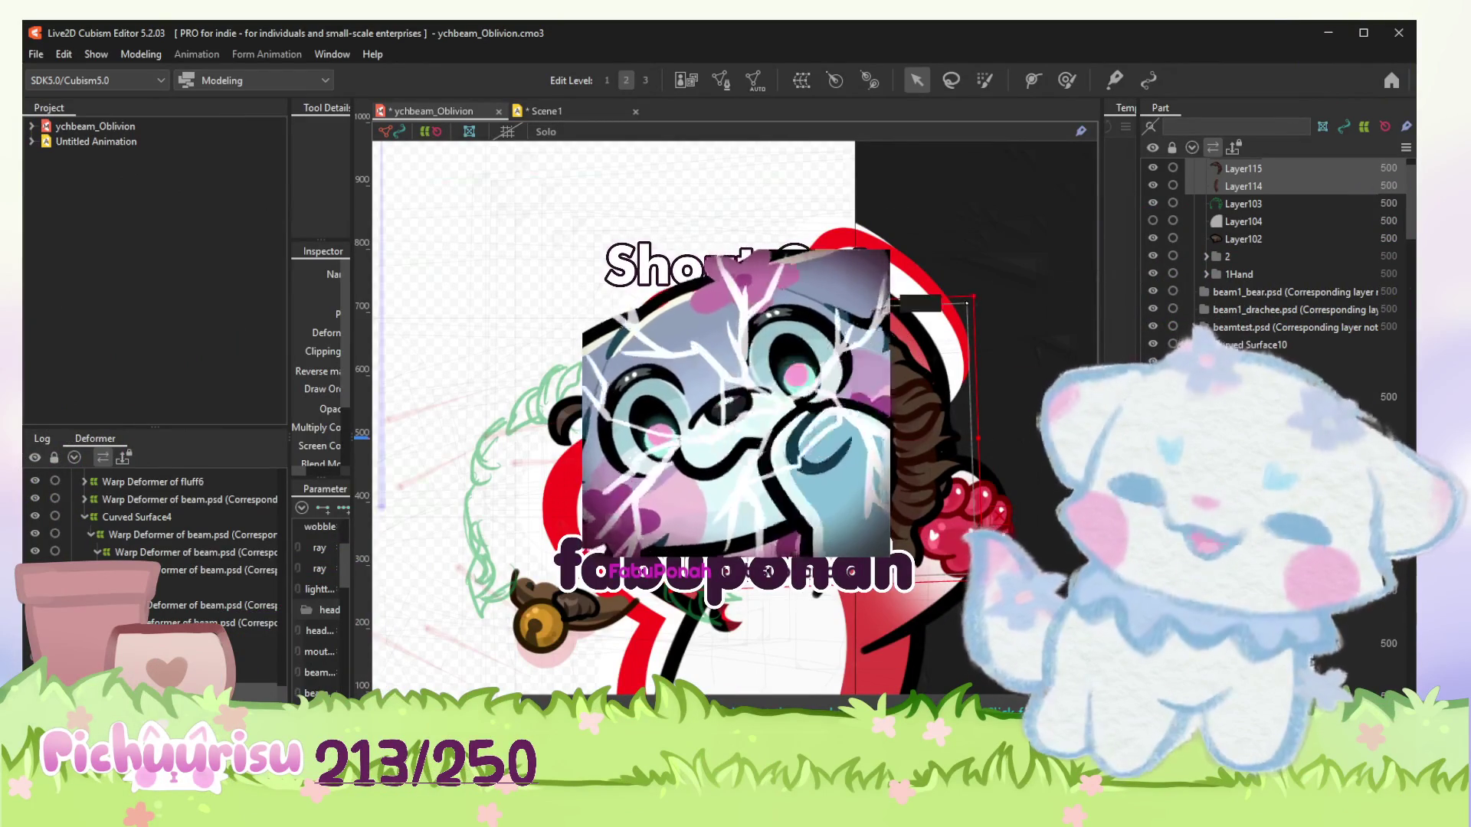
Enlarge the hair deformer up-right and move the small Layer109 curl to the head top.
drag(966, 303, 992, 274)
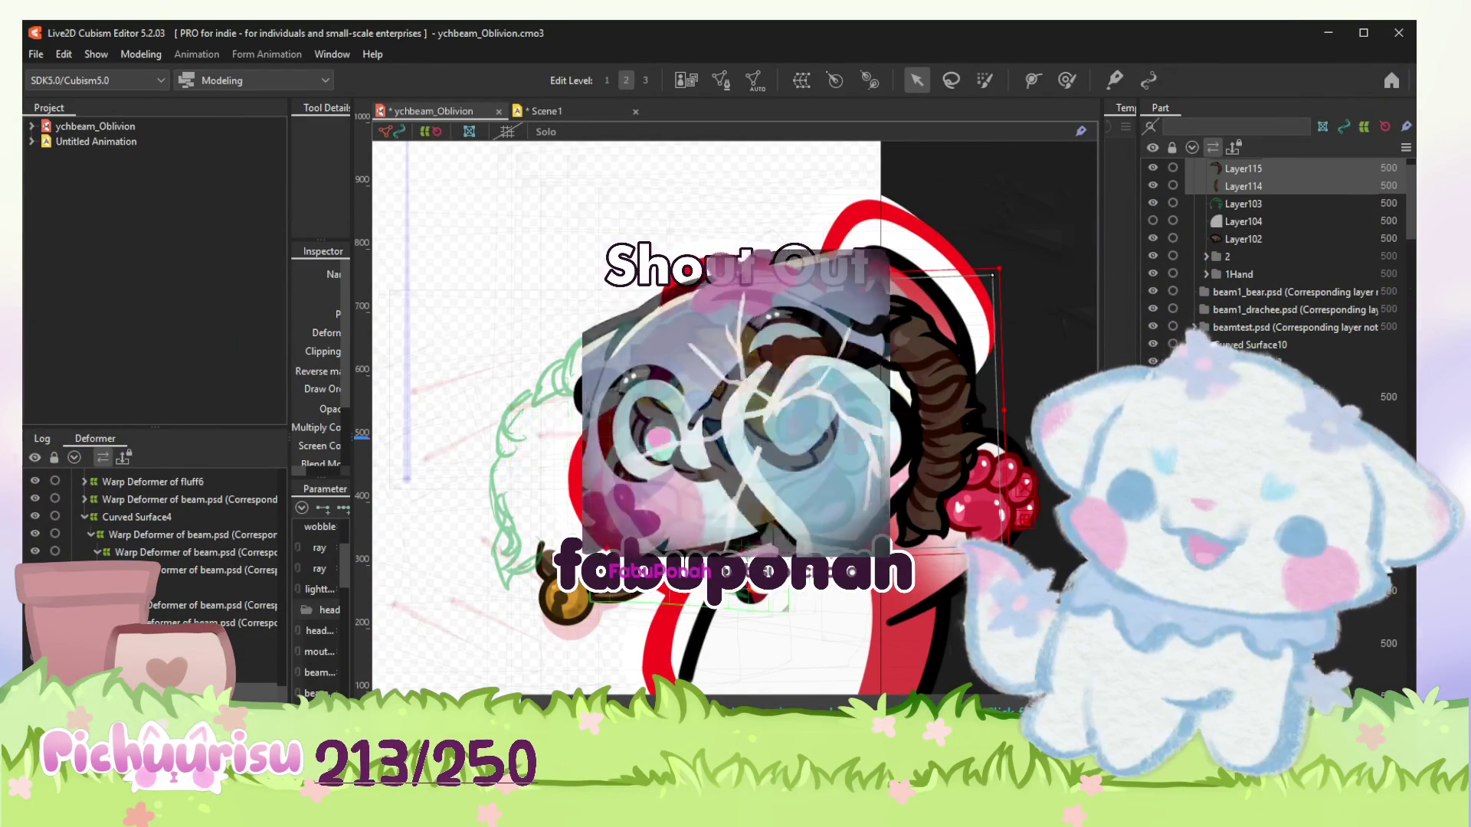
click(586, 377)
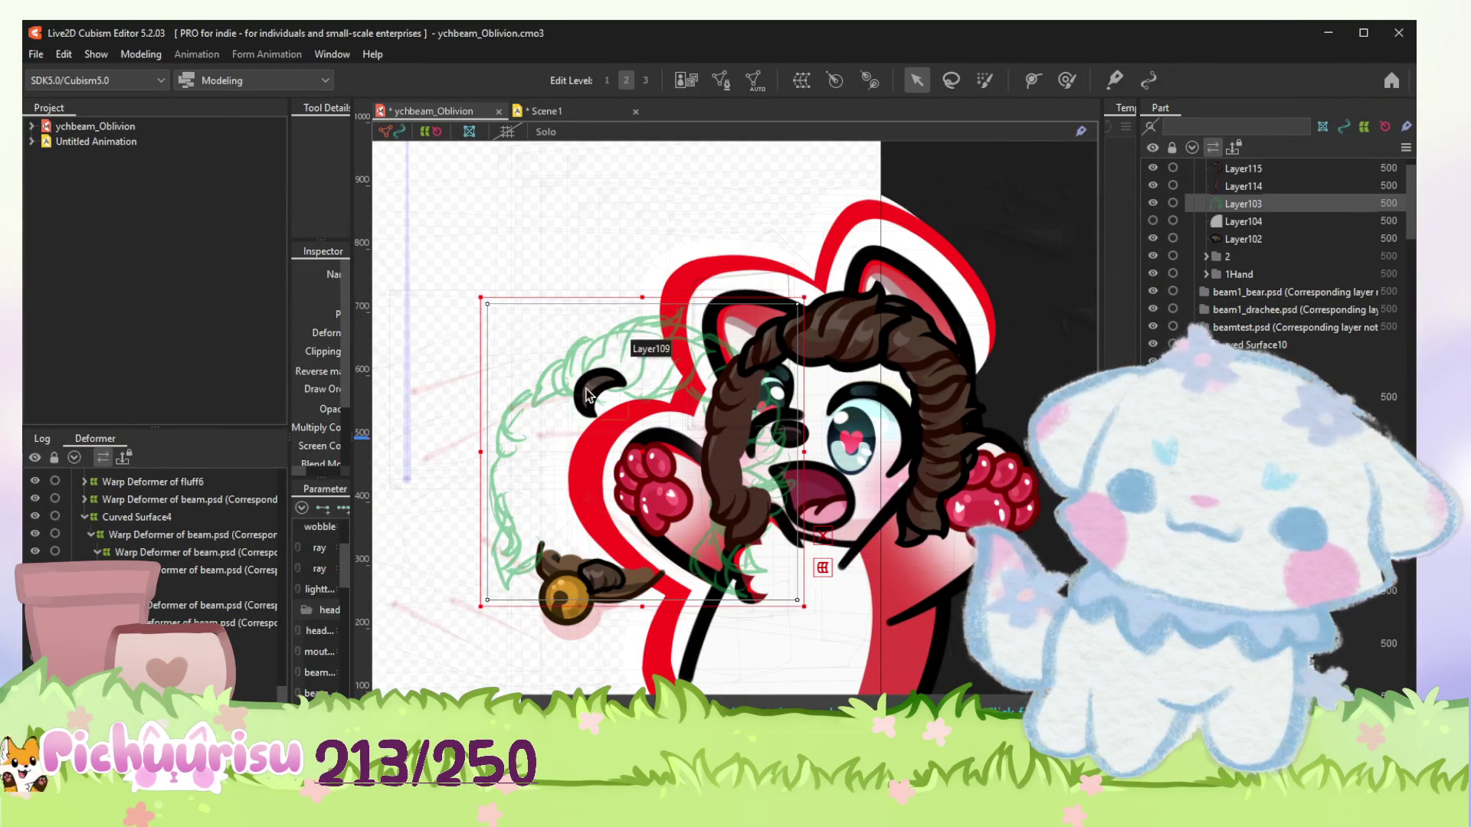
mouse_move(594, 388)
mouse_down()
mouse_move(827, 281)
mouse_move(841, 244)
mouse_move(818, 278)
mouse_up()
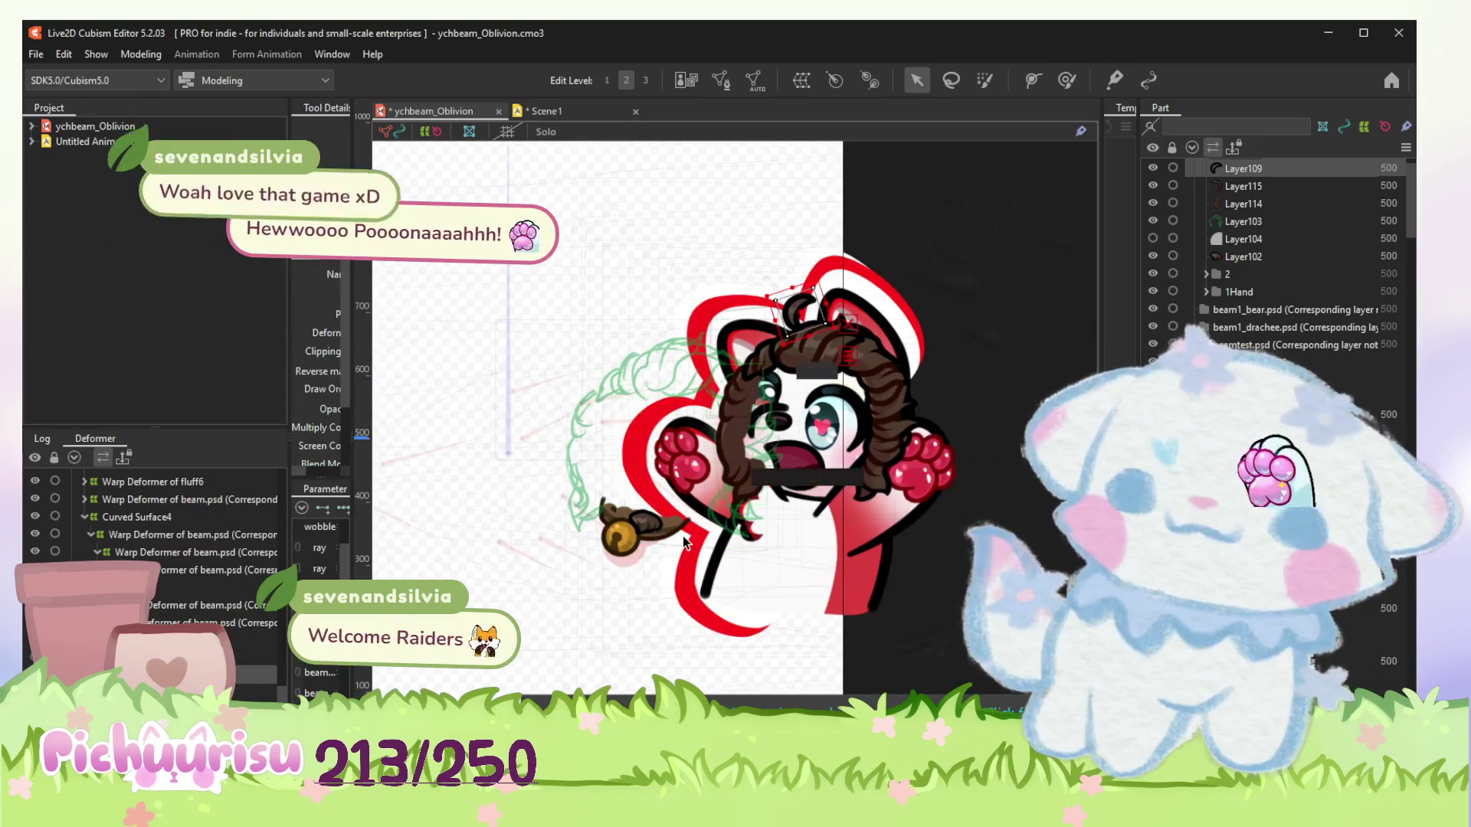
Move the brown Layer103 hand piece up to the mouth and locate it in the rig hierarchy.
scroll(613, 518, down, 2)
scroll(612, 519, up, 3)
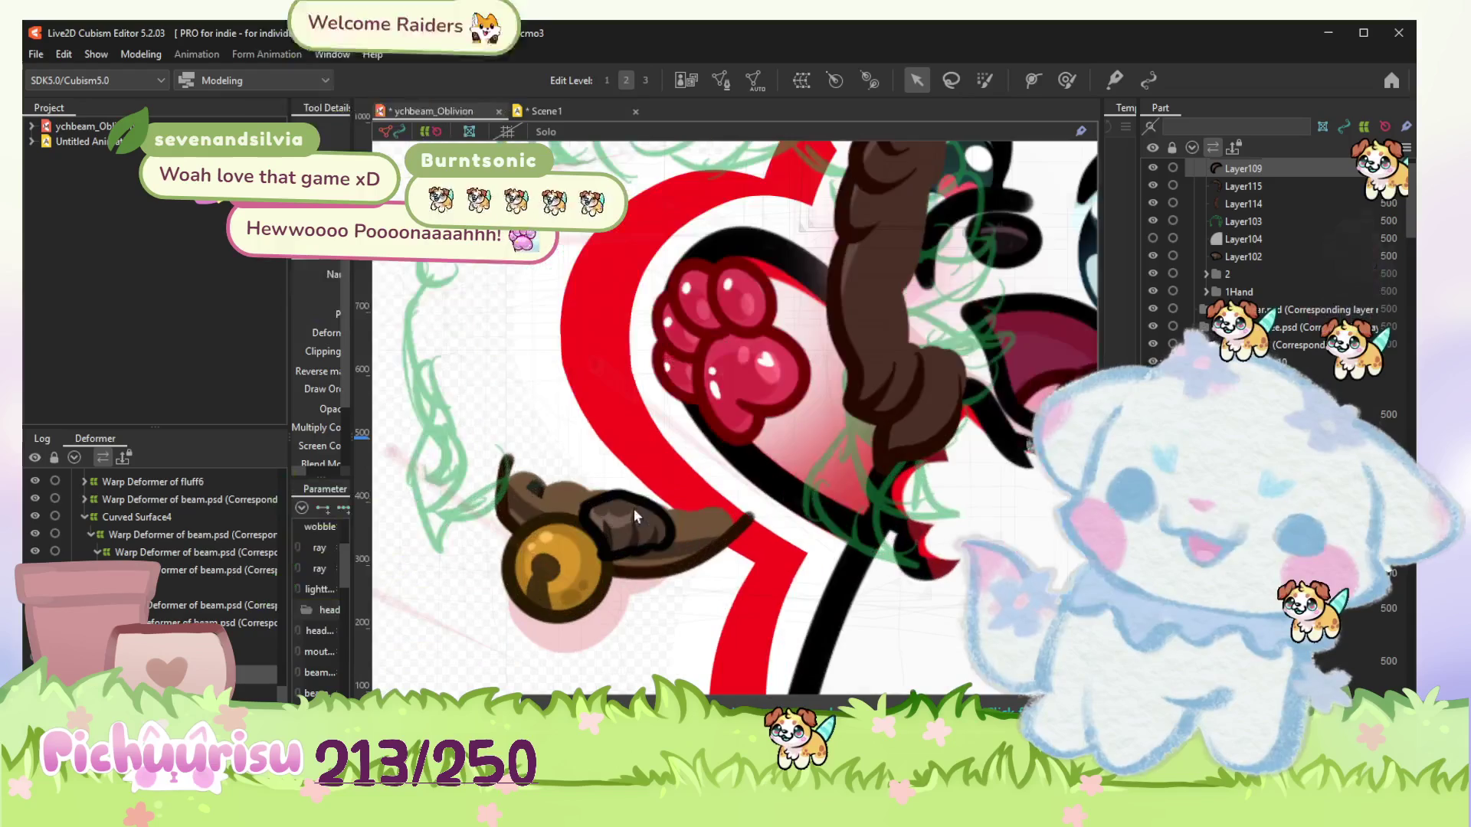
click(625, 524)
click(923, 429)
mouse_move(923, 429)
mouse_down()
mouse_move(734, 485)
mouse_move(881, 479)
mouse_move(858, 490)
mouse_up()
scroll(858, 490, down, 2)
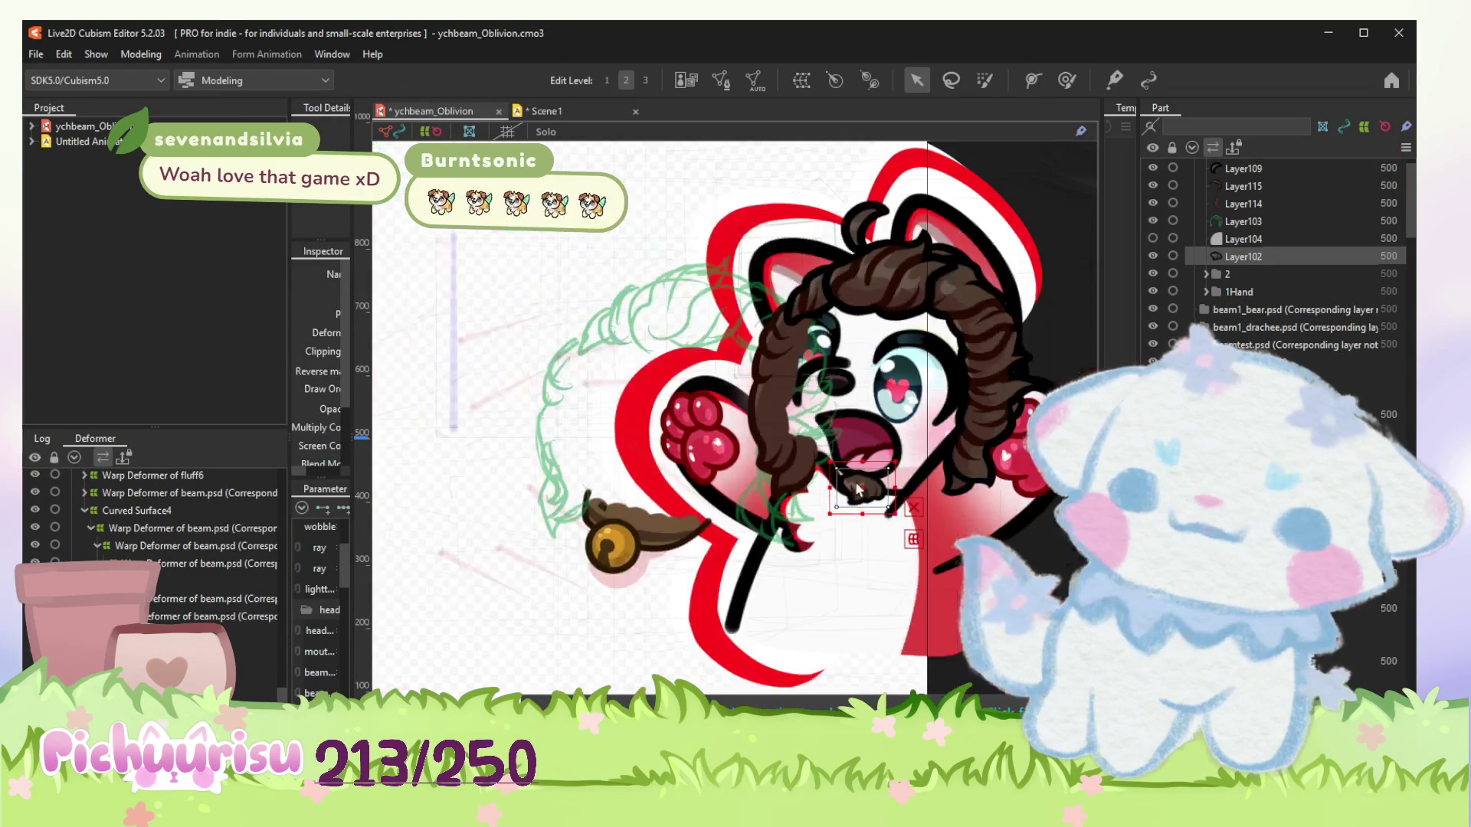
scroll(850, 492, up, 2)
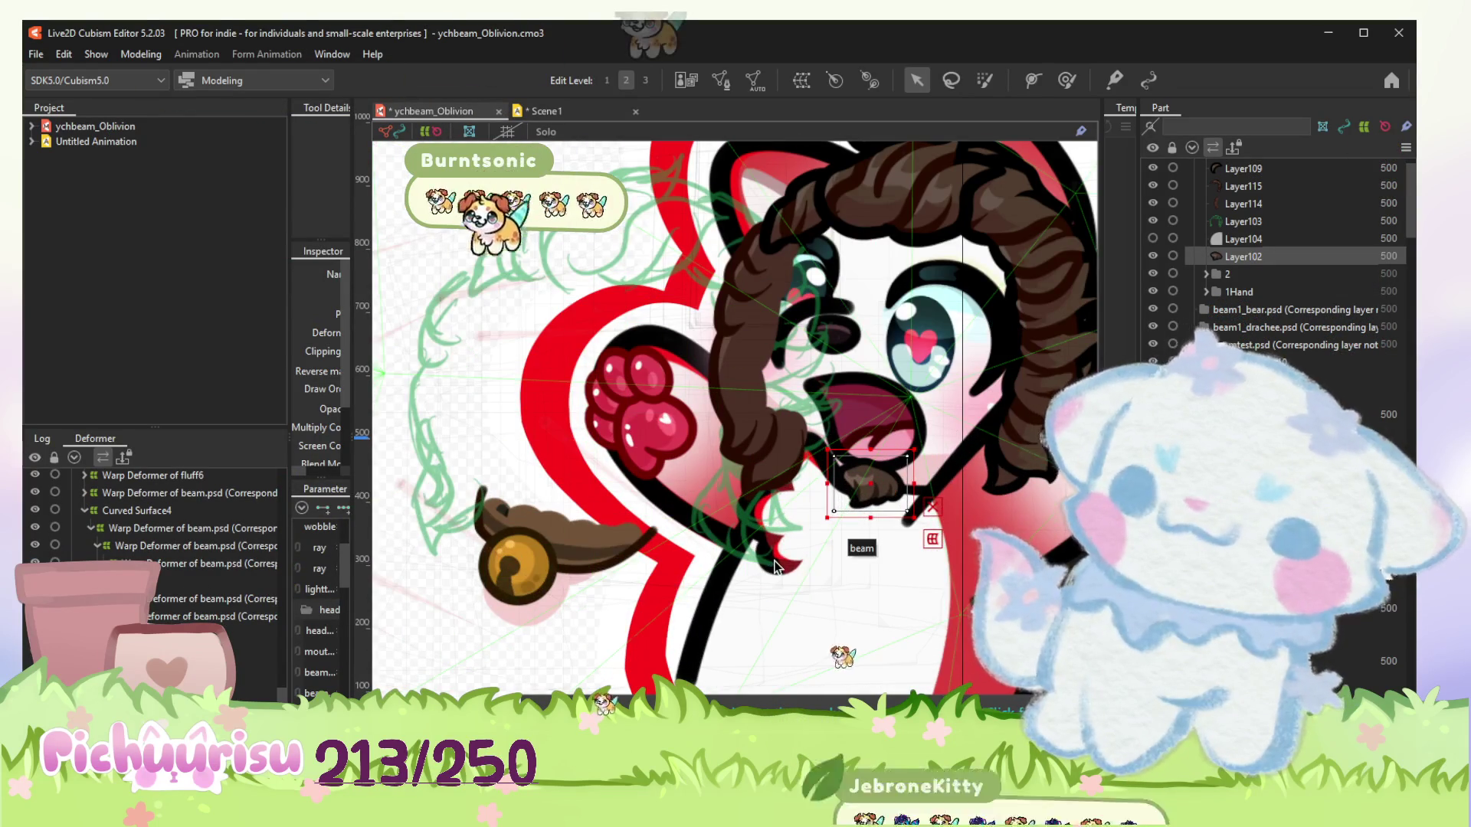
scroll(774, 564, up, 2)
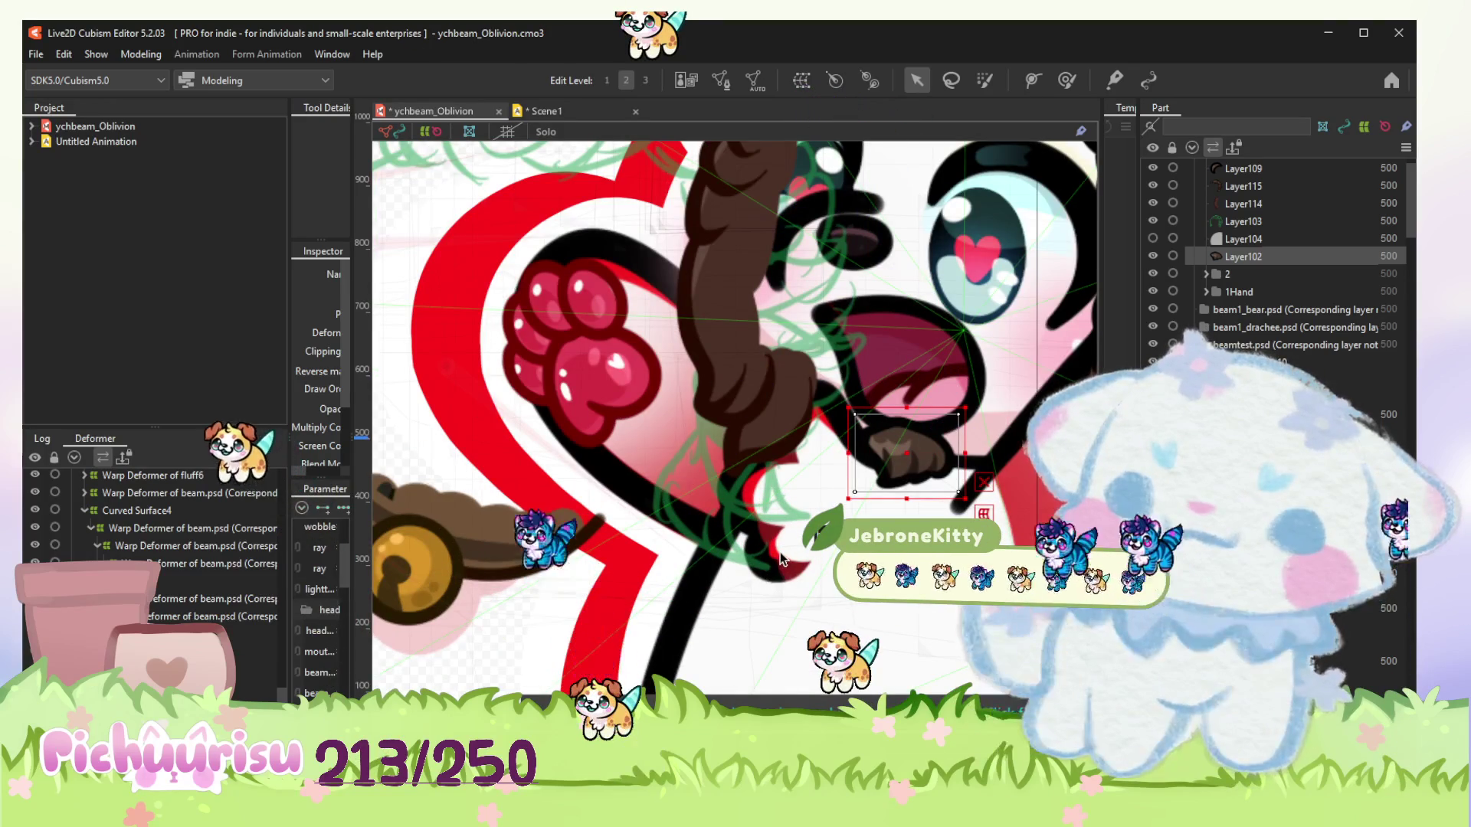
click(781, 559)
click(708, 529)
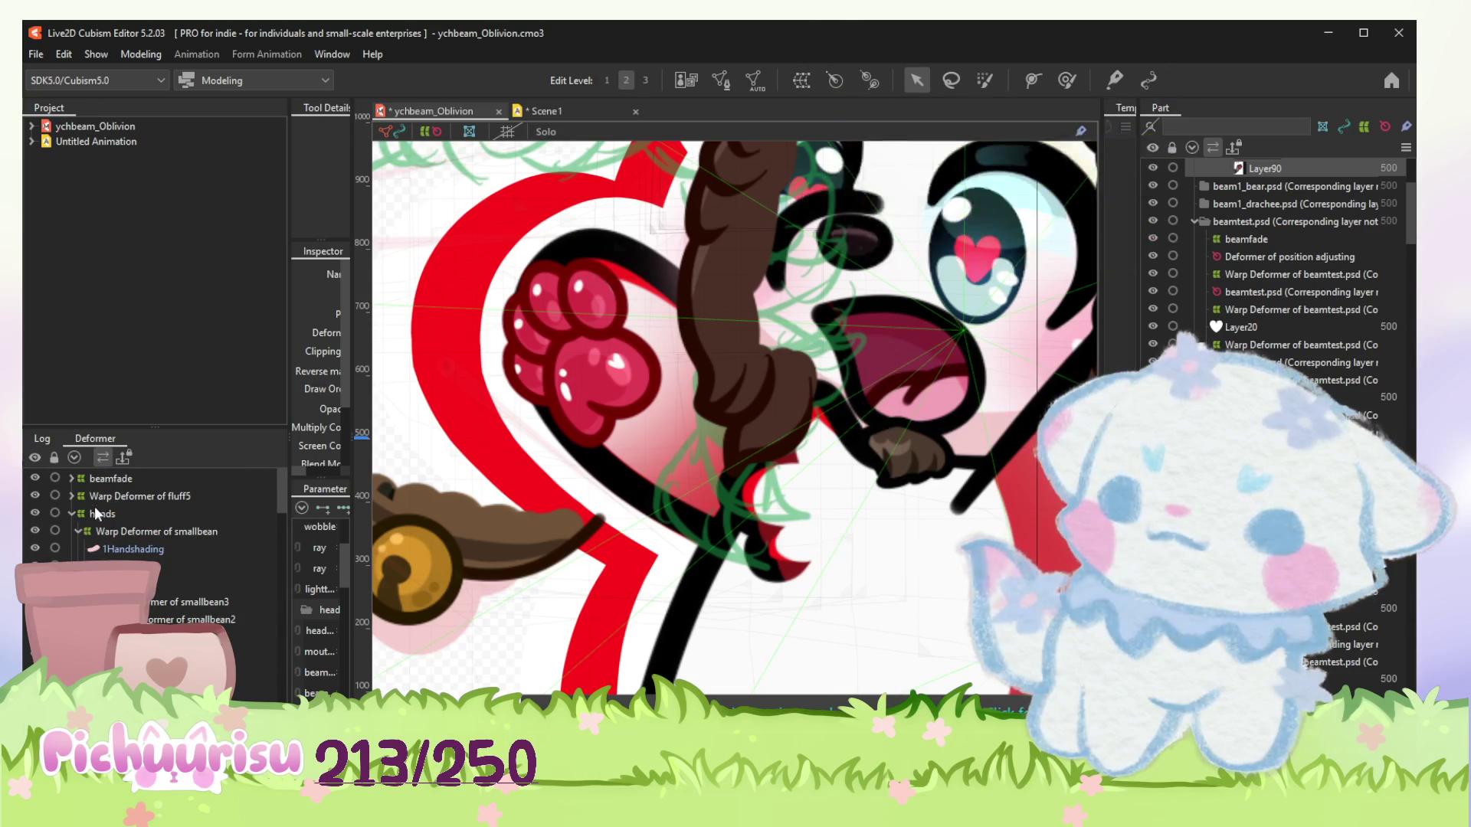
click(116, 495)
scroll(482, 545, down, 5)
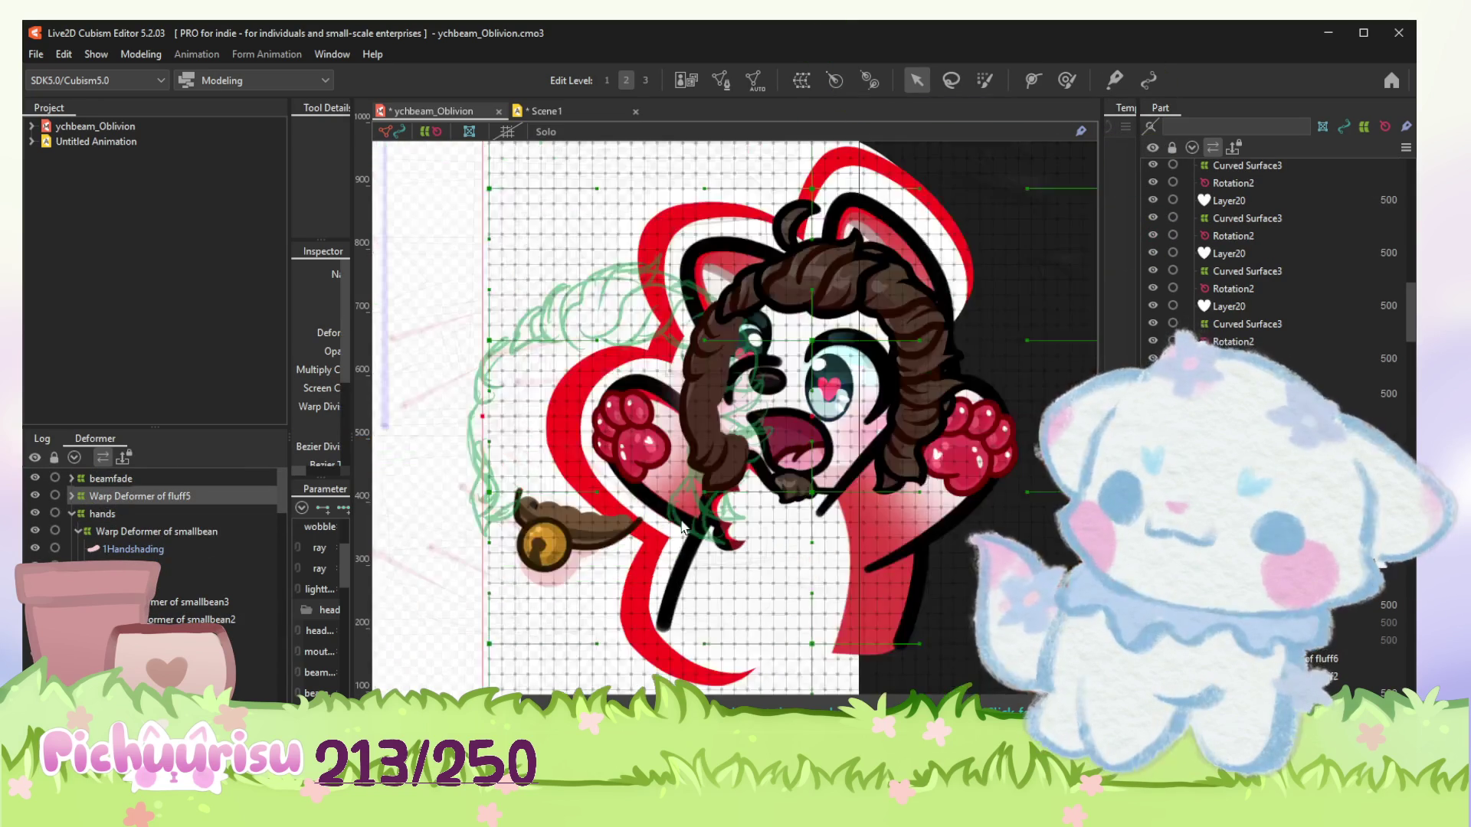
scroll(483, 545, up, 2)
right_click(92, 504)
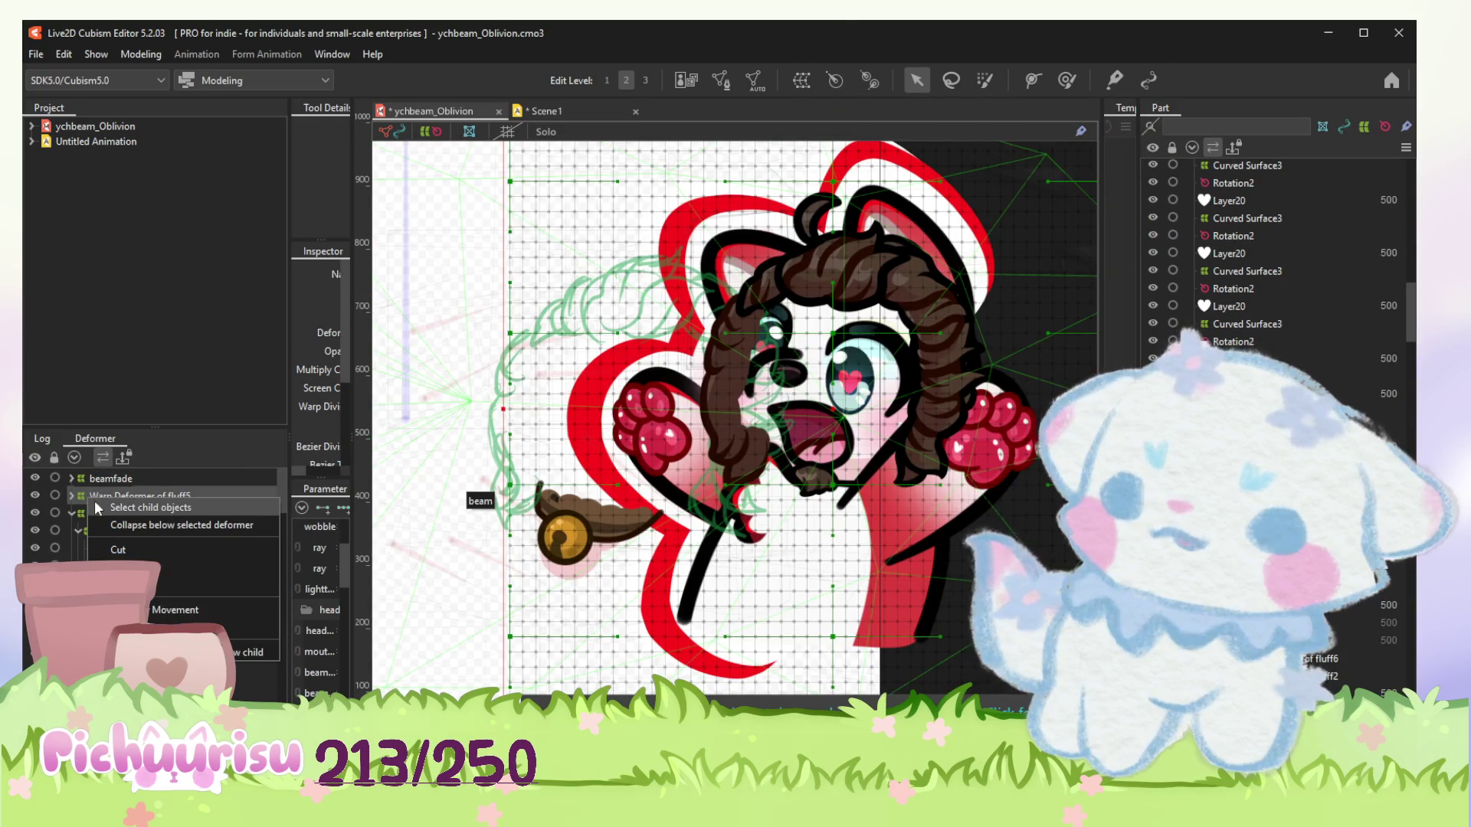
click(115, 507)
click(1019, 452)
scroll(153, 521, down, 5)
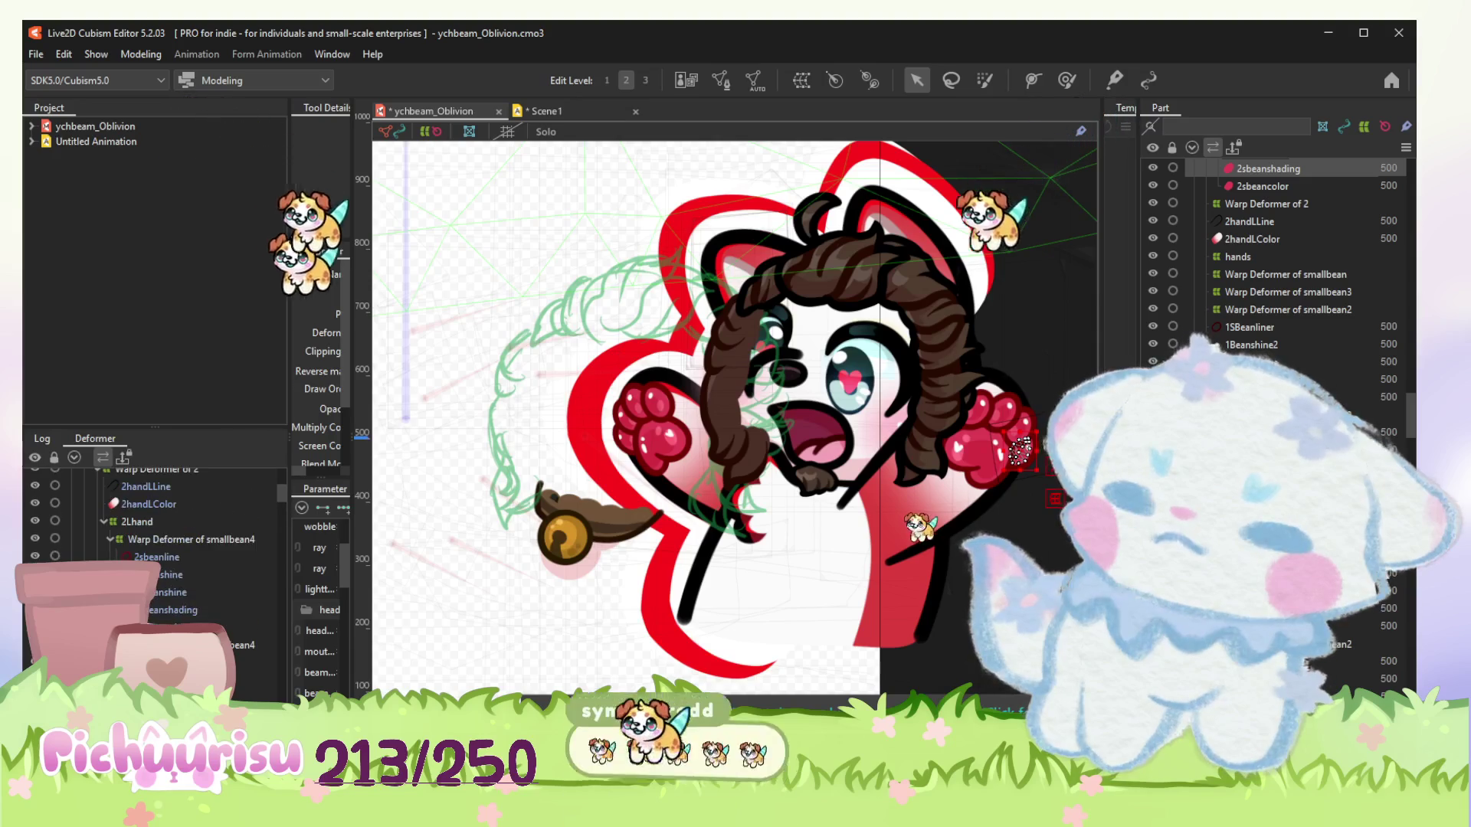
click(754, 490)
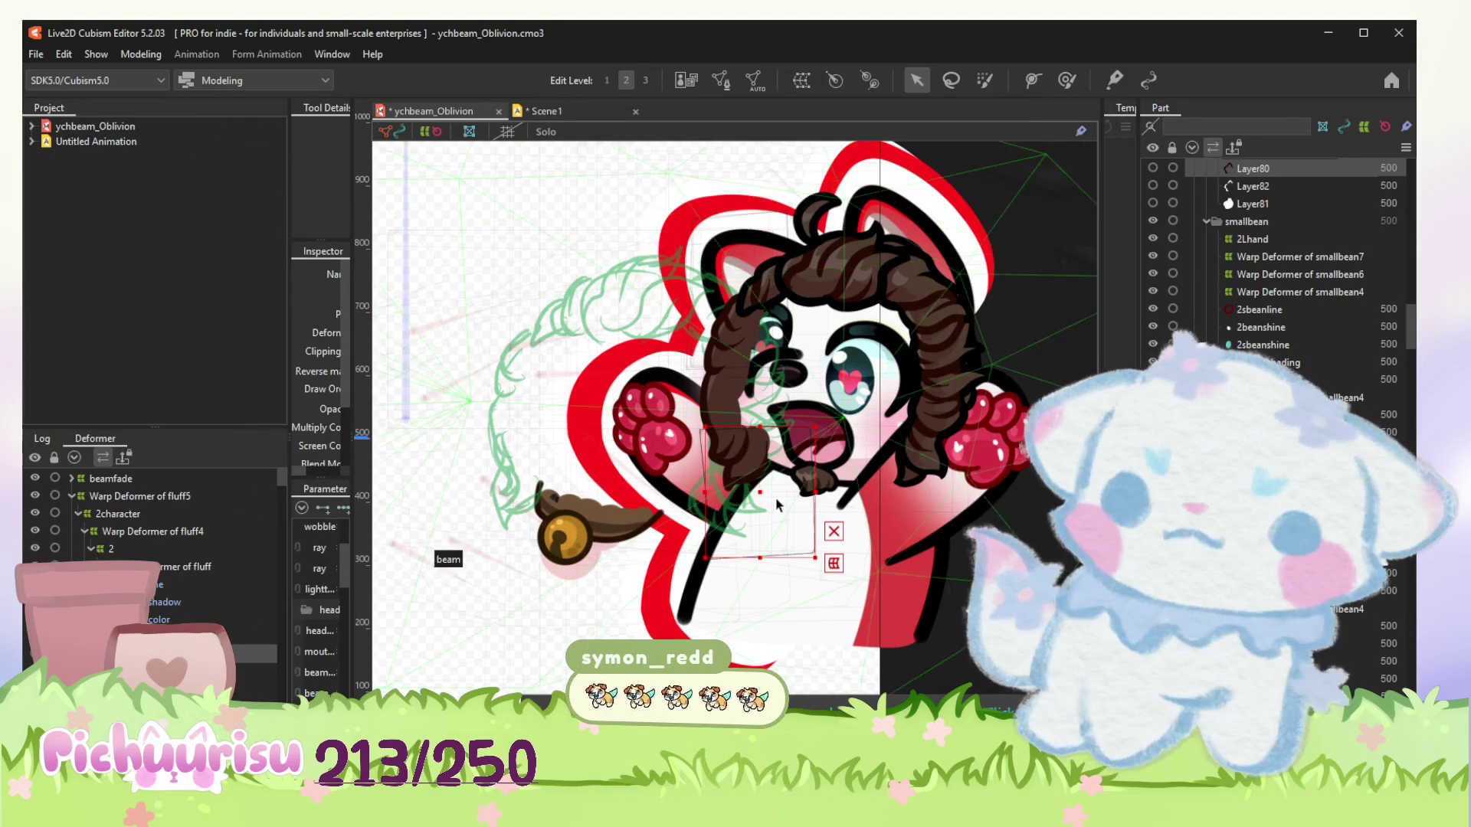
click(567, 543)
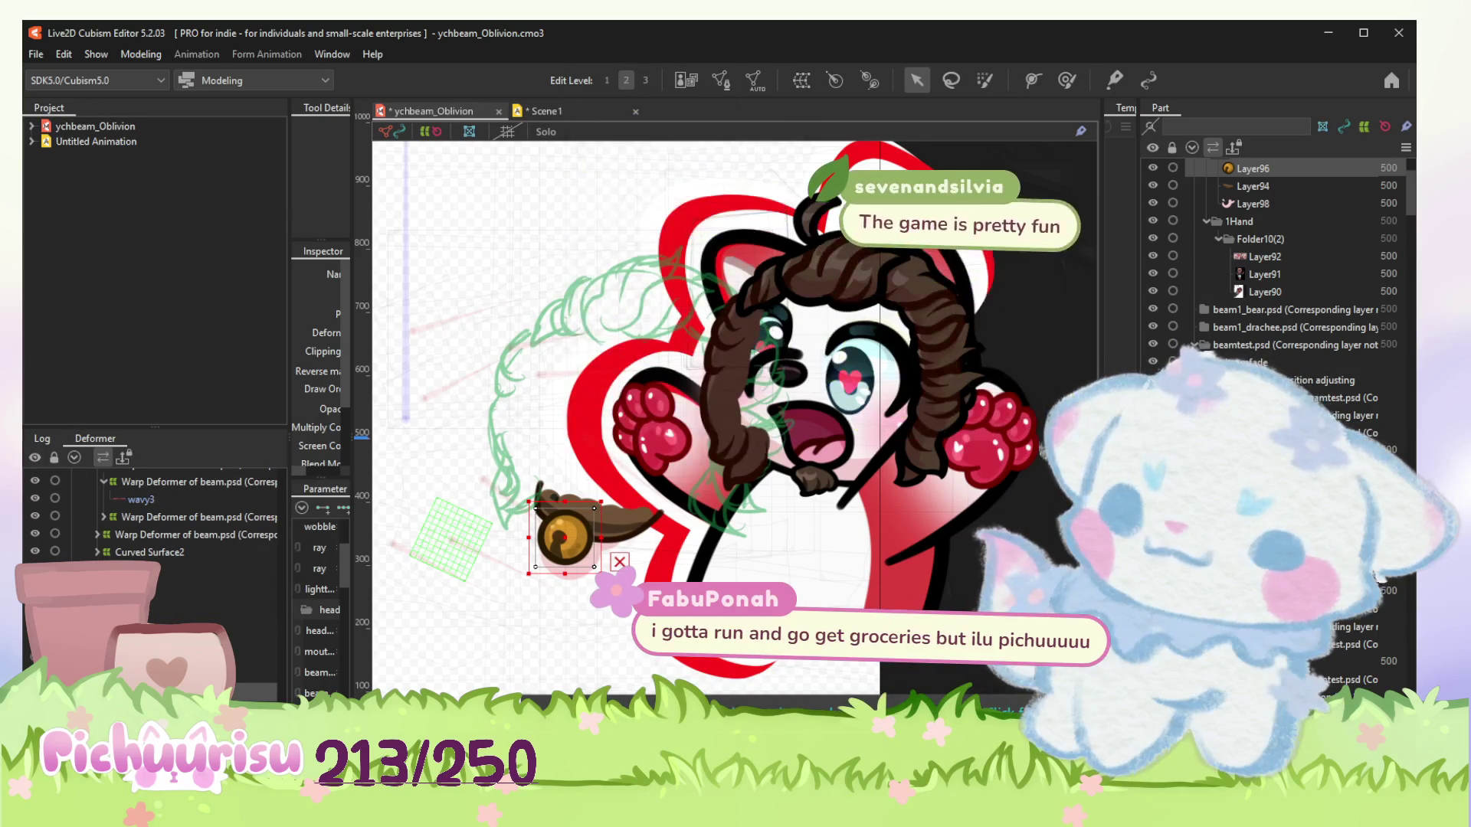
Select the Layer94 tail and Layer96 bell together and drag them up to the mouth.
click(582, 314)
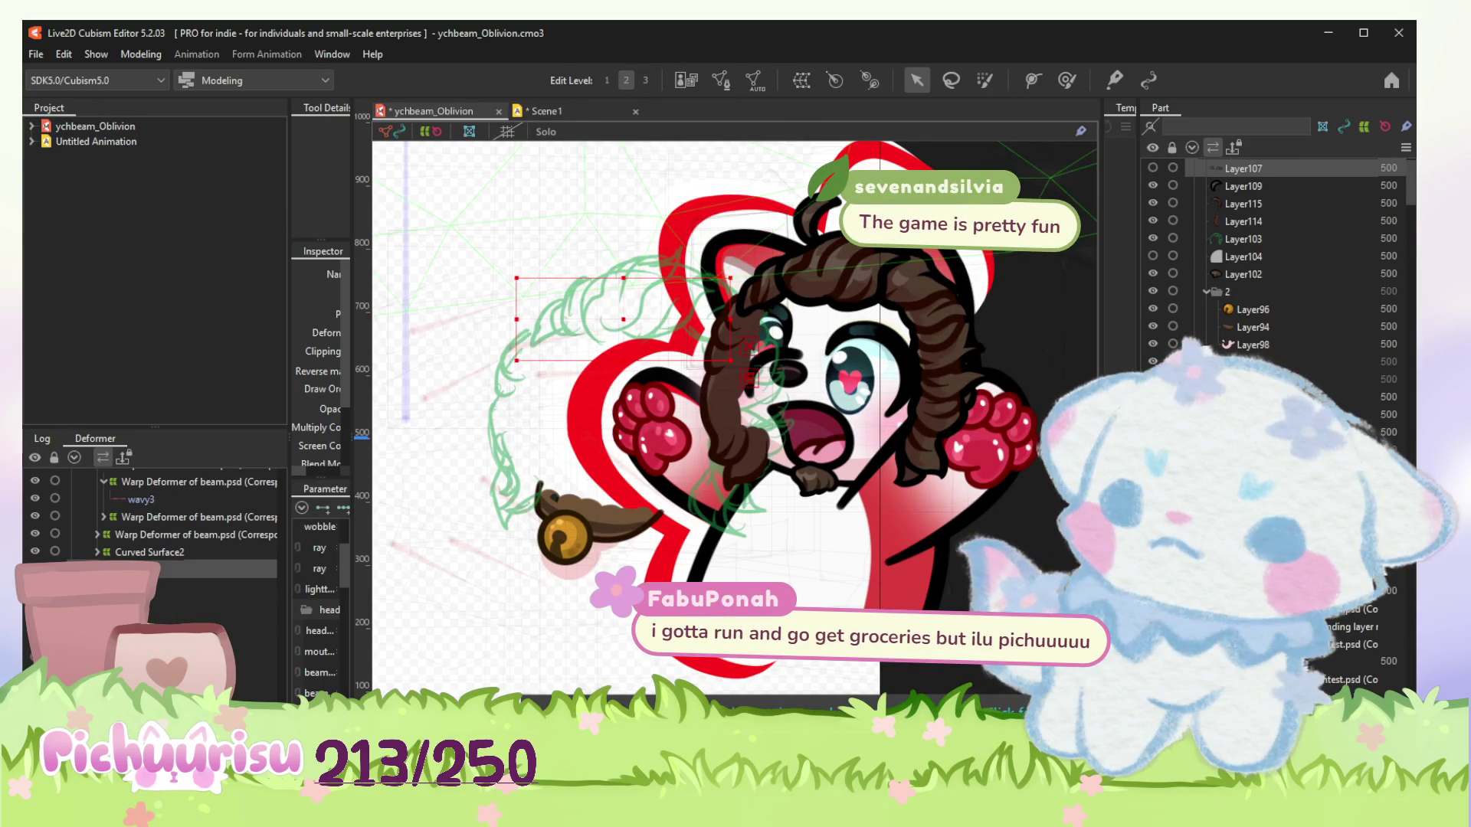
click(605, 515)
shift+click(563, 536)
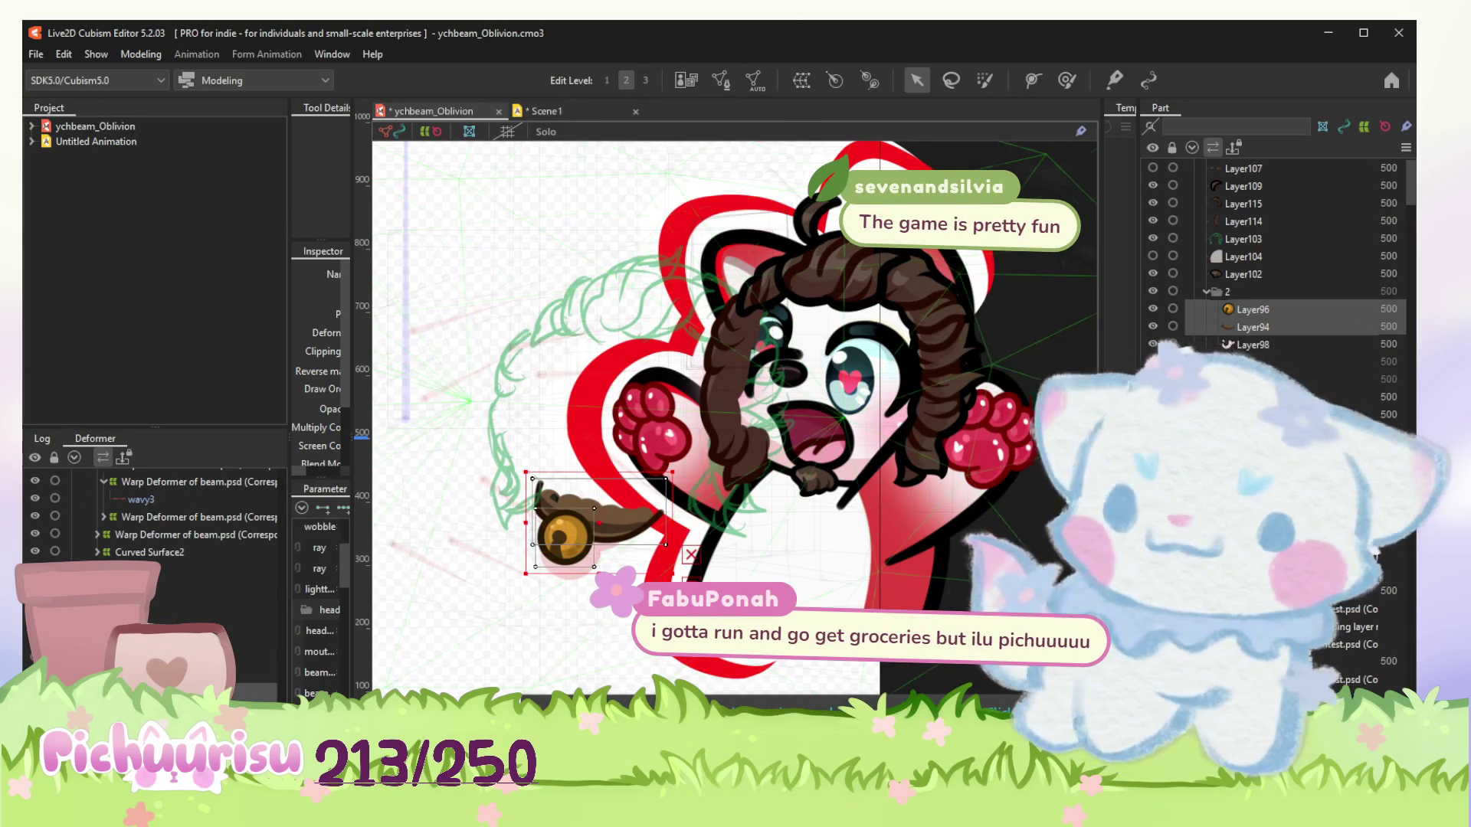
mouse_move(582, 510)
mouse_down()
mouse_move(712, 509)
mouse_move(786, 471)
mouse_up()
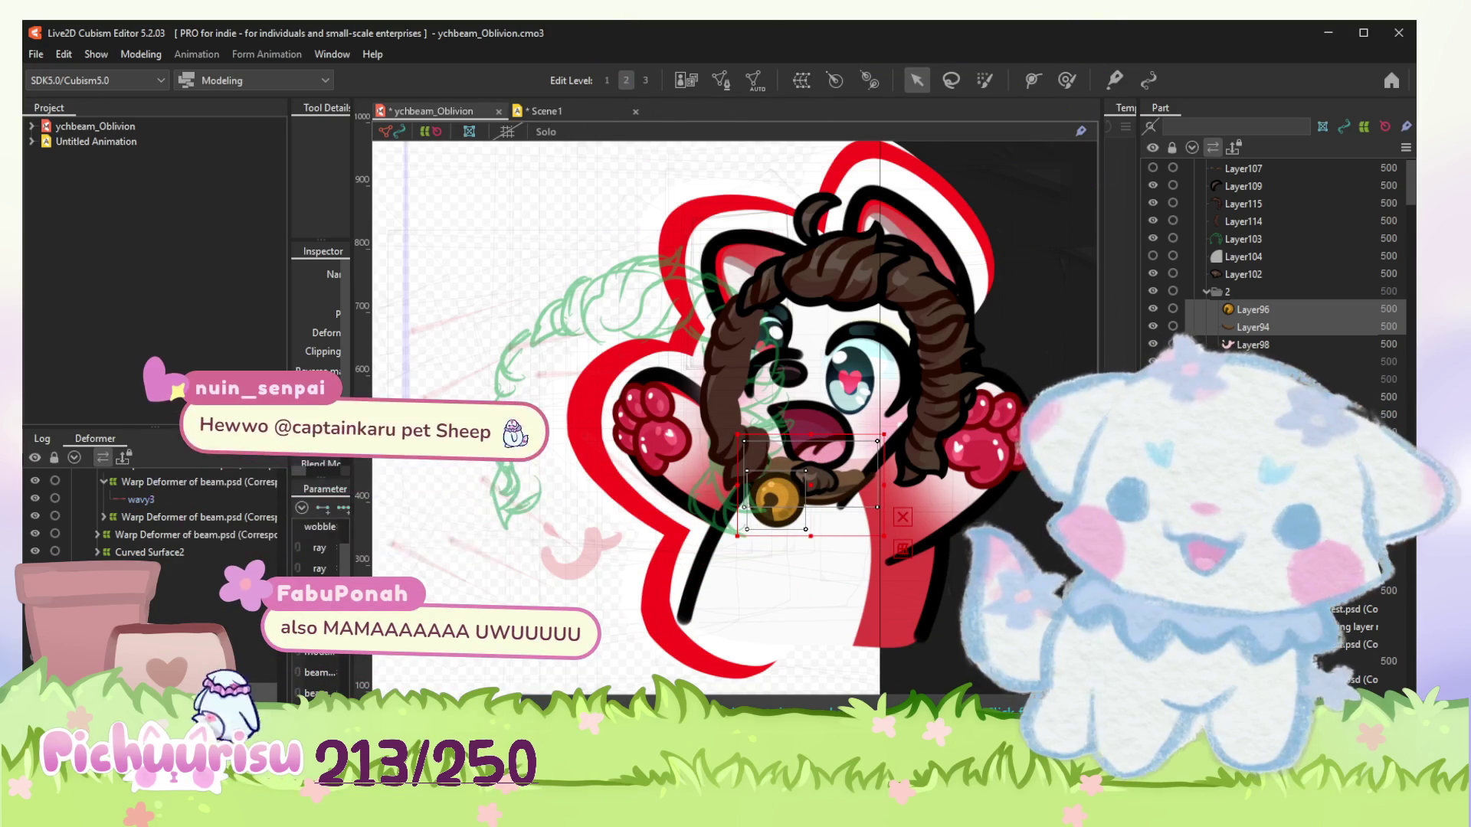
Drag the beanline layer to a new position in the Deformer hierarchy.
scroll(192, 567, down, 10)
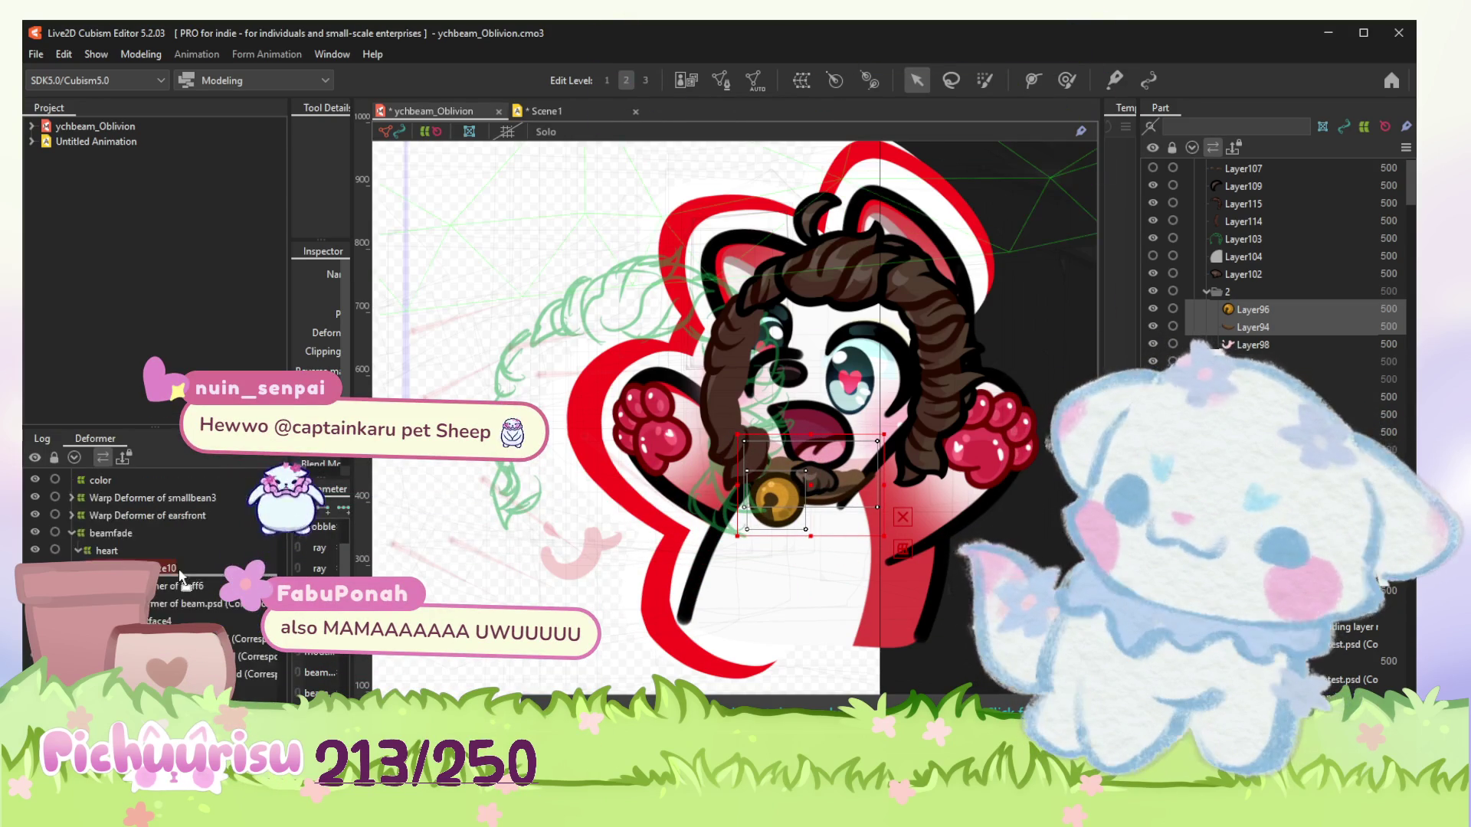
scroll(192, 566, down, 5)
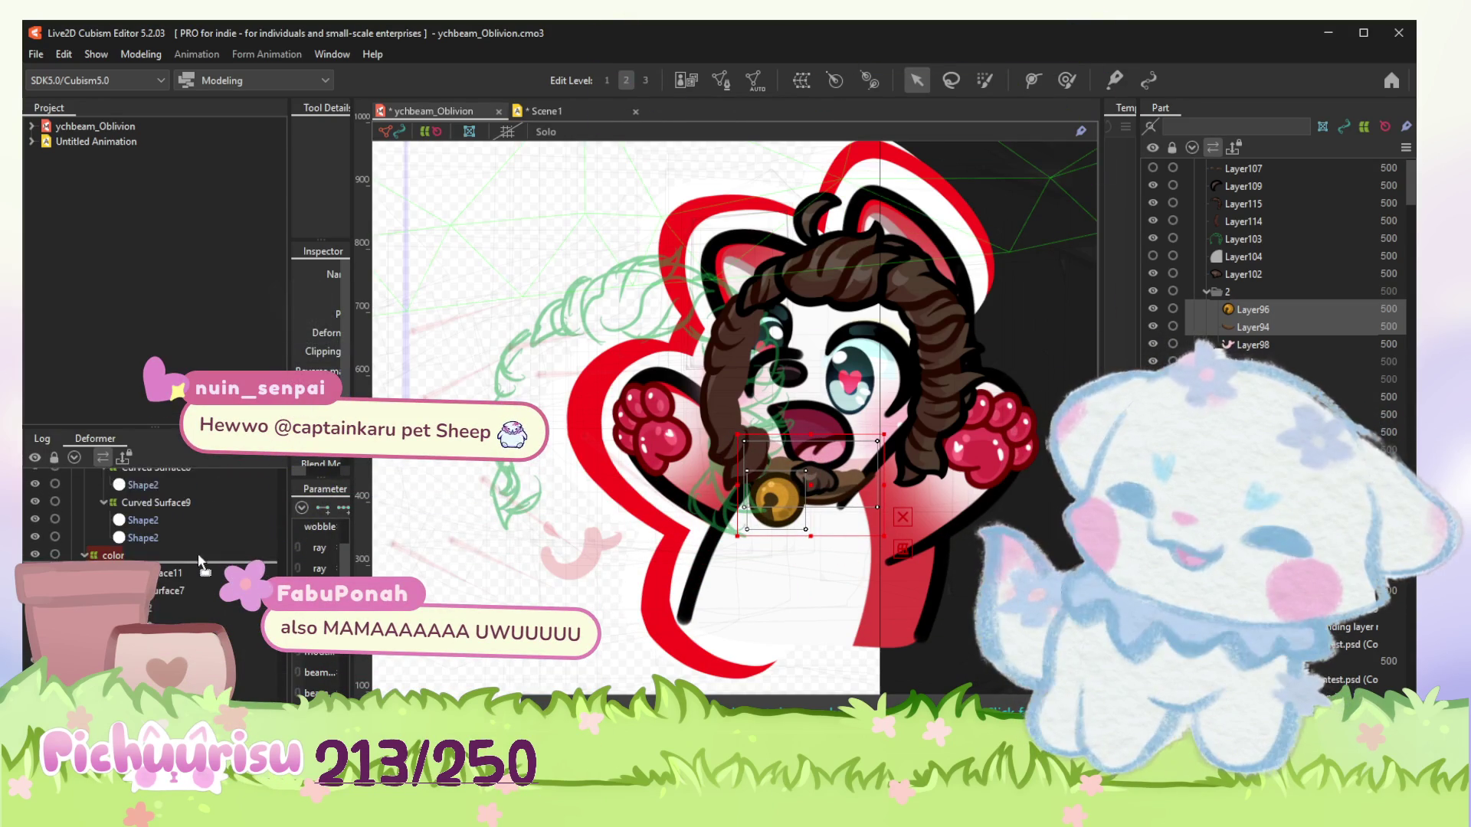
scroll(193, 557, down, 10)
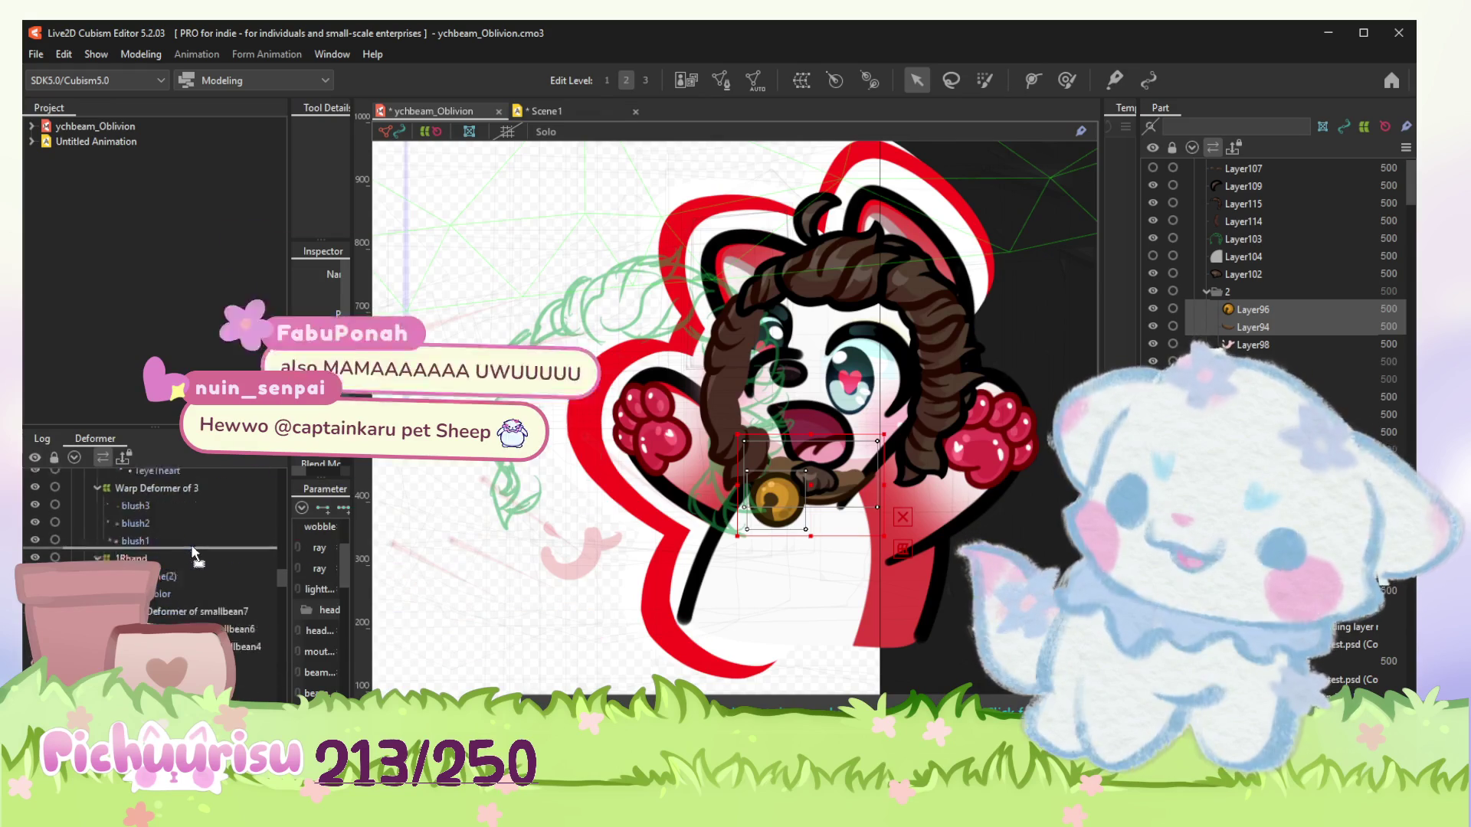
scroll(198, 557, down, 5)
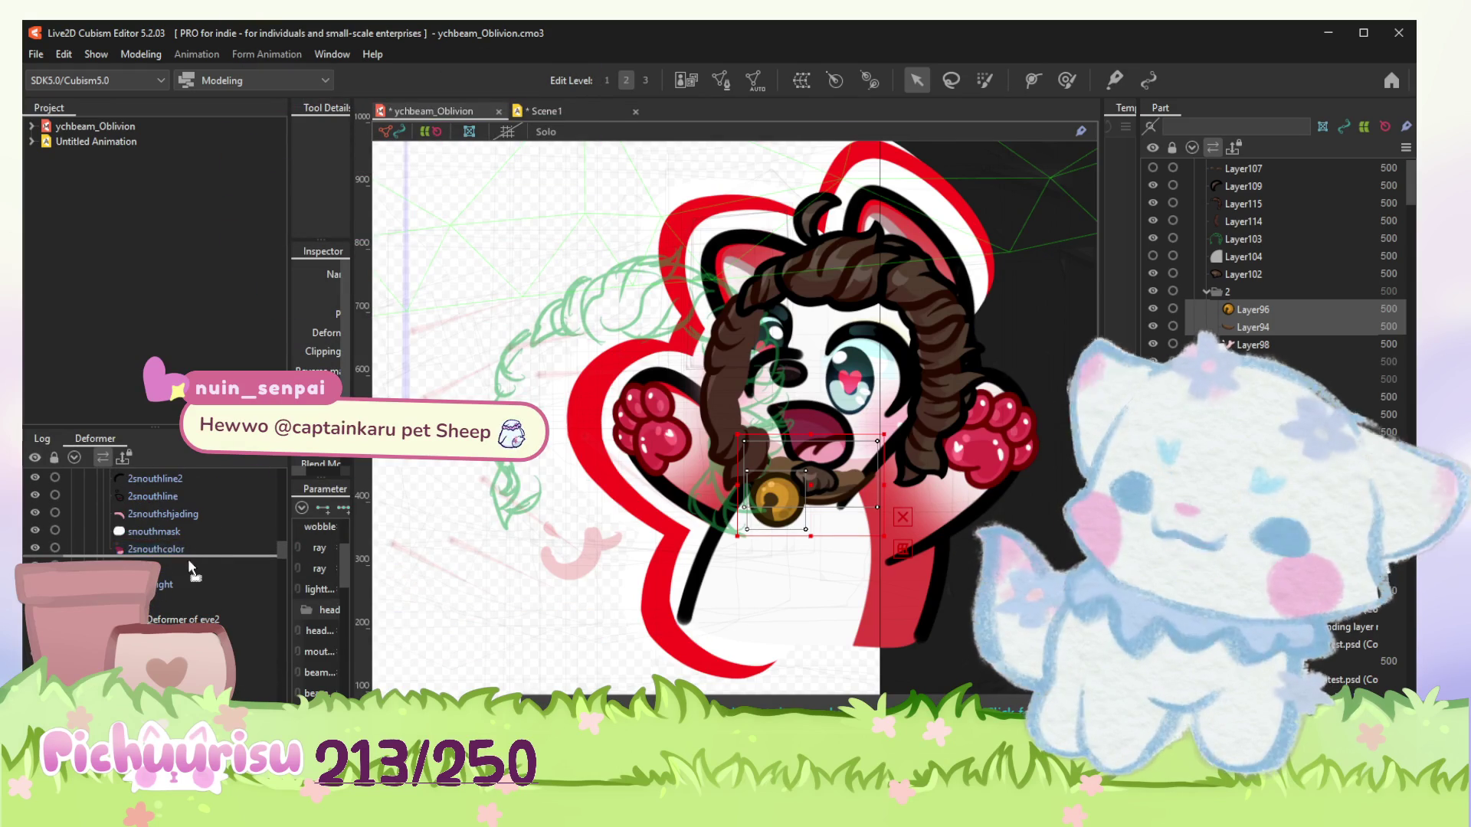
scroll(187, 567, down, 6)
scroll(187, 567, down, 8)
scroll(189, 569, down, 8)
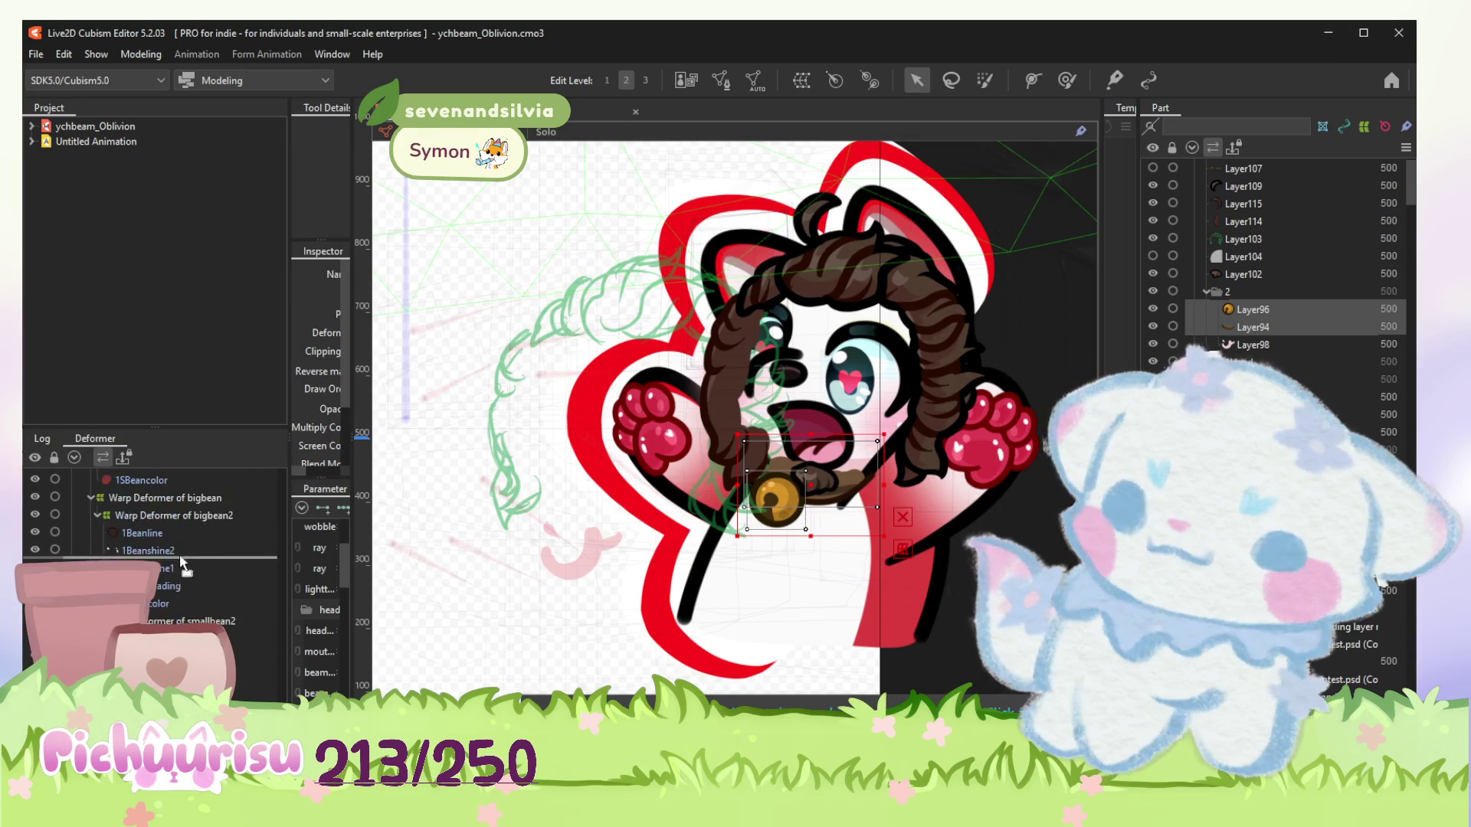
scroll(187, 571, up, 10)
scroll(210, 586, up, 10)
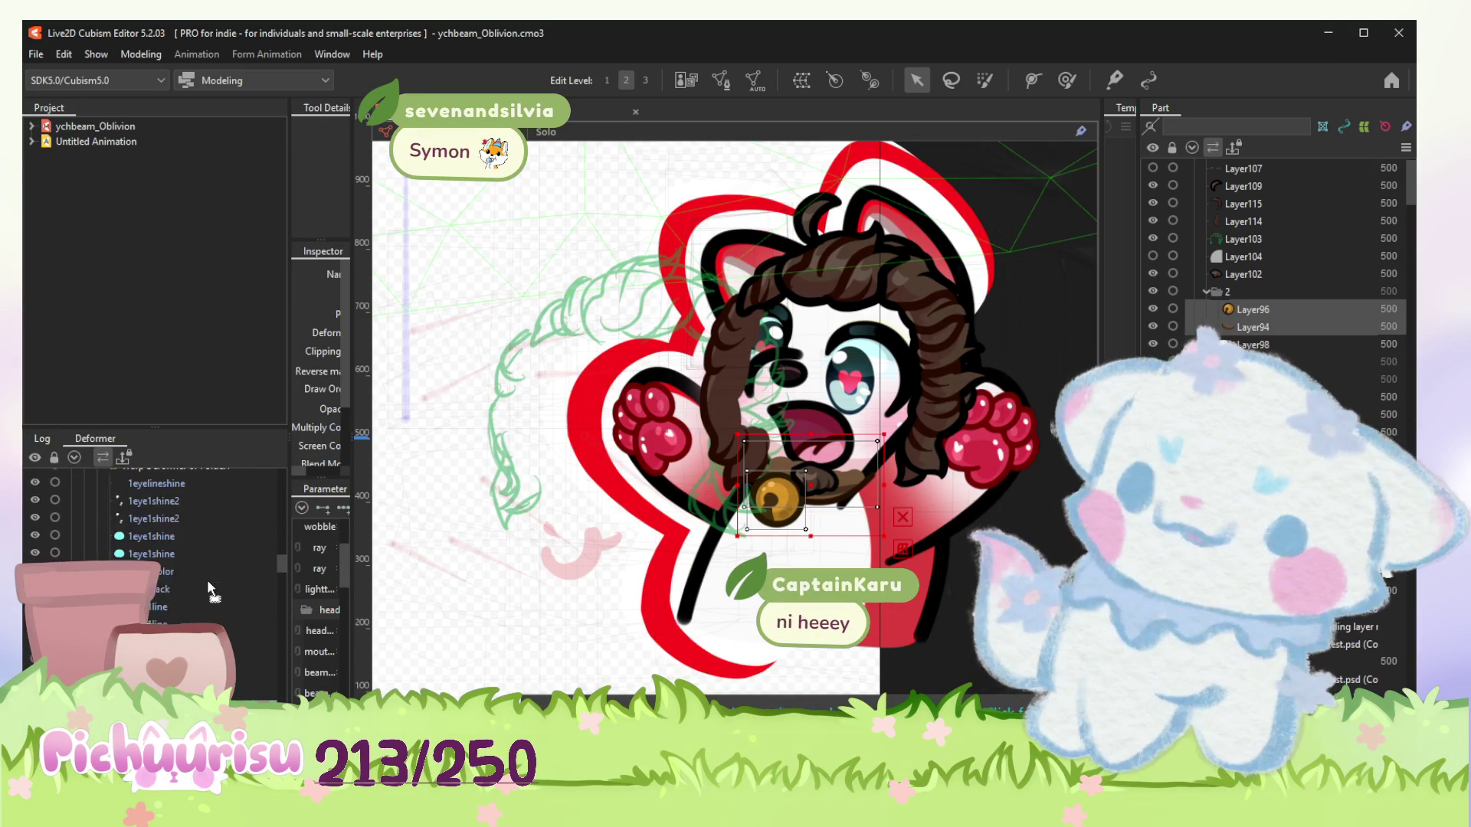
scroll(209, 586, up, 5)
scroll(211, 592, up, 5)
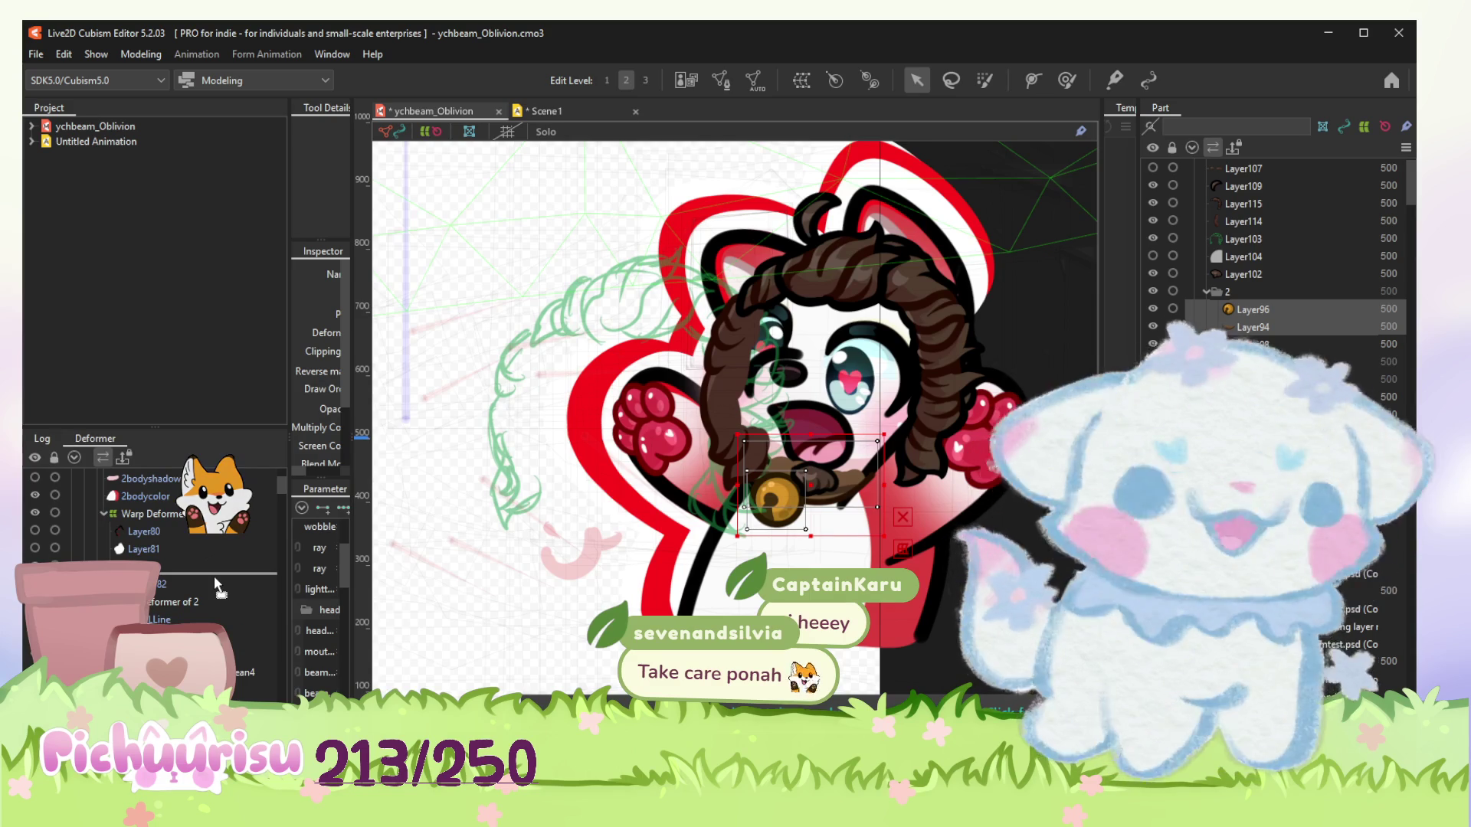
mouse_move(178, 598)
mouse_down()
mouse_move(215, 611)
mouse_move(217, 569)
mouse_move(238, 551)
mouse_move(228, 563)
mouse_up()
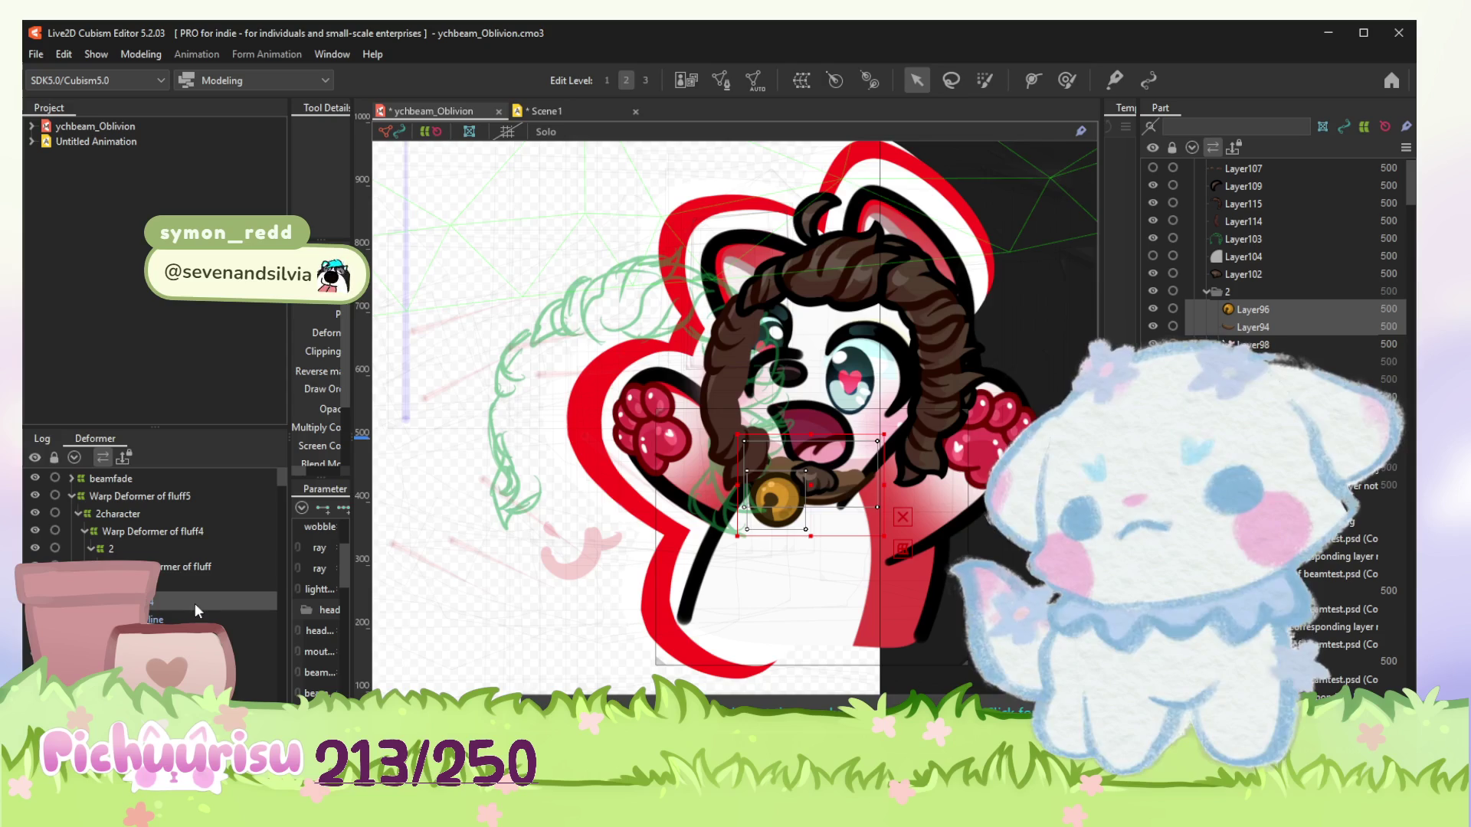
Scroll through the Deformer and Part panels to review the updated hierarchy.
scroll(1283, 315, down, 10)
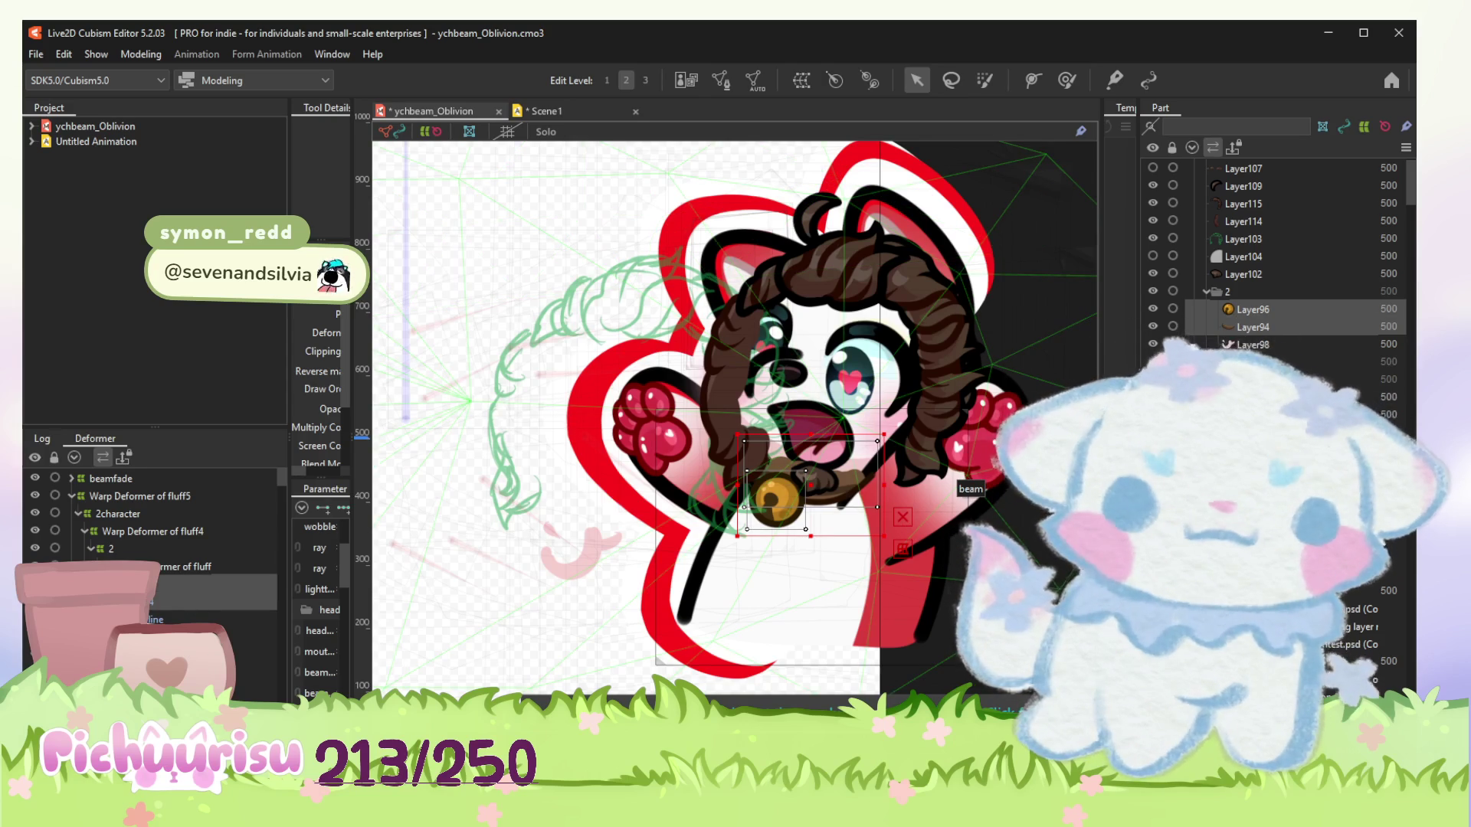
scroll(1282, 316, down, 15)
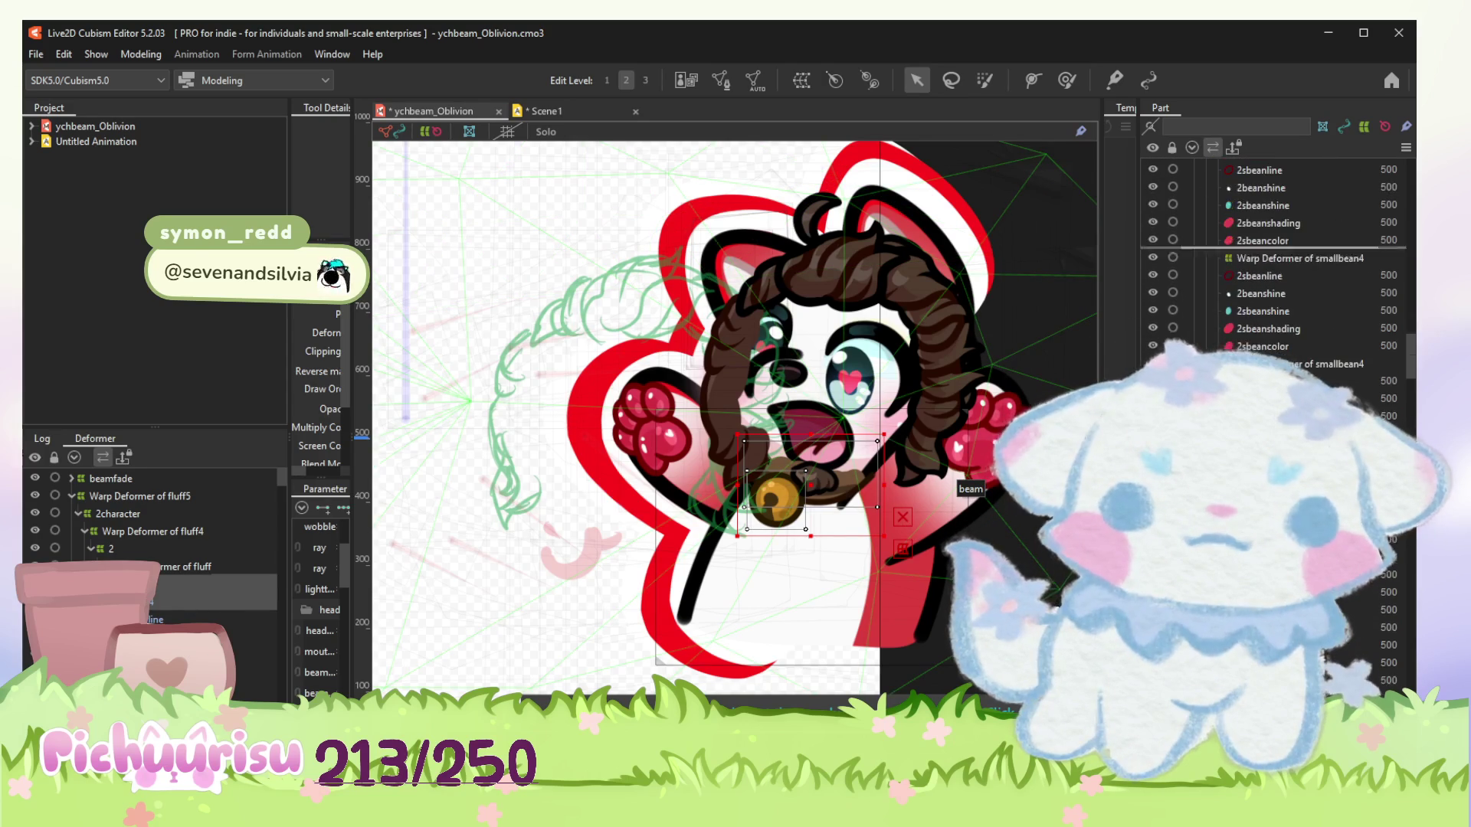
scroll(1282, 316, down, 10)
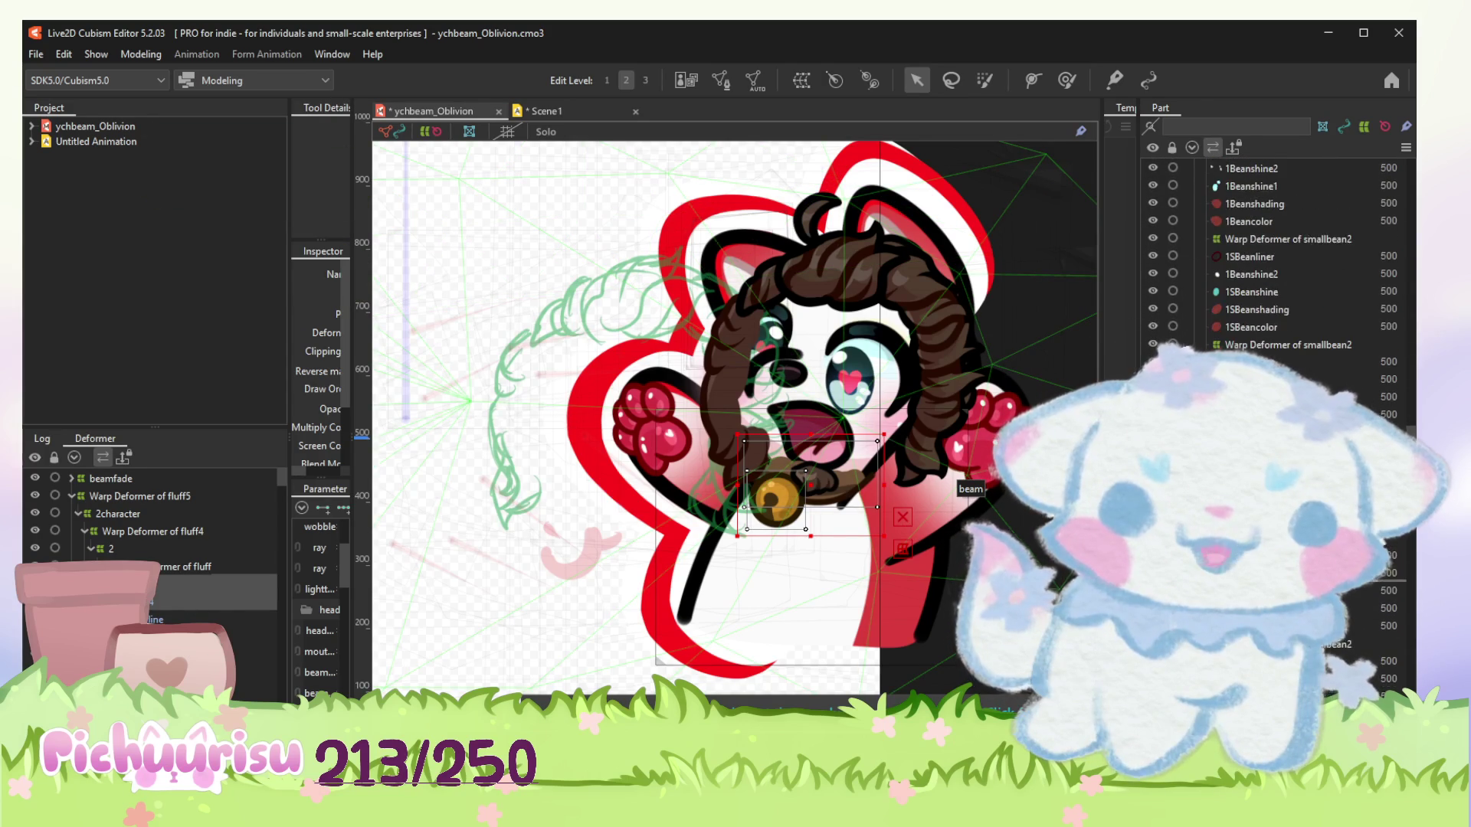
scroll(1282, 316, down, 5)
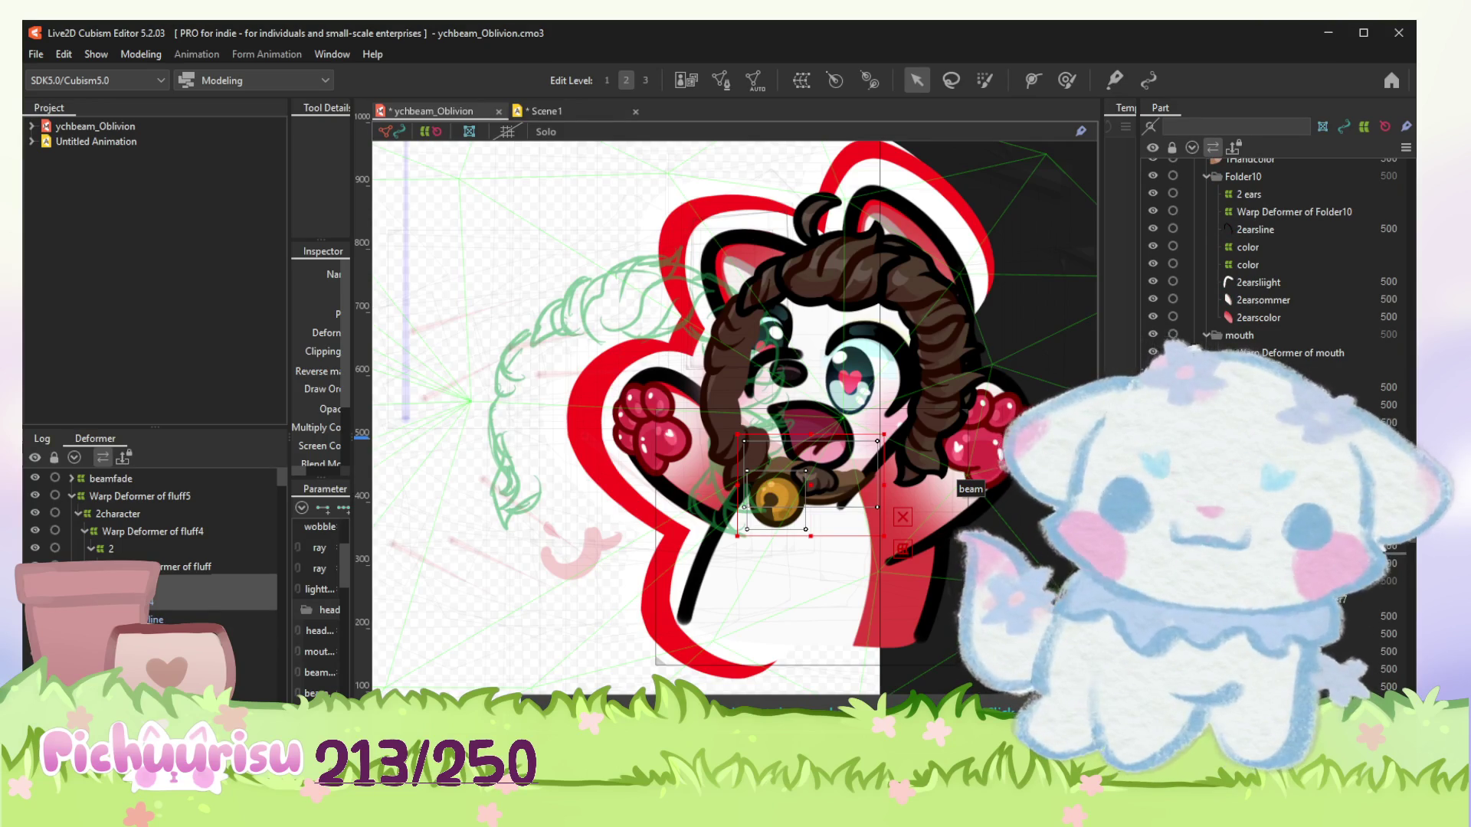
scroll(1271, 299, down, 10)
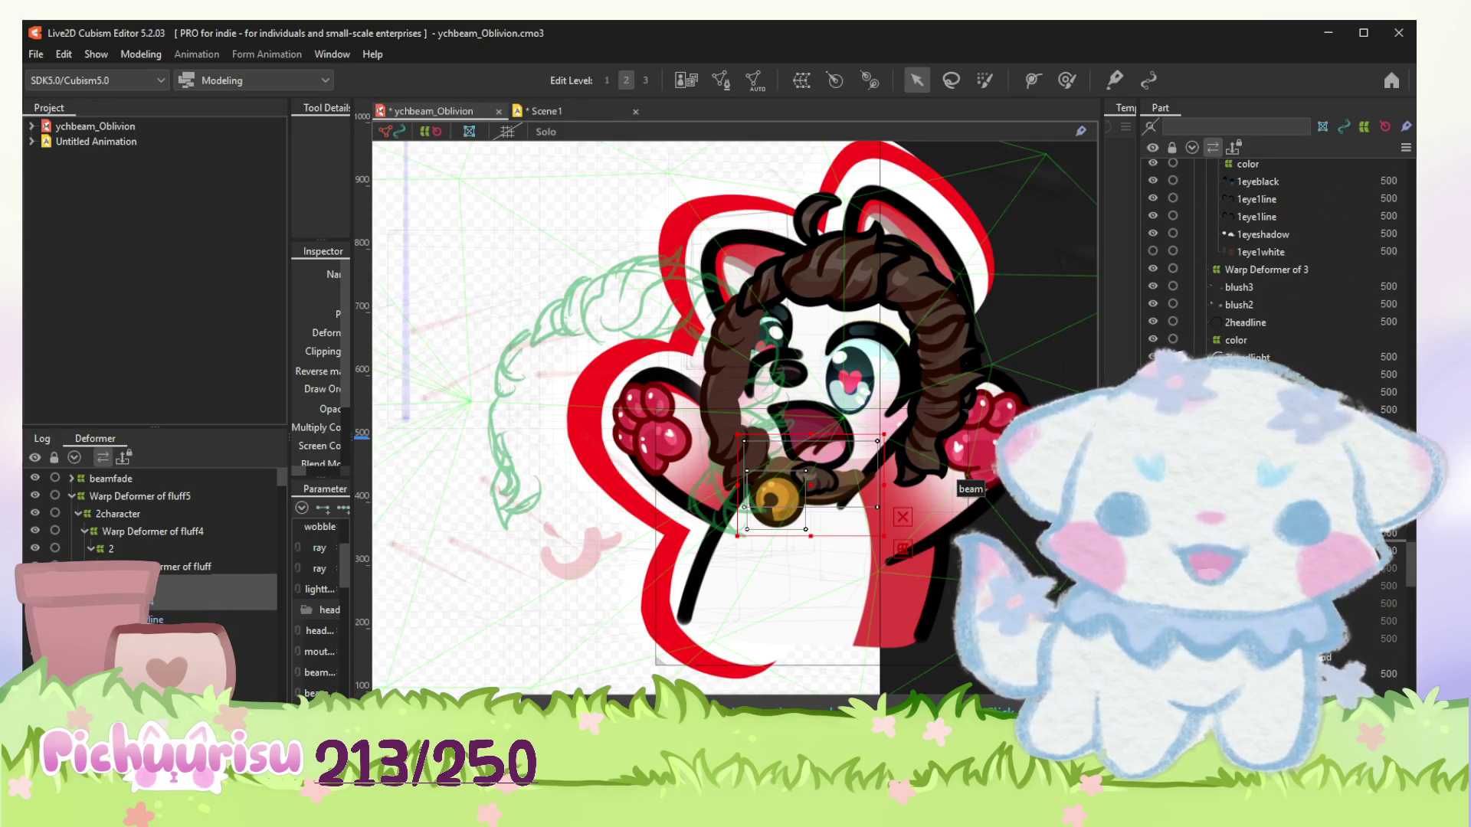
scroll(1272, 299, down, 10)
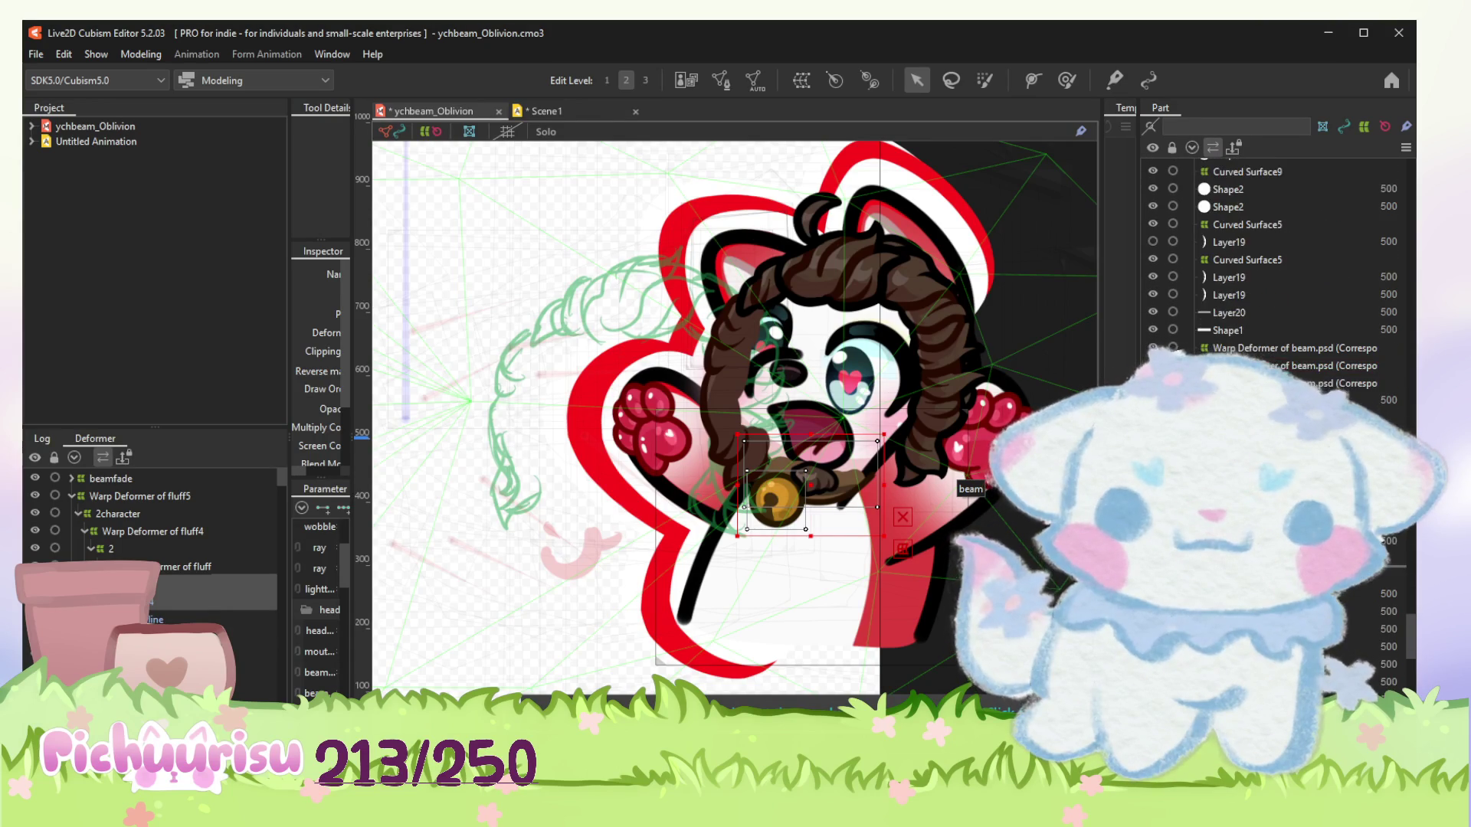
scroll(1271, 299, down, 10)
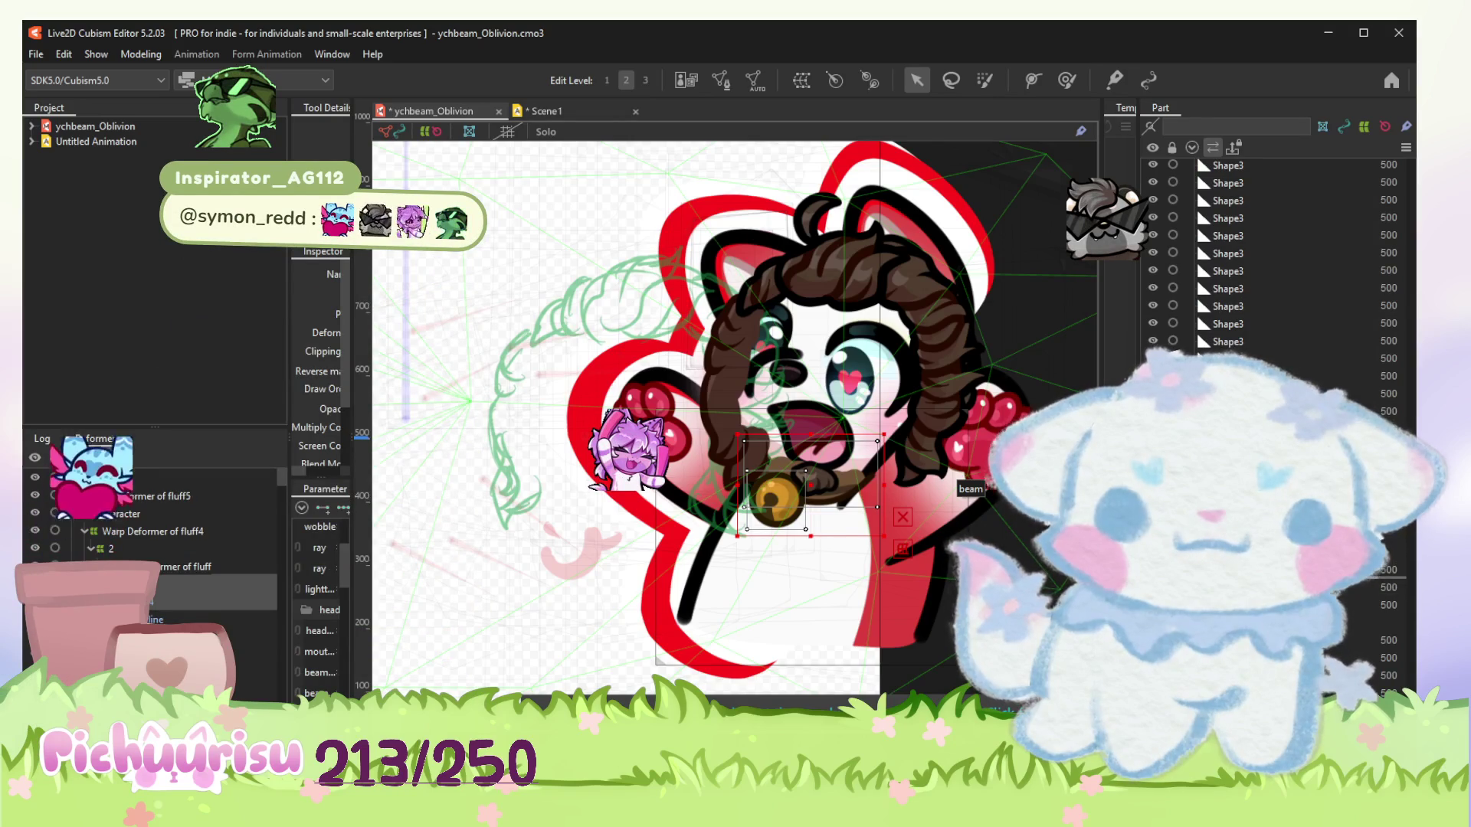
scroll(1271, 298, up, 3)
scroll(1272, 298, down, 1)
scroll(1272, 307, down, 10)
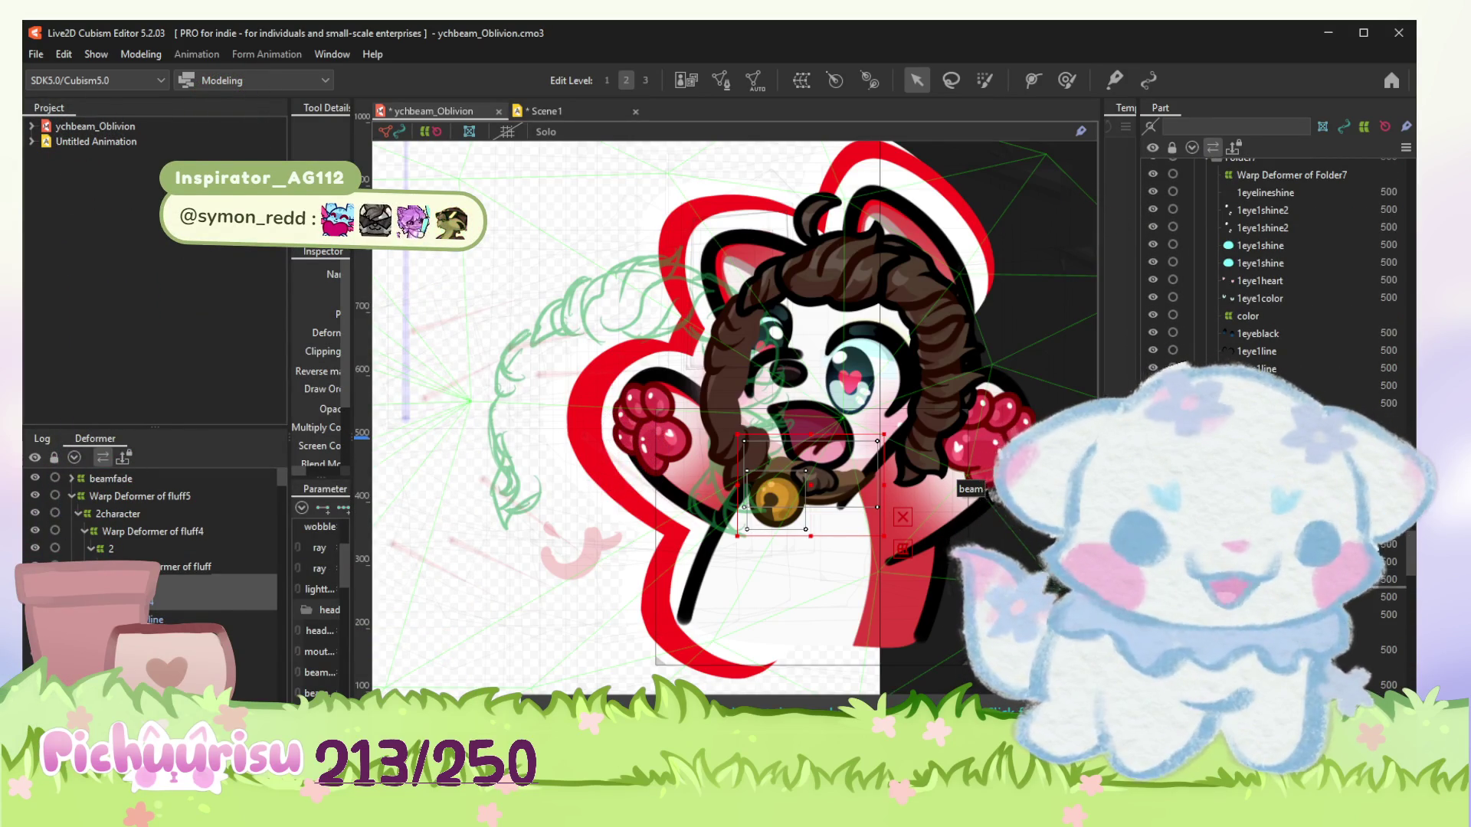
scroll(775, 494, up, 4)
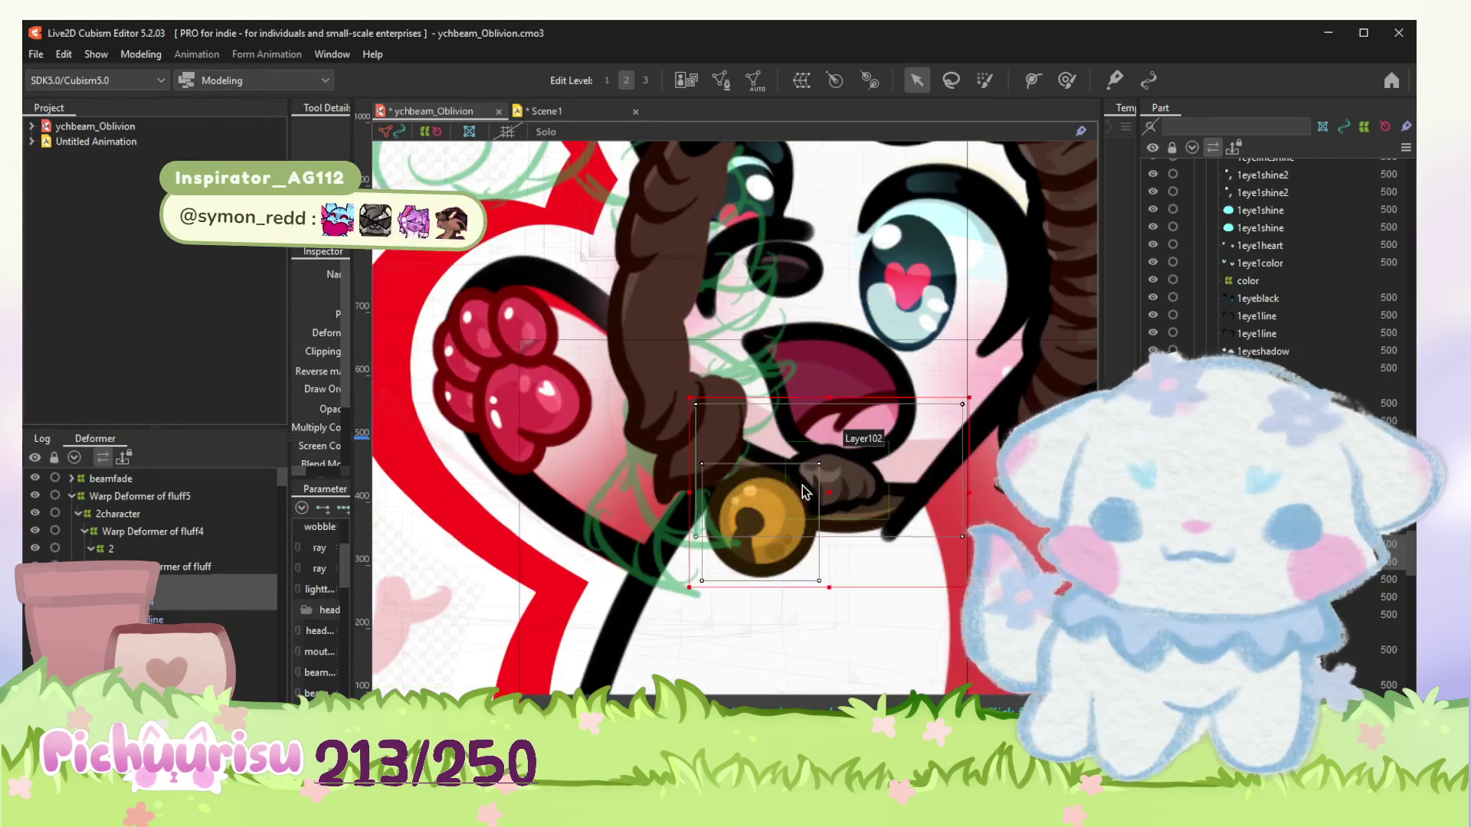
Nudge the bell's warp deformer slightly and select the collar chain mesh.
drag(824, 502, 750, 498)
scroll(826, 498, down, 2)
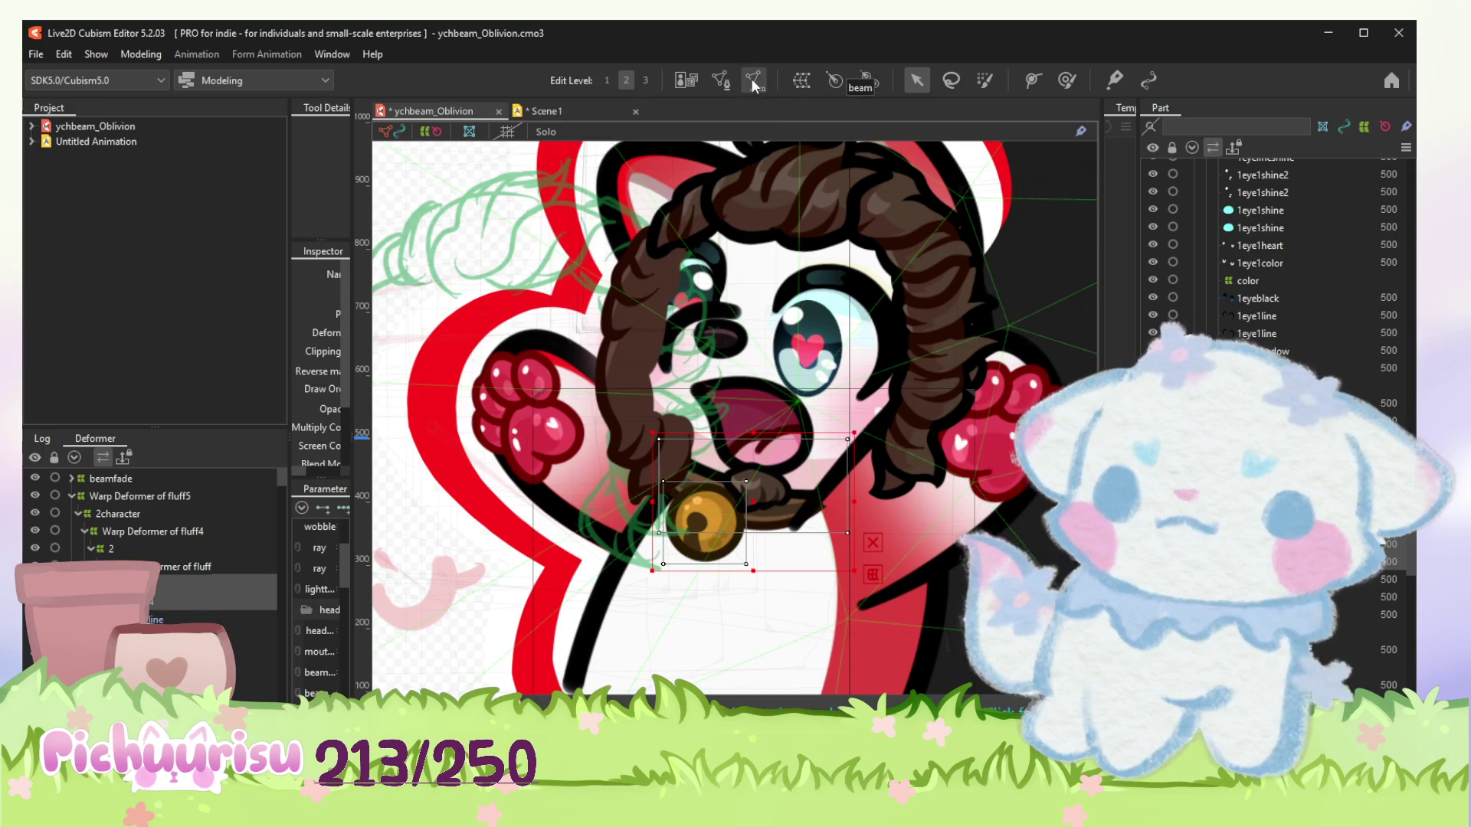
click(743, 468)
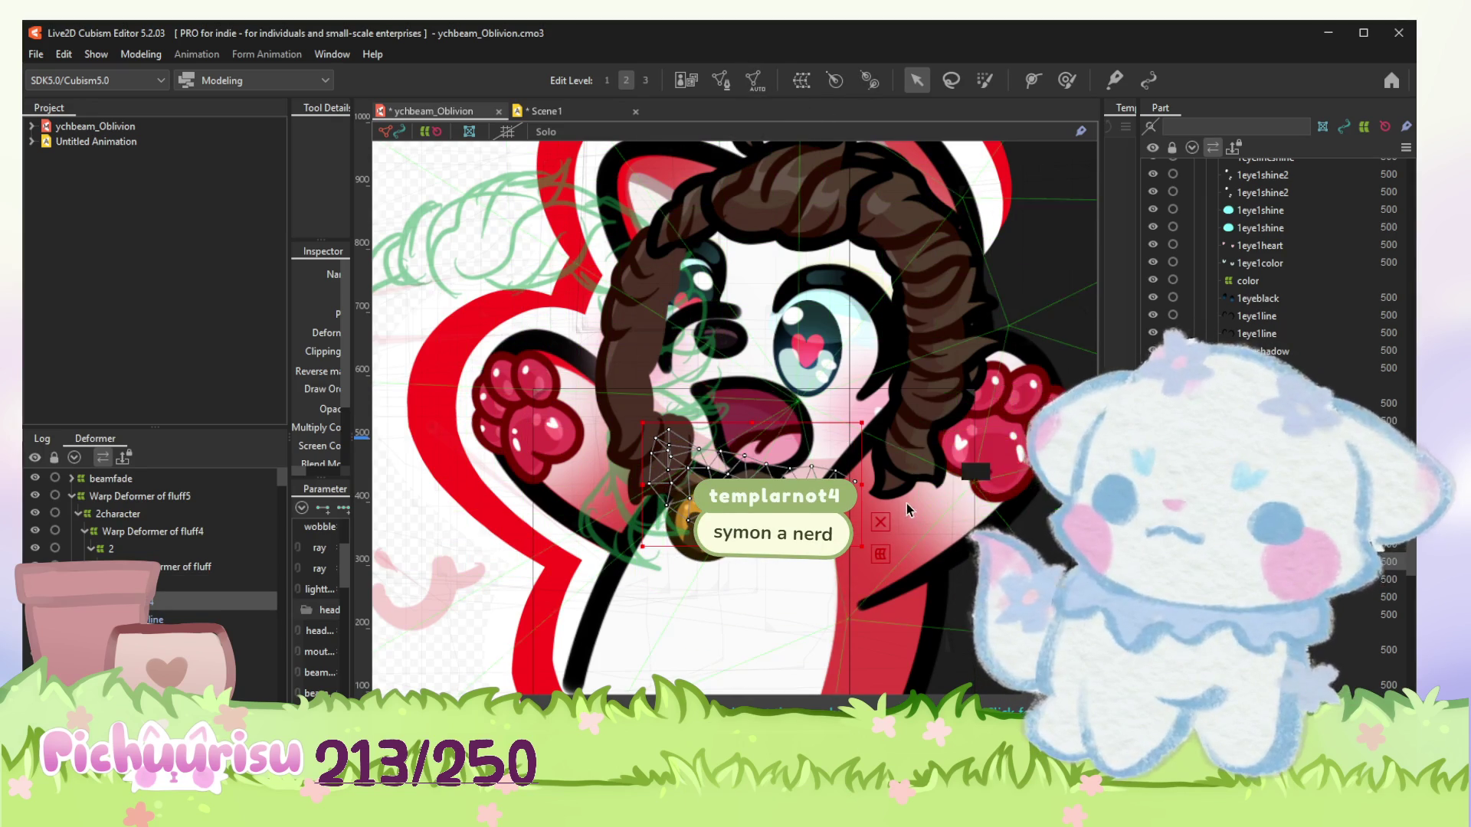
Duplicate the 2handLColor mesh with Ctrl+D and widen the Inspector panel.
scroll(153, 536, down, 5)
click(215, 604)
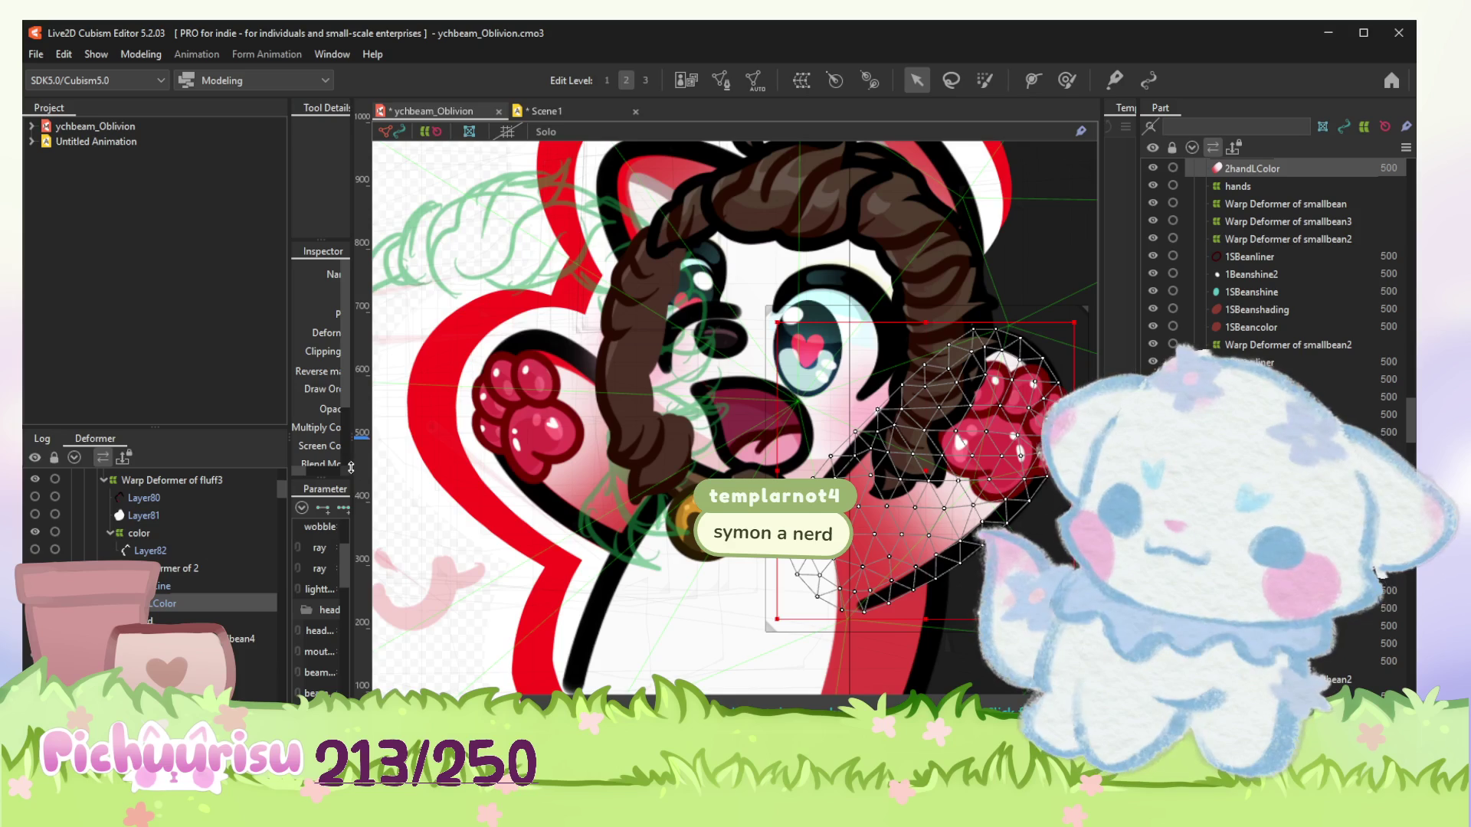
key(ctrl+d)
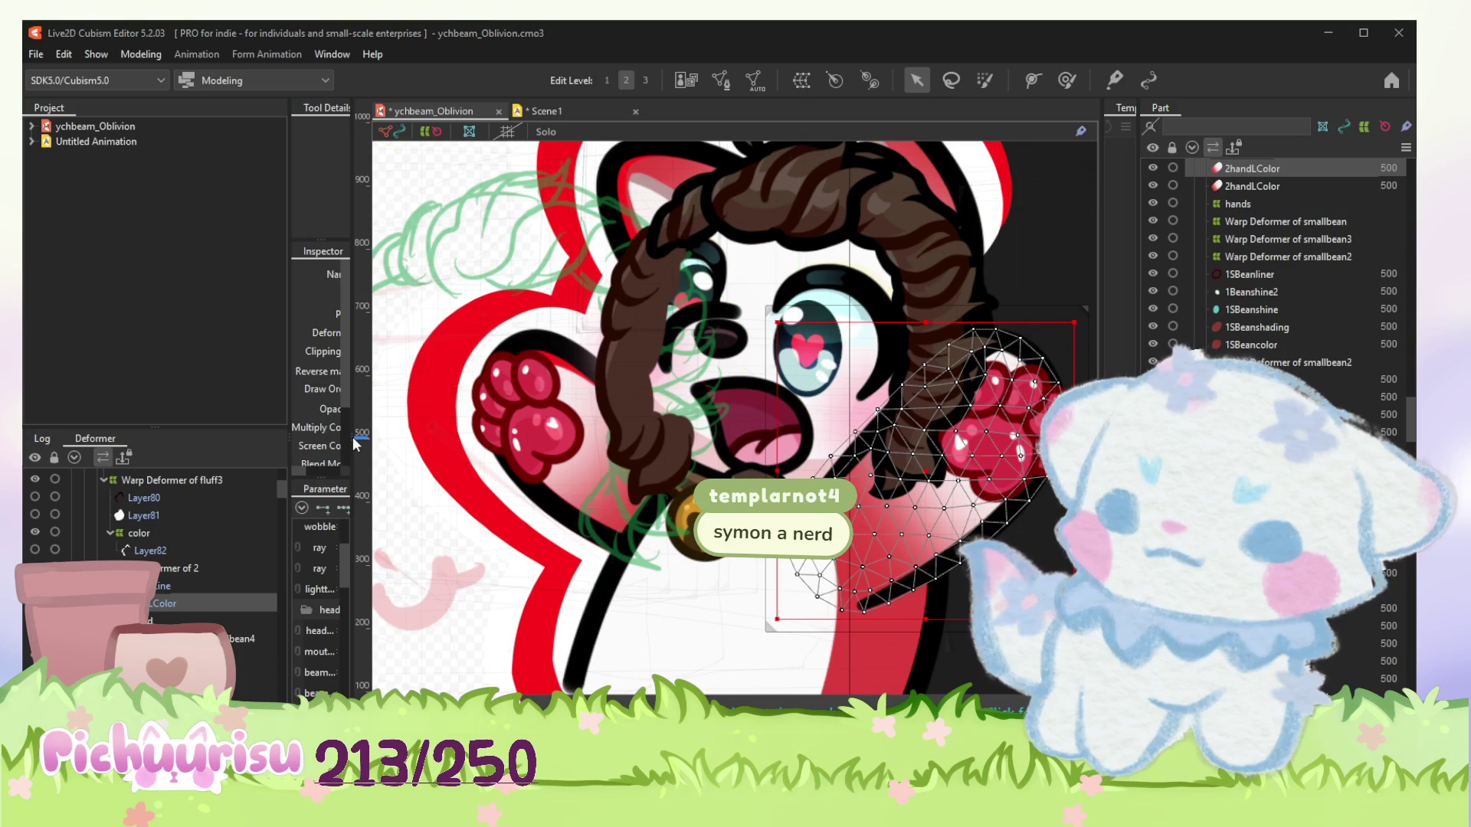
drag(355, 443, 481, 420)
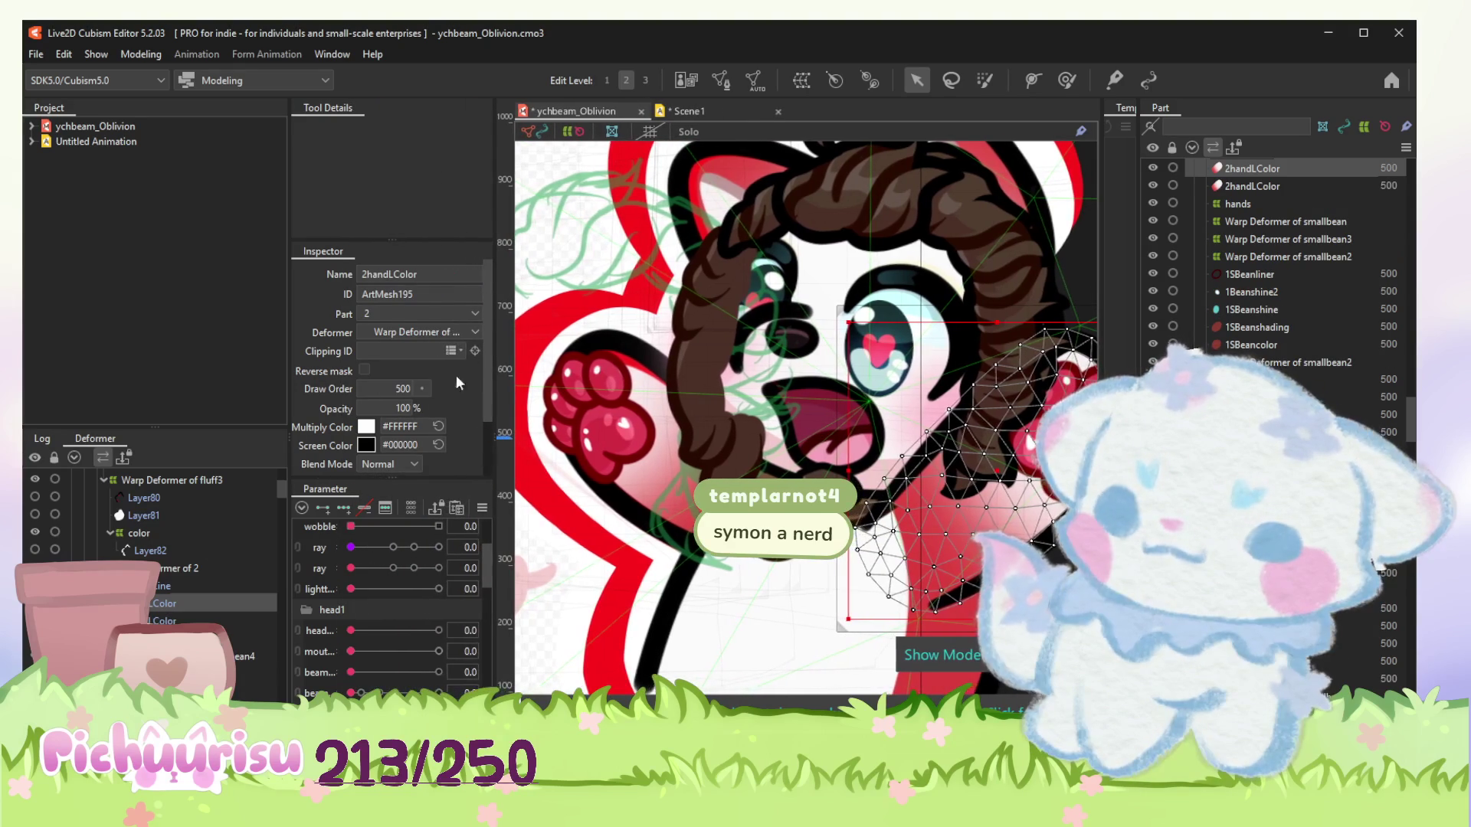
Copy the ArtMesh195 ID, keeping the mesh's draw order at 500.
double_click(398, 292)
key(ctrl+c)
scroll(182, 600, up, 1)
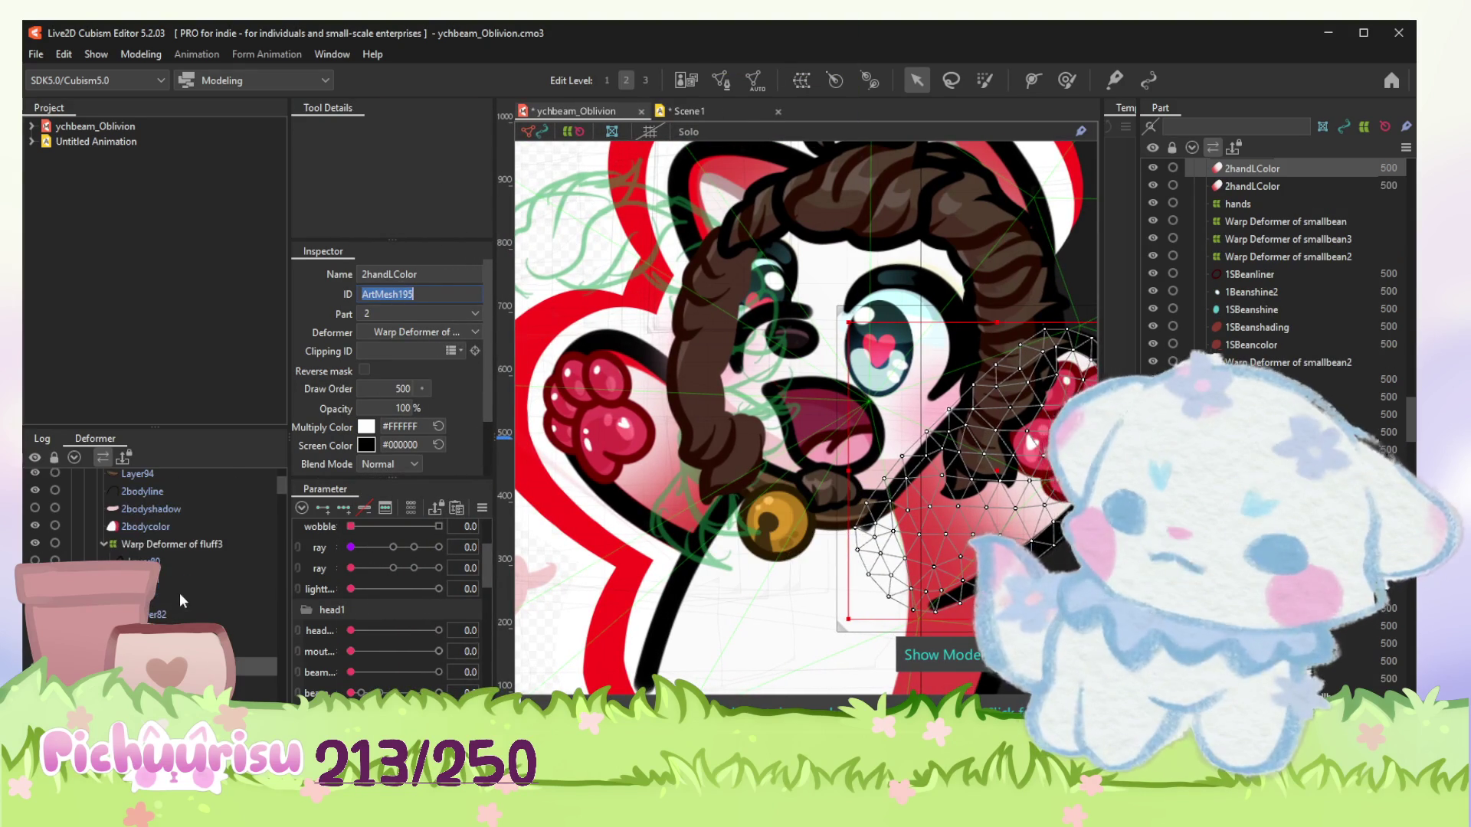
mouse_move(407, 395)
mouse_down()
mouse_move(370, 394)
mouse_move(422, 407)
mouse_up()
key(ctrl+z)
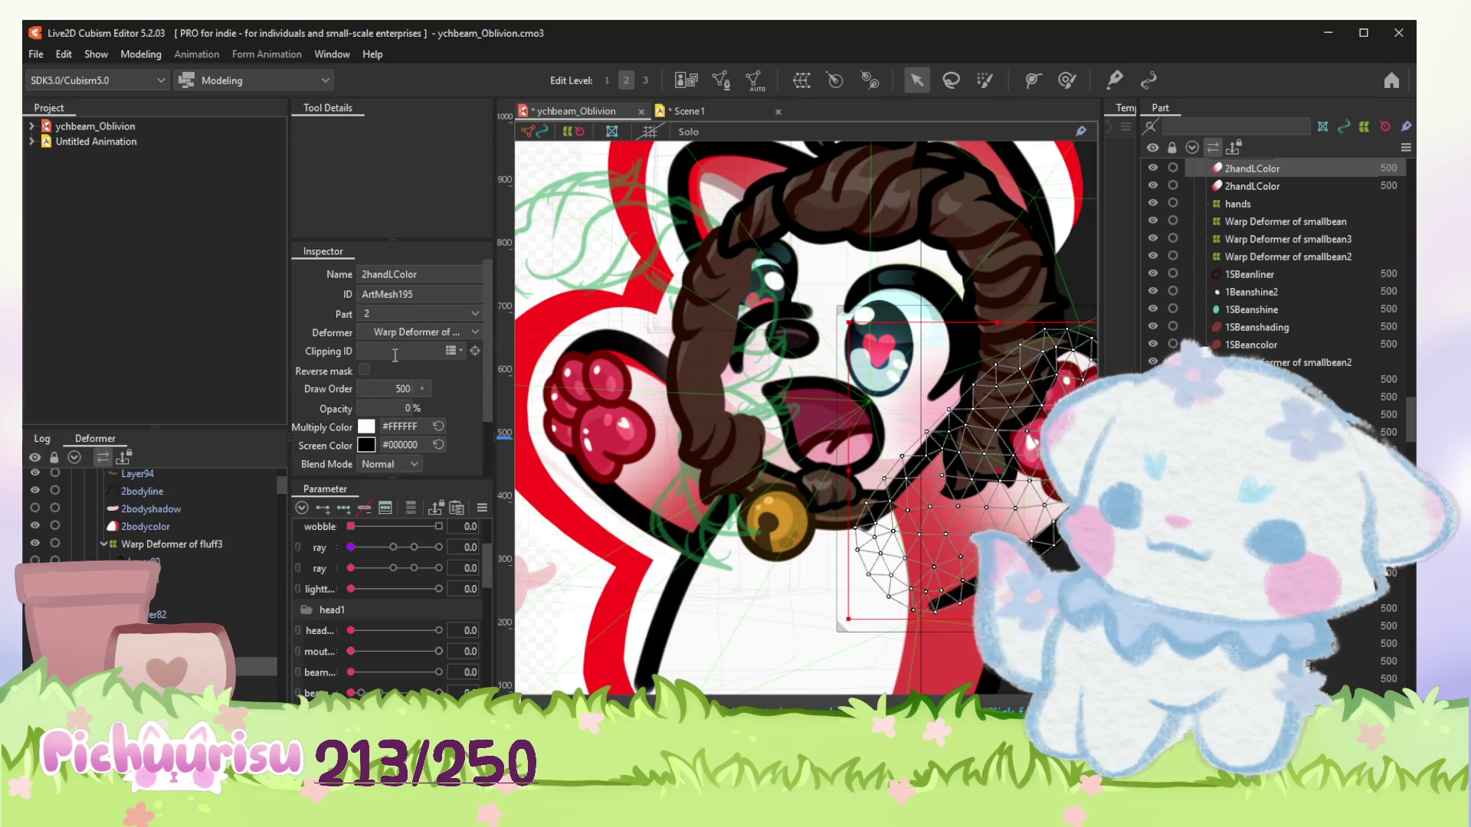
Clip Layer94 to ArtMesh195 and enable Reverse mask on it.
click(136, 529)
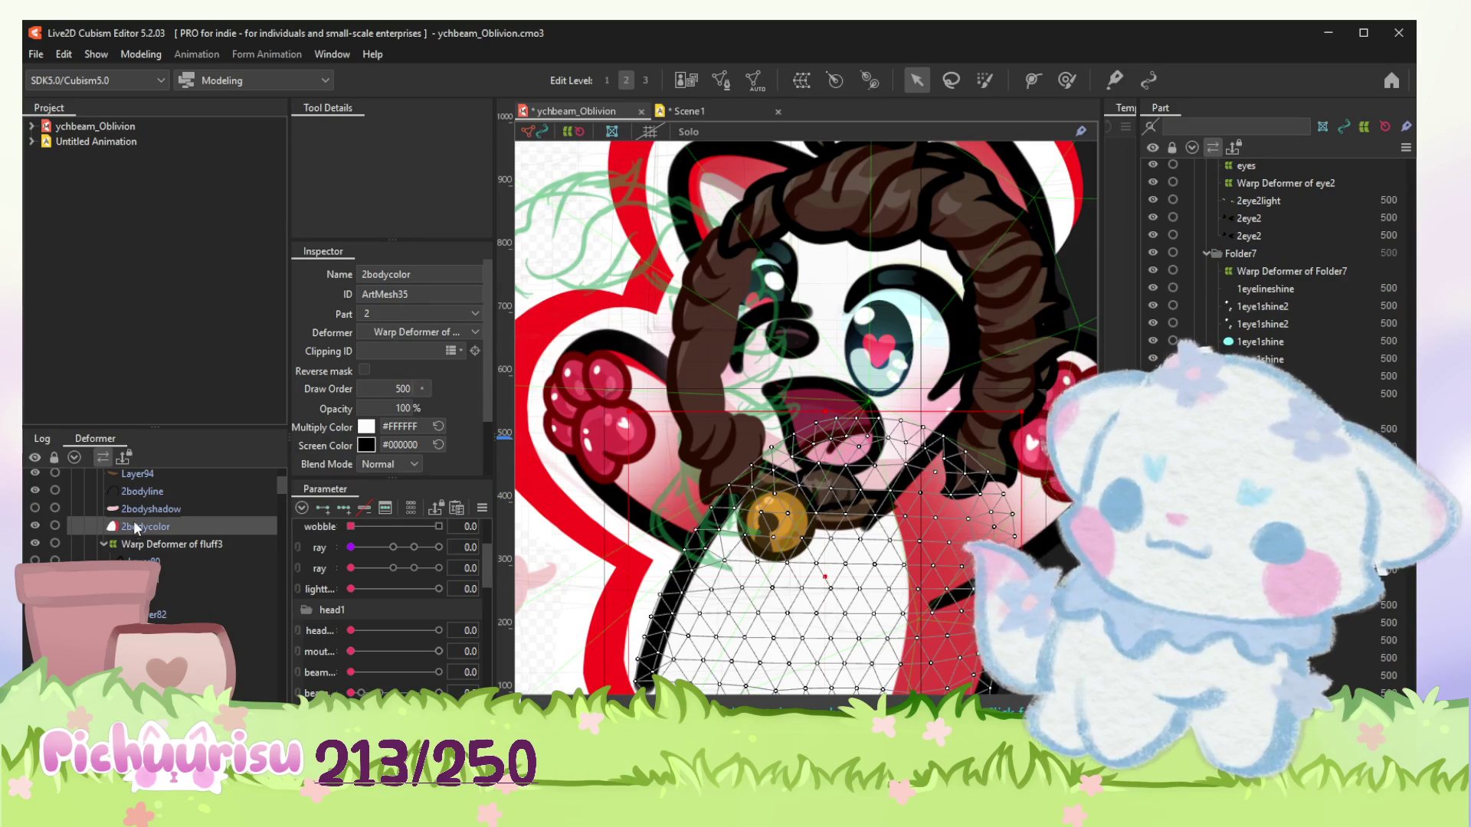
scroll(138, 514, up, 3)
click(176, 601)
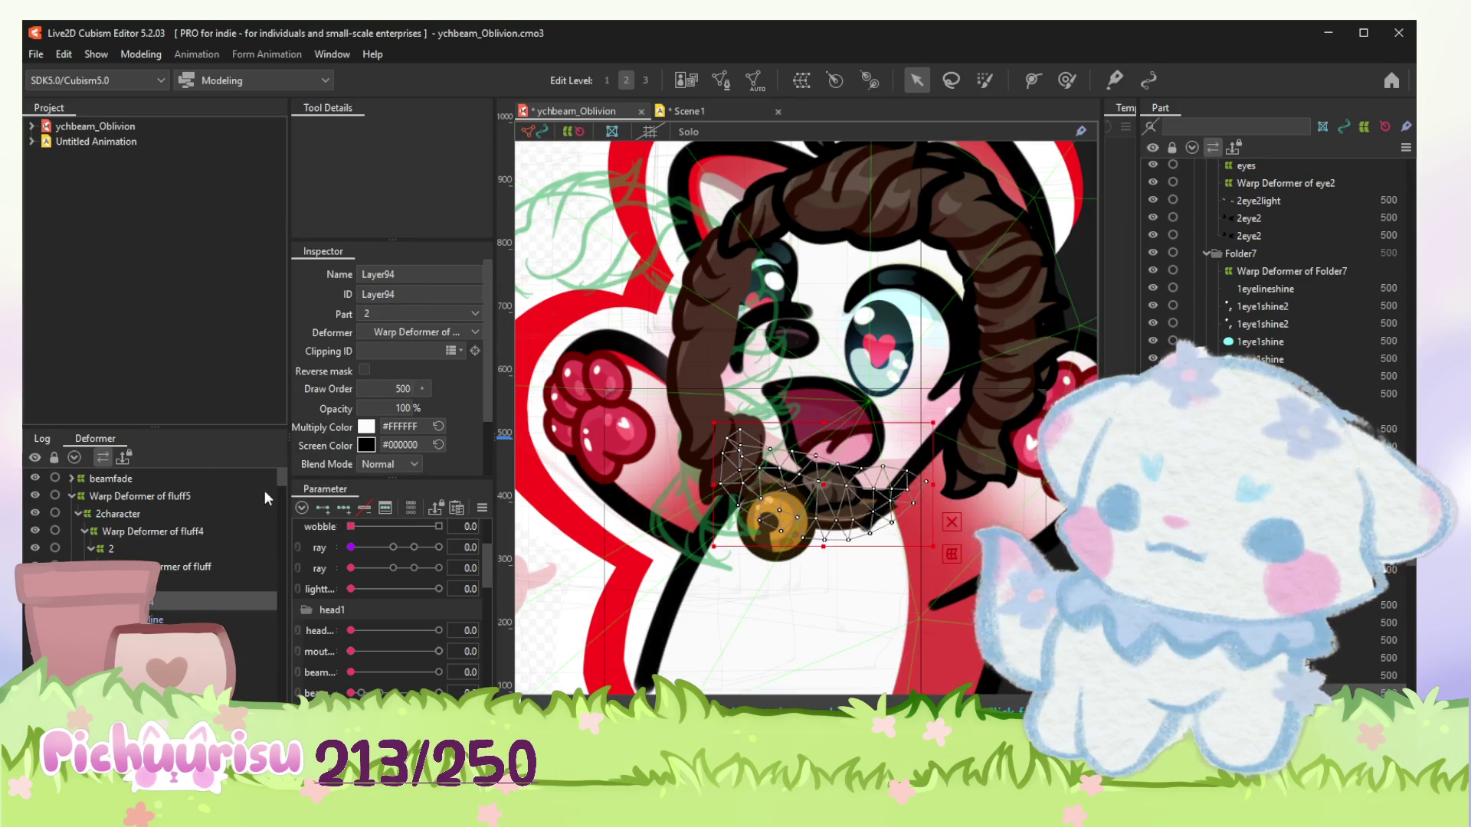
key(ctrl+v)
click(365, 371)
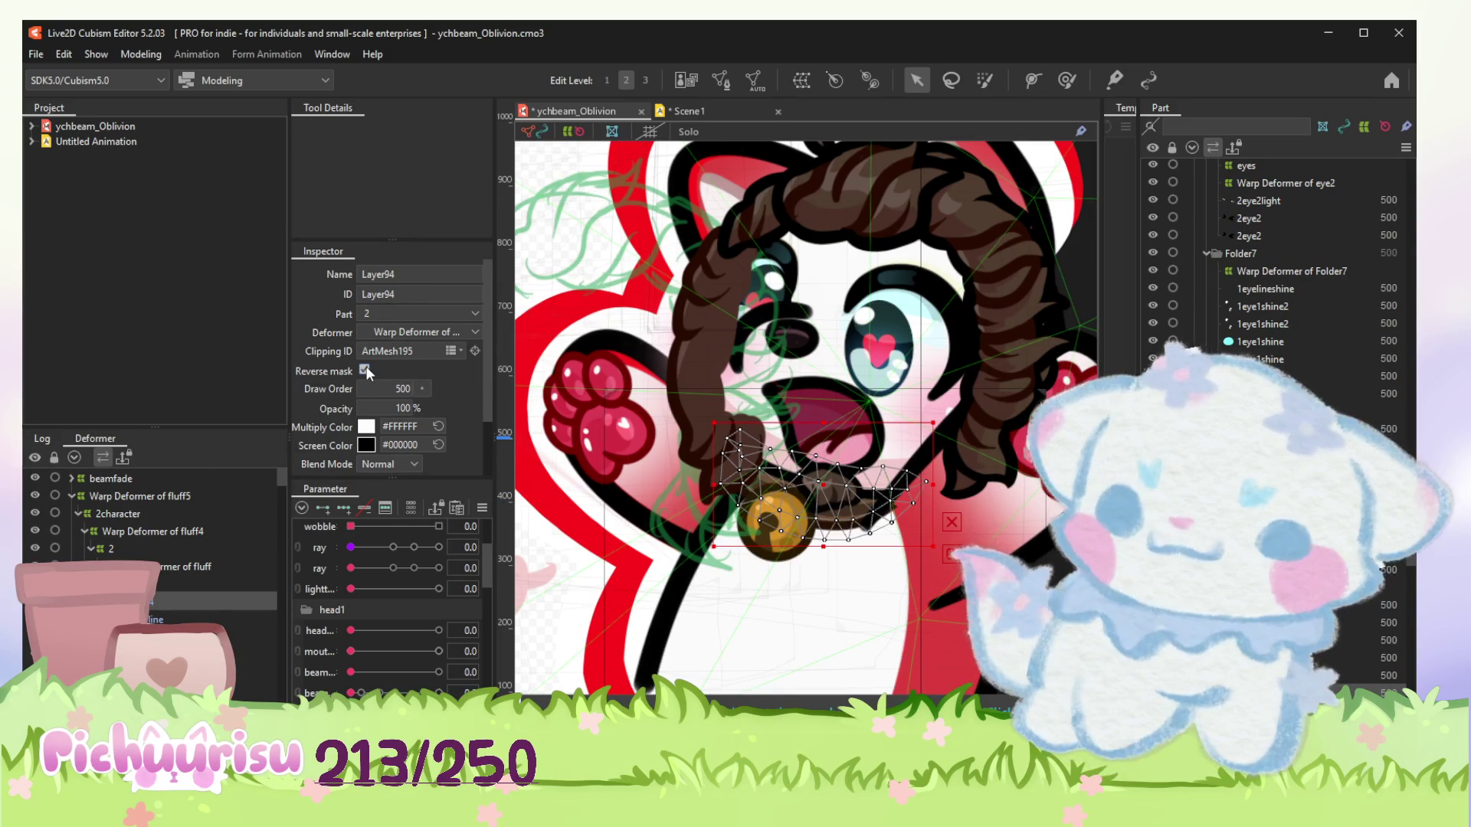
scroll(923, 571, up, 3)
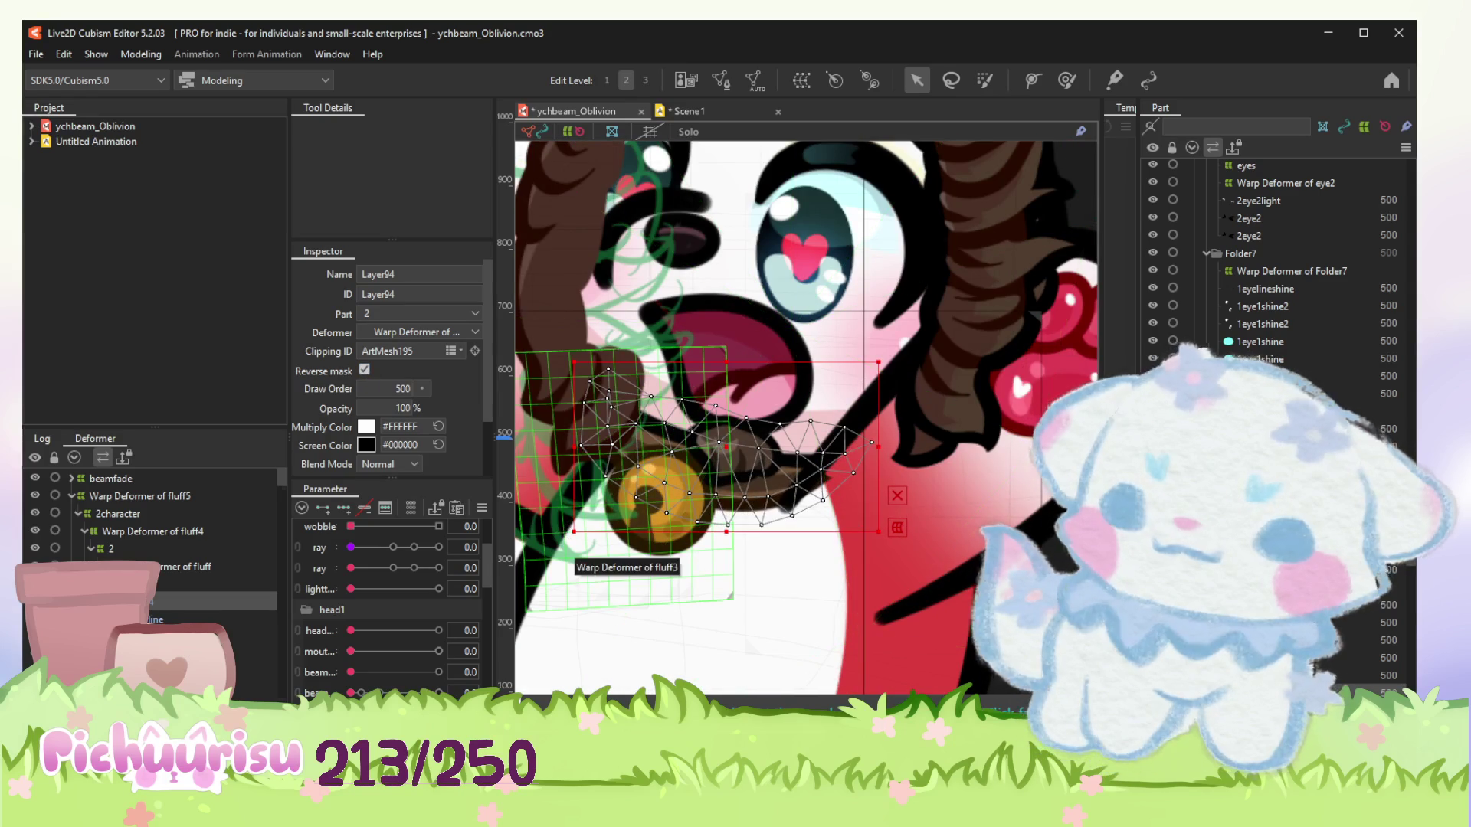
click(167, 606)
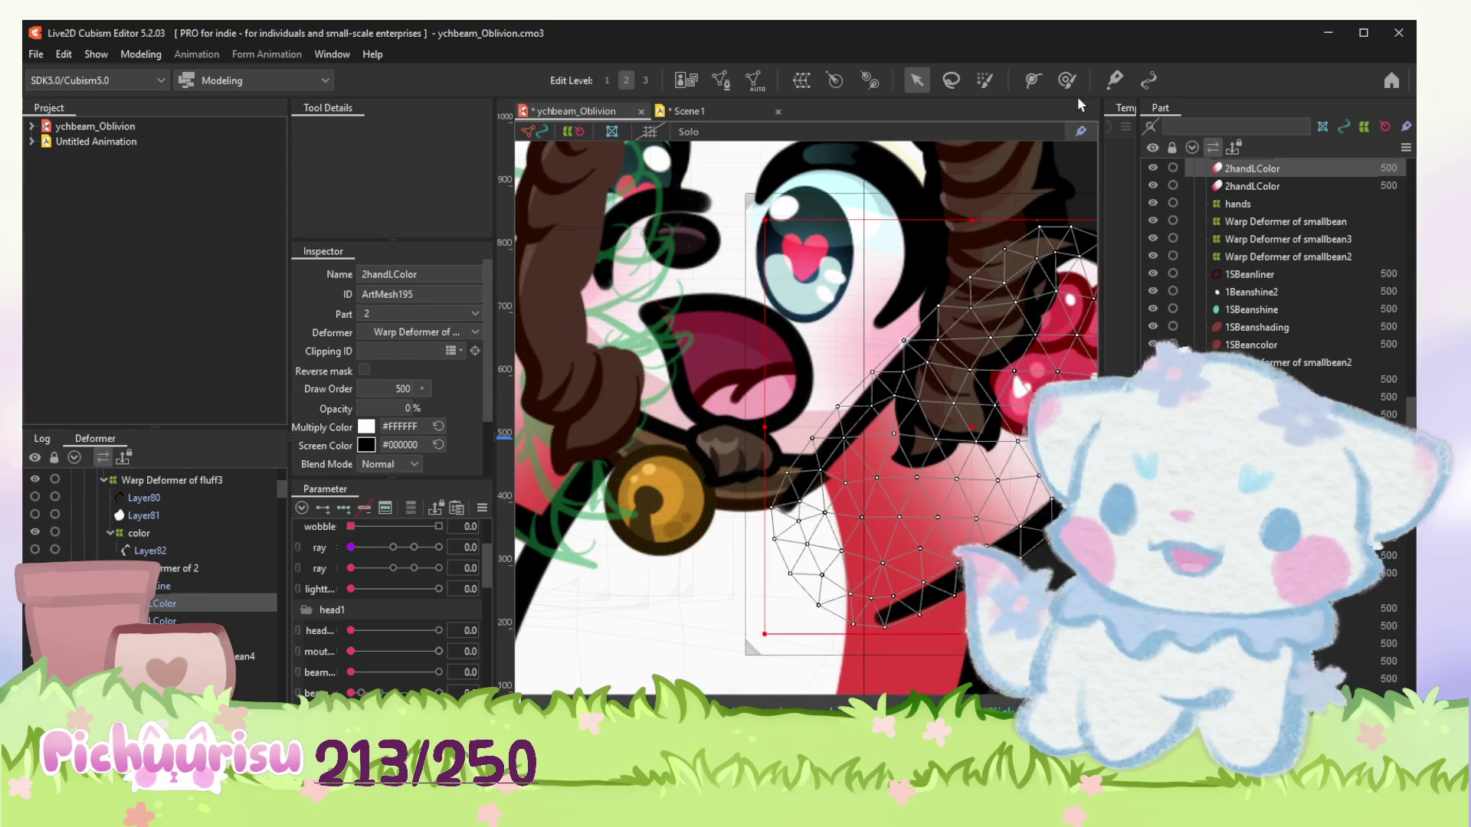
Set a 224.4 px Weight Brush on 2handLColor, then return to the Select tool (V).
click(1067, 80)
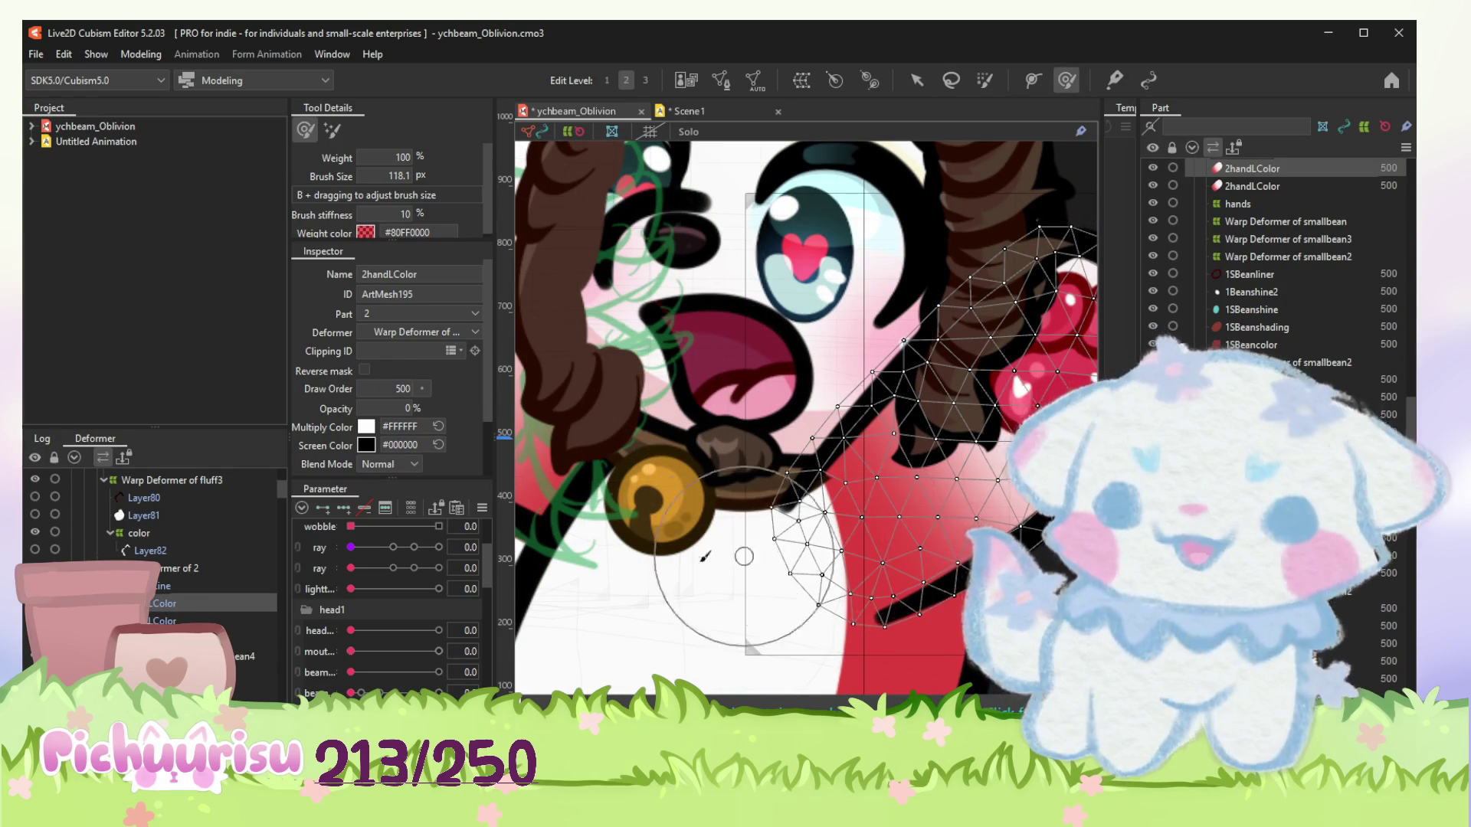
mouse_move(745, 555)
mouse_down()
mouse_move(826, 542)
mouse_move(674, 545)
mouse_move(742, 540)
mouse_up()
scroll(741, 541, down, 4)
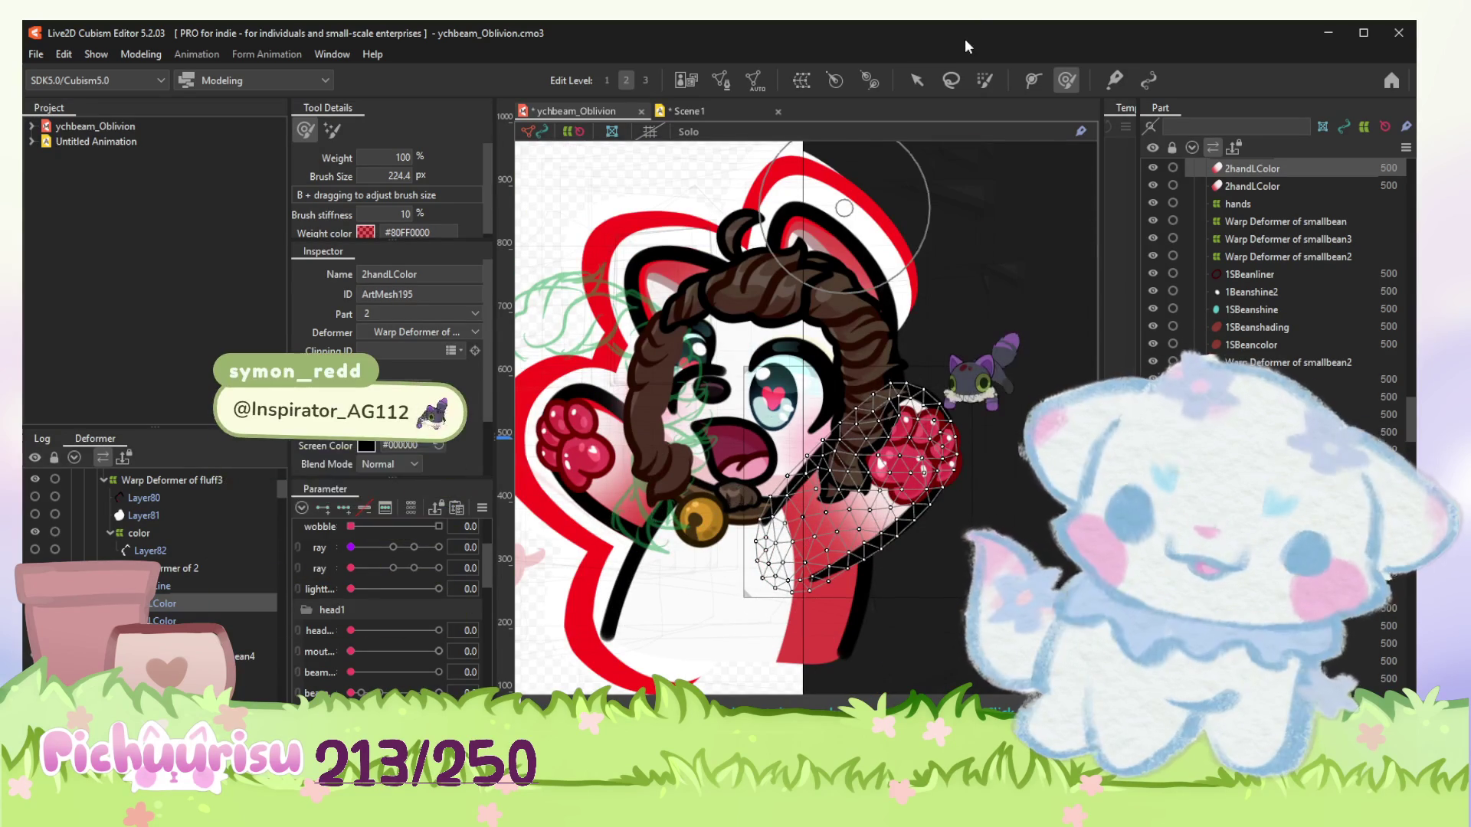
key(v)
click(985, 207)
scroll(919, 245, down, 3)
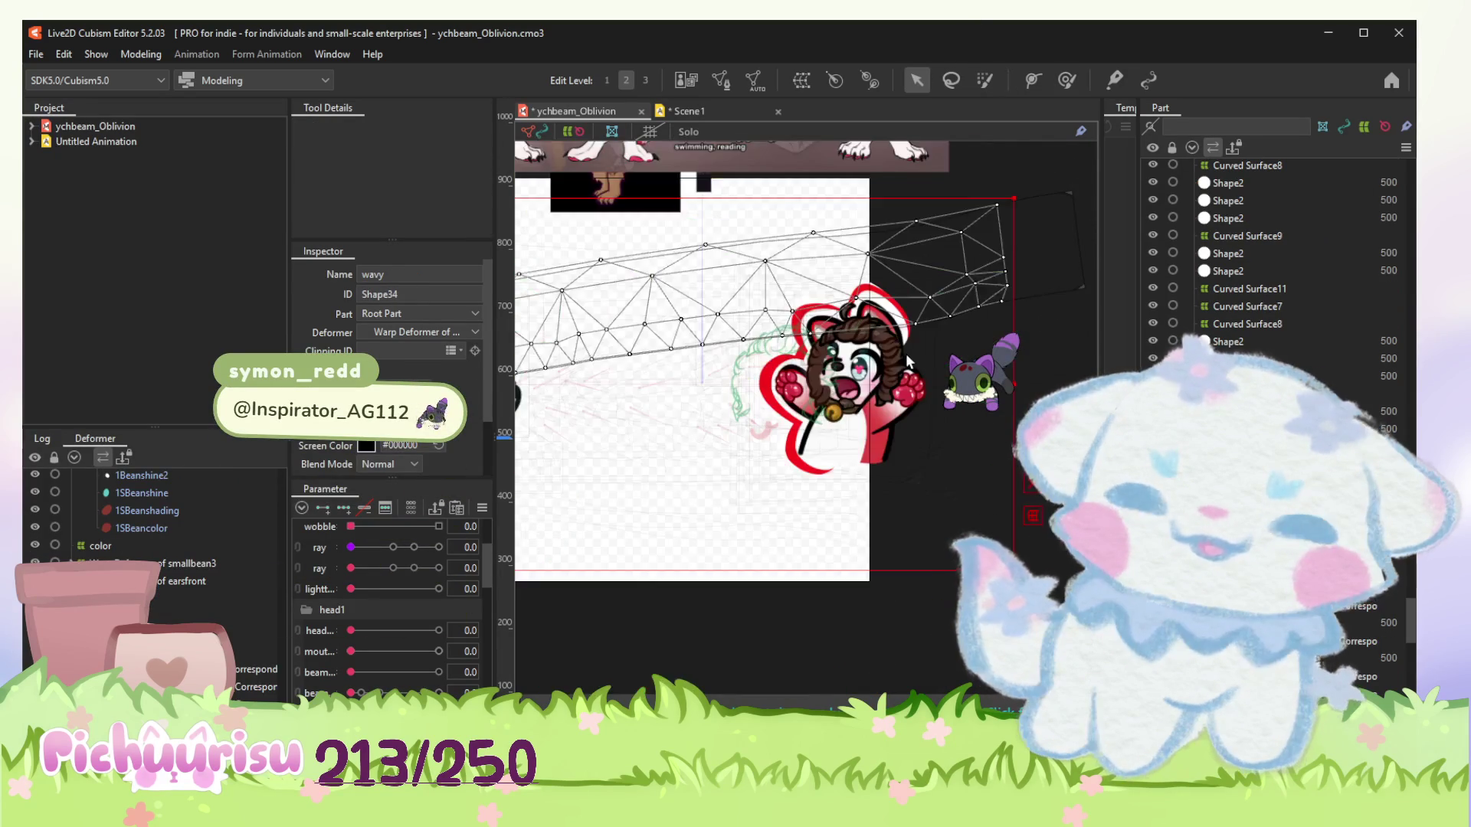
Undo the last deformation of the wavy hair shape with Ctrl+Z.
scroll(837, 278, up, 2)
key(ctrl+z)
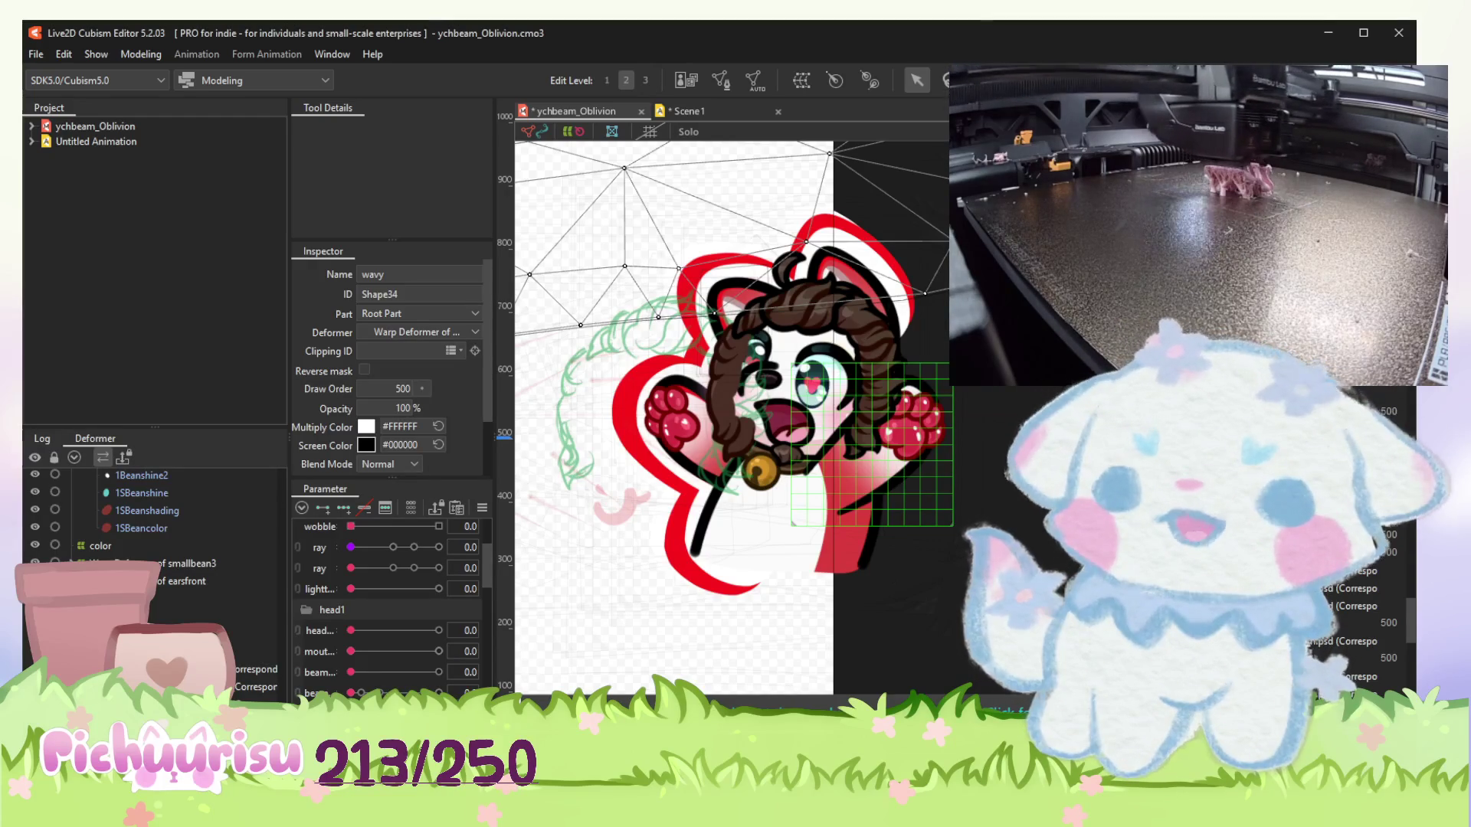
scroll(804, 425, up, 2)
scroll(802, 421, up, 2)
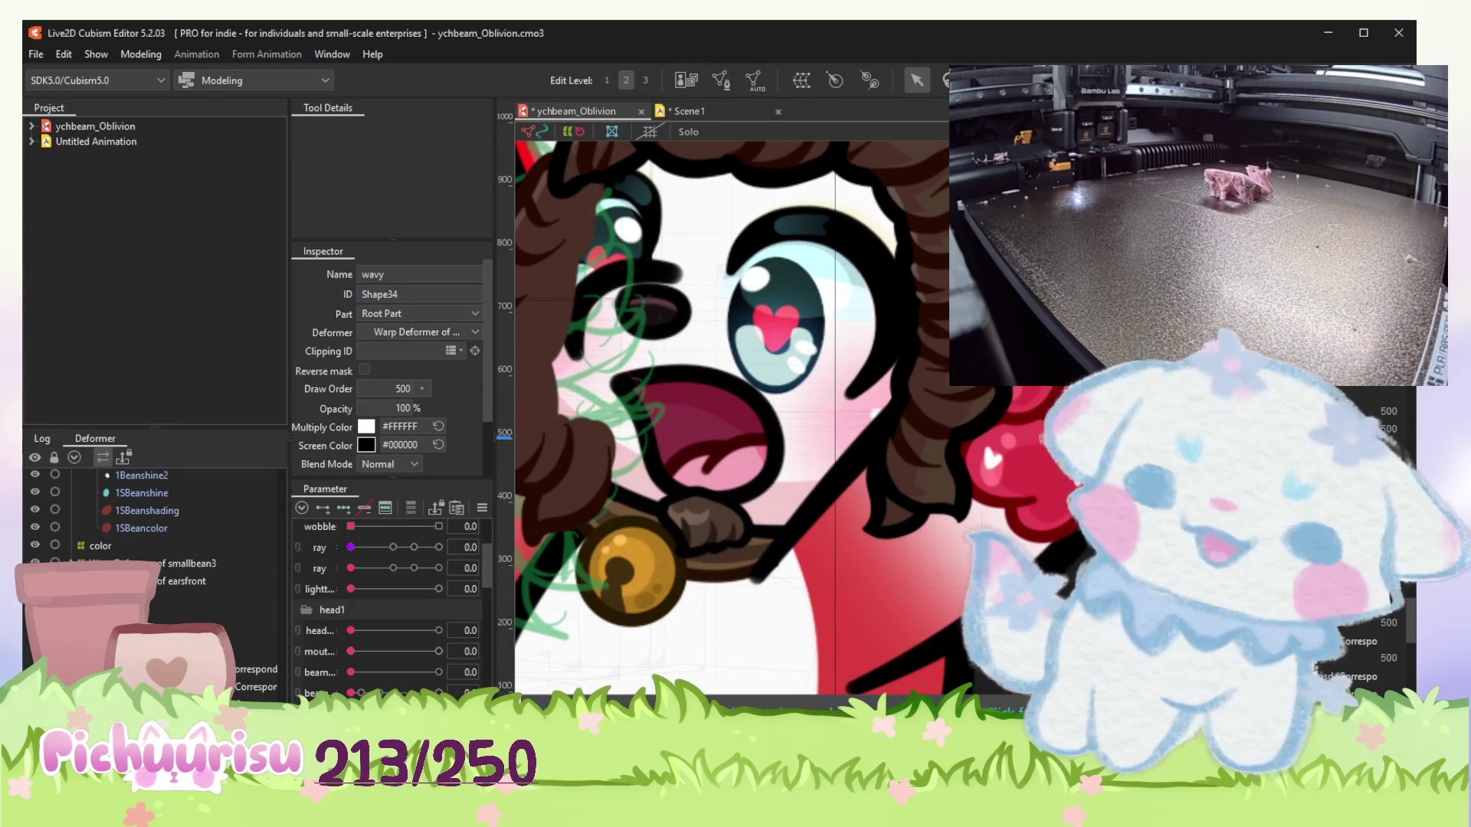
scroll(931, 566, down, 3)
scroll(930, 569, up, 2)
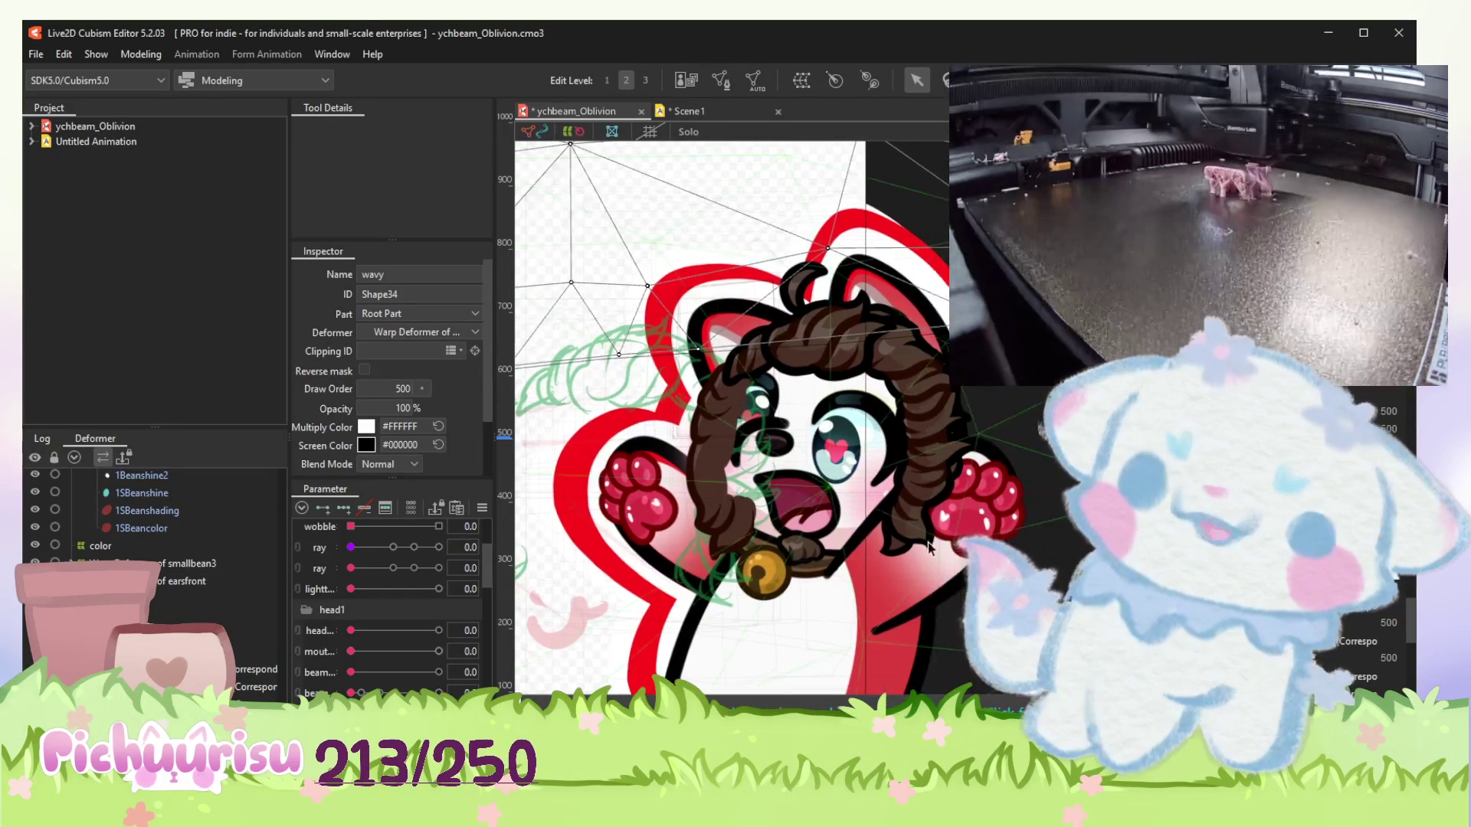
scroll(930, 569, down, 2)
scroll(643, 414, up, 5)
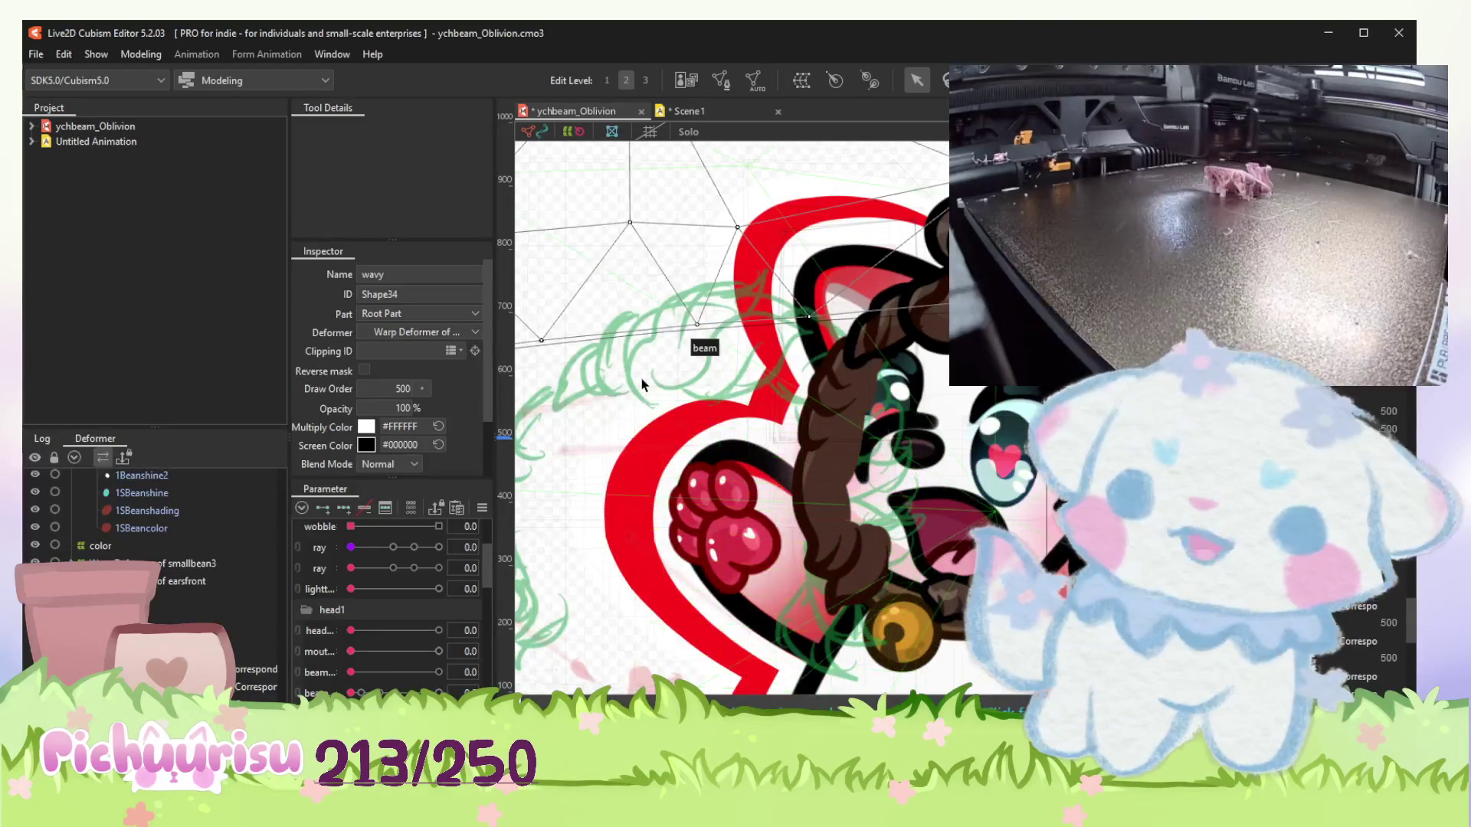
click(644, 413)
scroll(667, 501, down, 5)
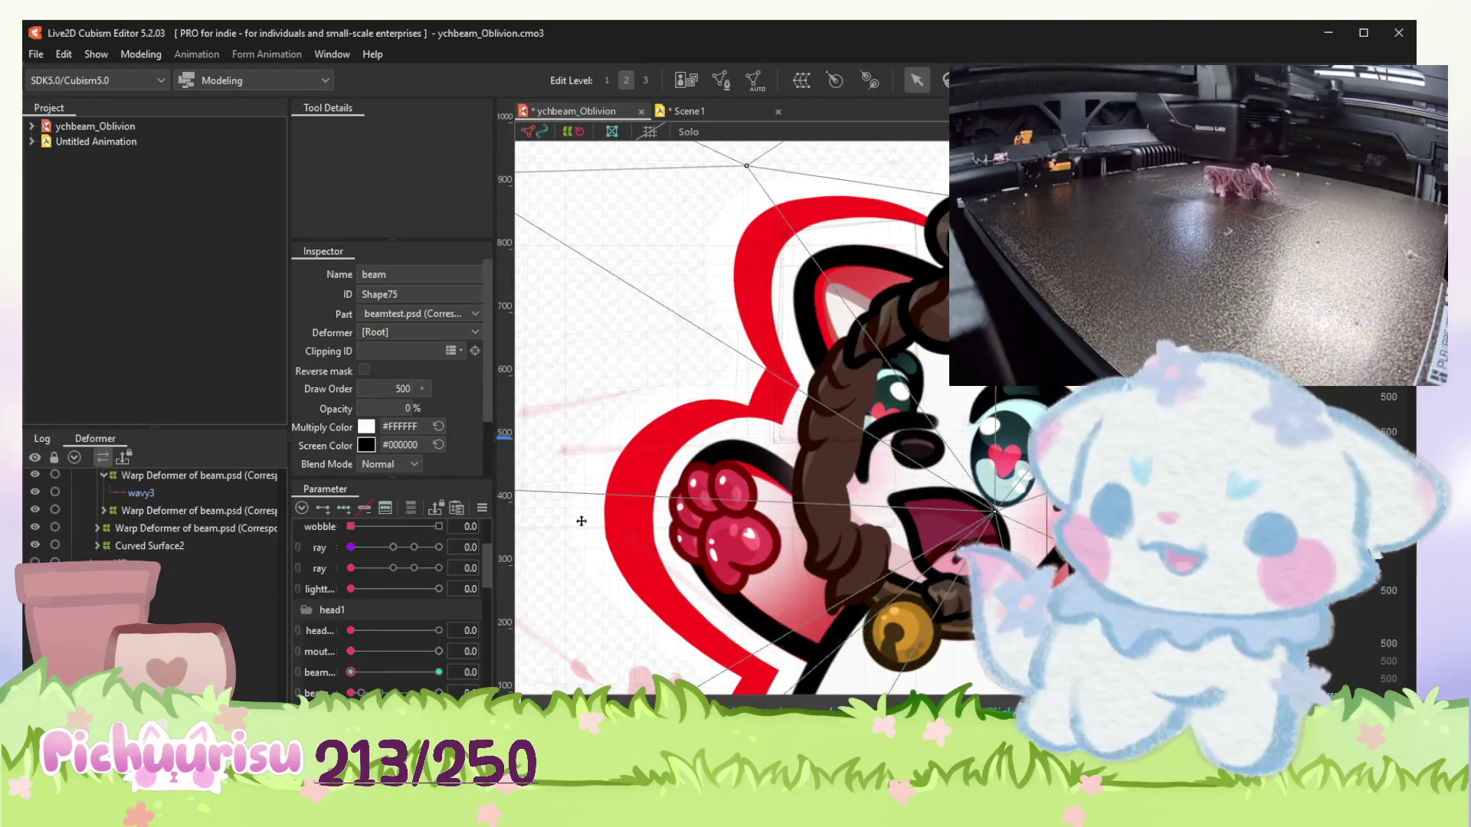
scroll(696, 537, up, 2)
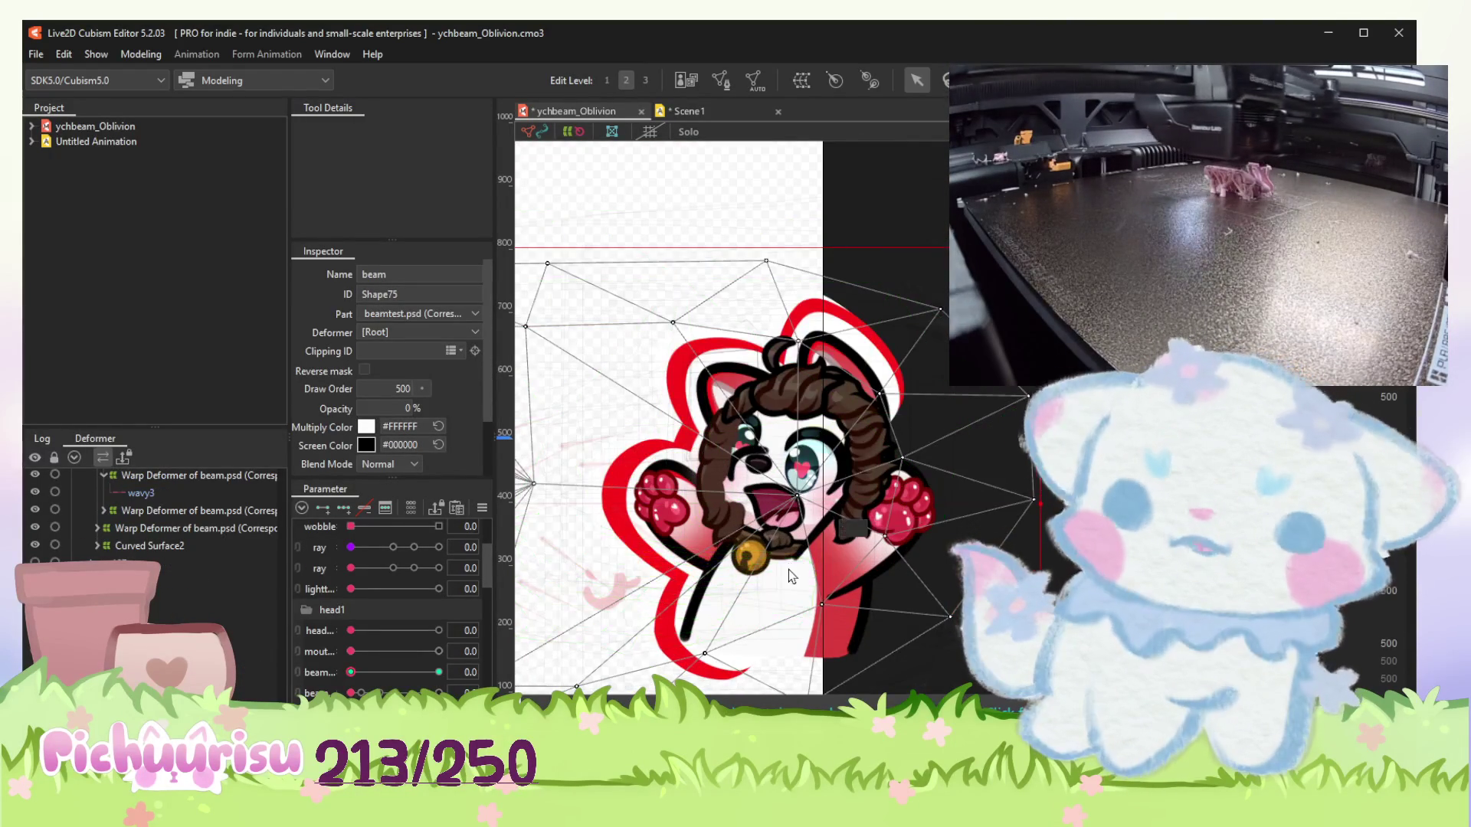
scroll(788, 569, up, 4)
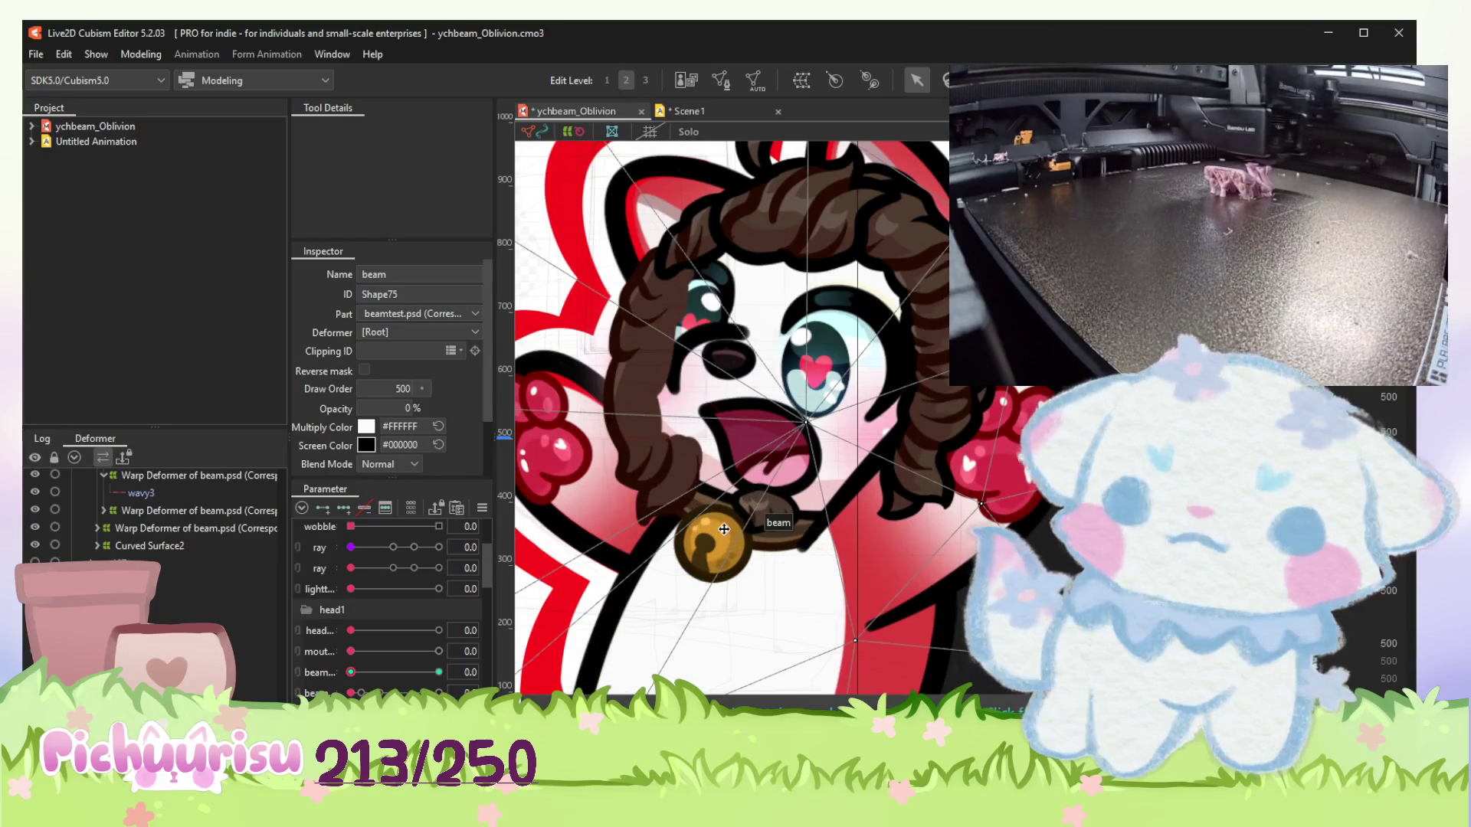
scroll(713, 543, down, 3)
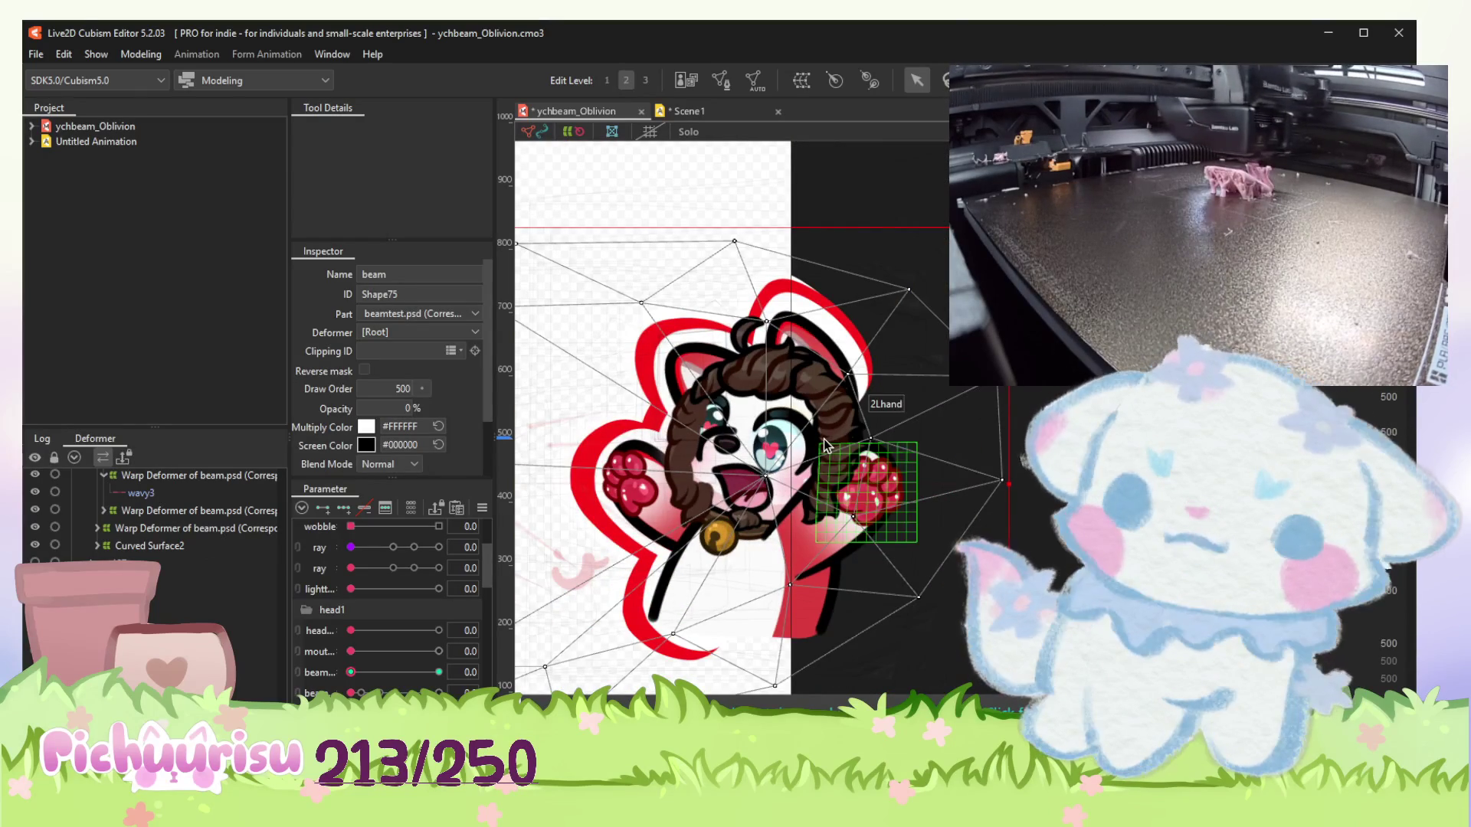
scroll(737, 554, up, 3)
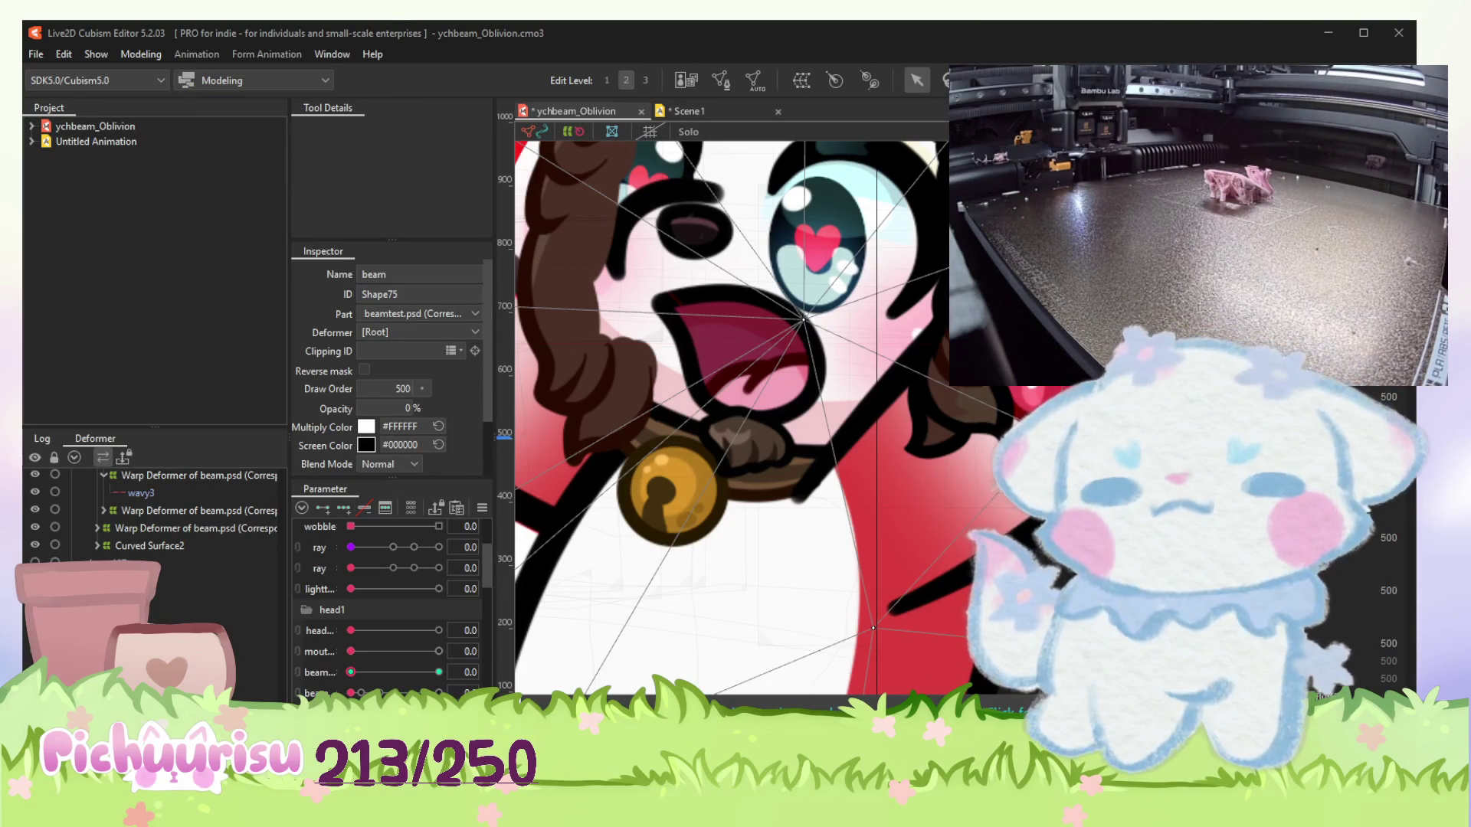
scroll(830, 262, down, 6)
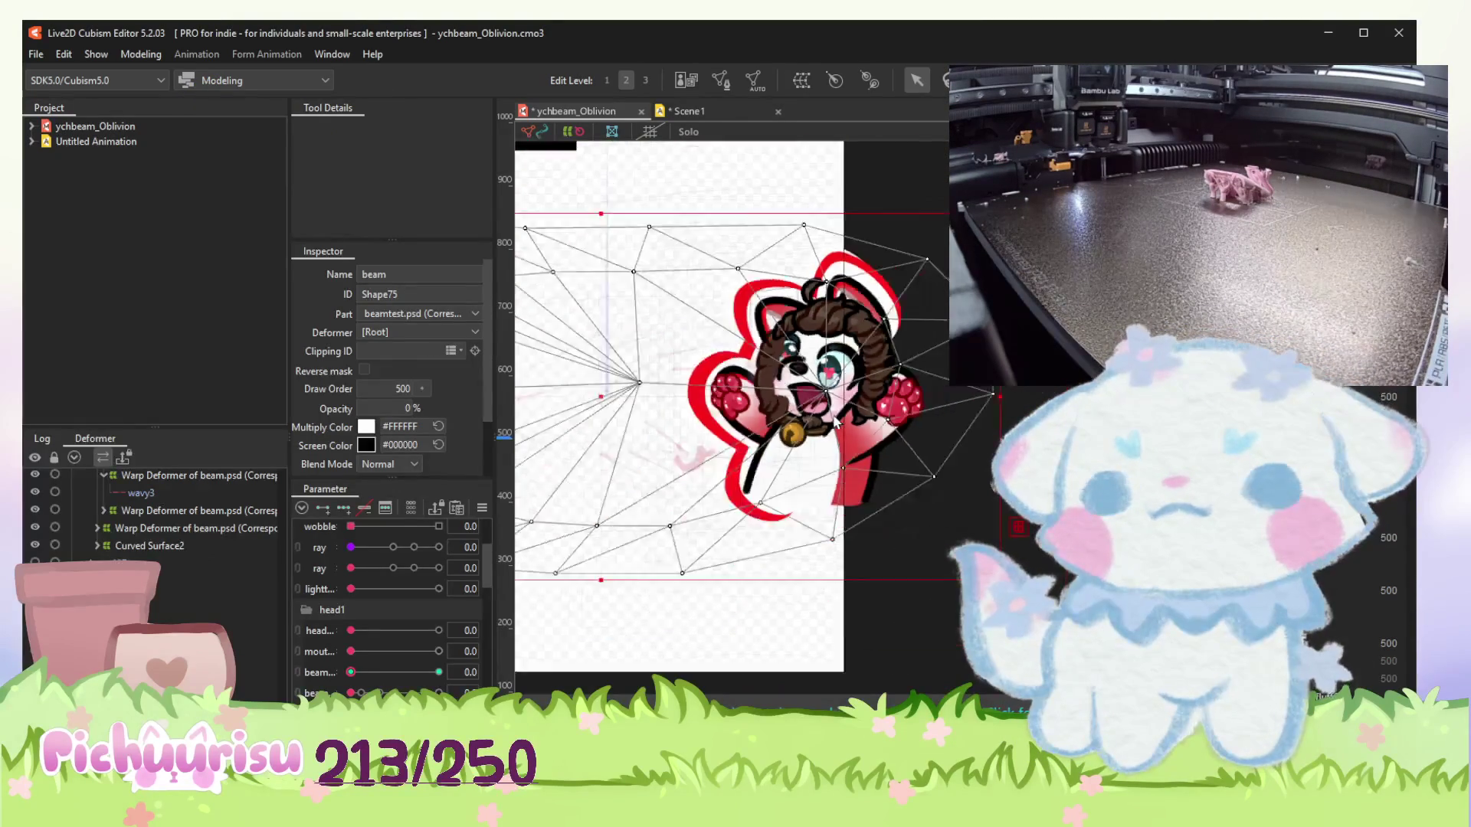
scroll(830, 262, up, 2)
scroll(829, 262, down, 4)
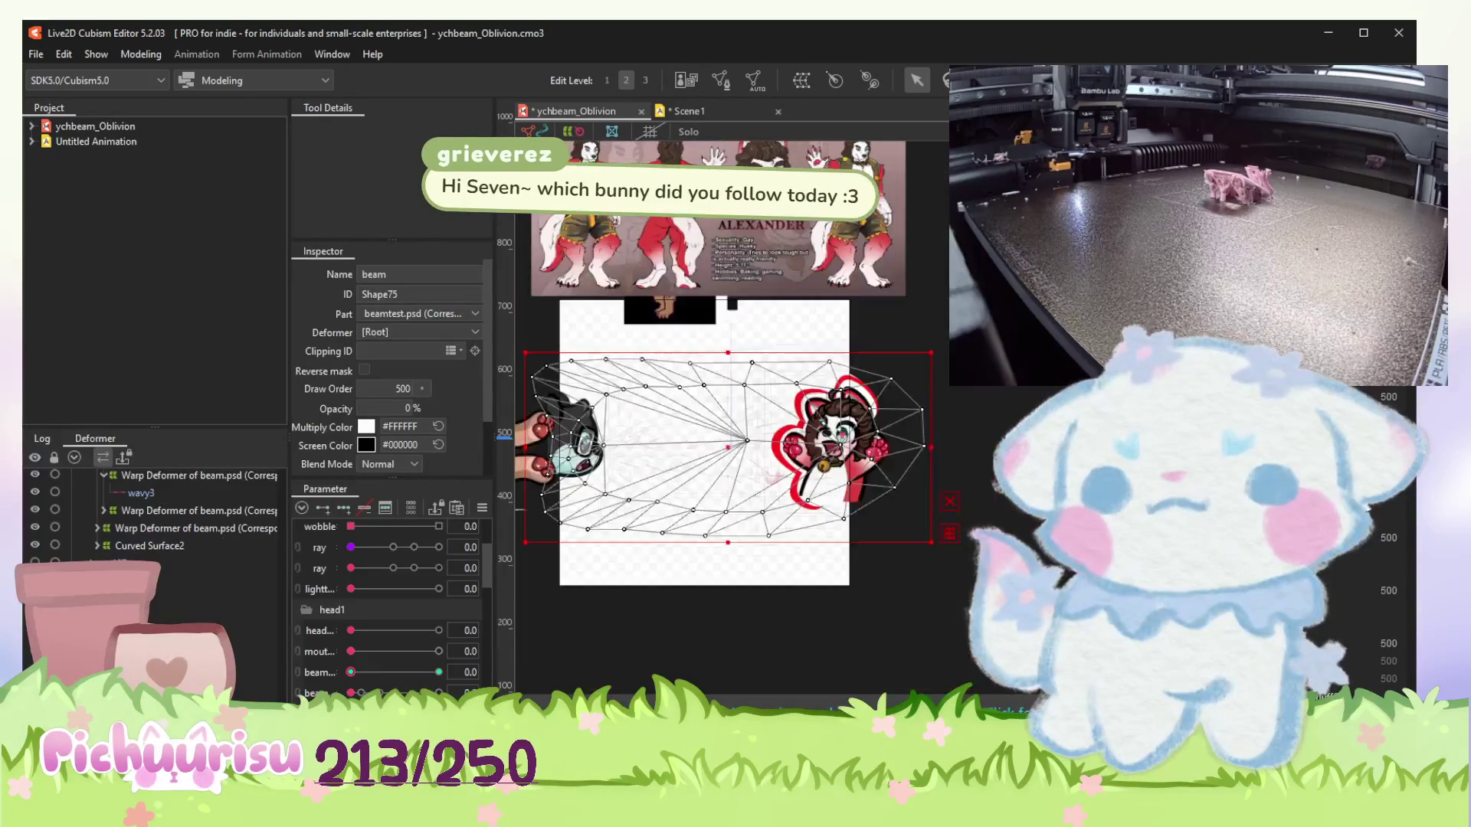
scroll(770, 161, up, 2)
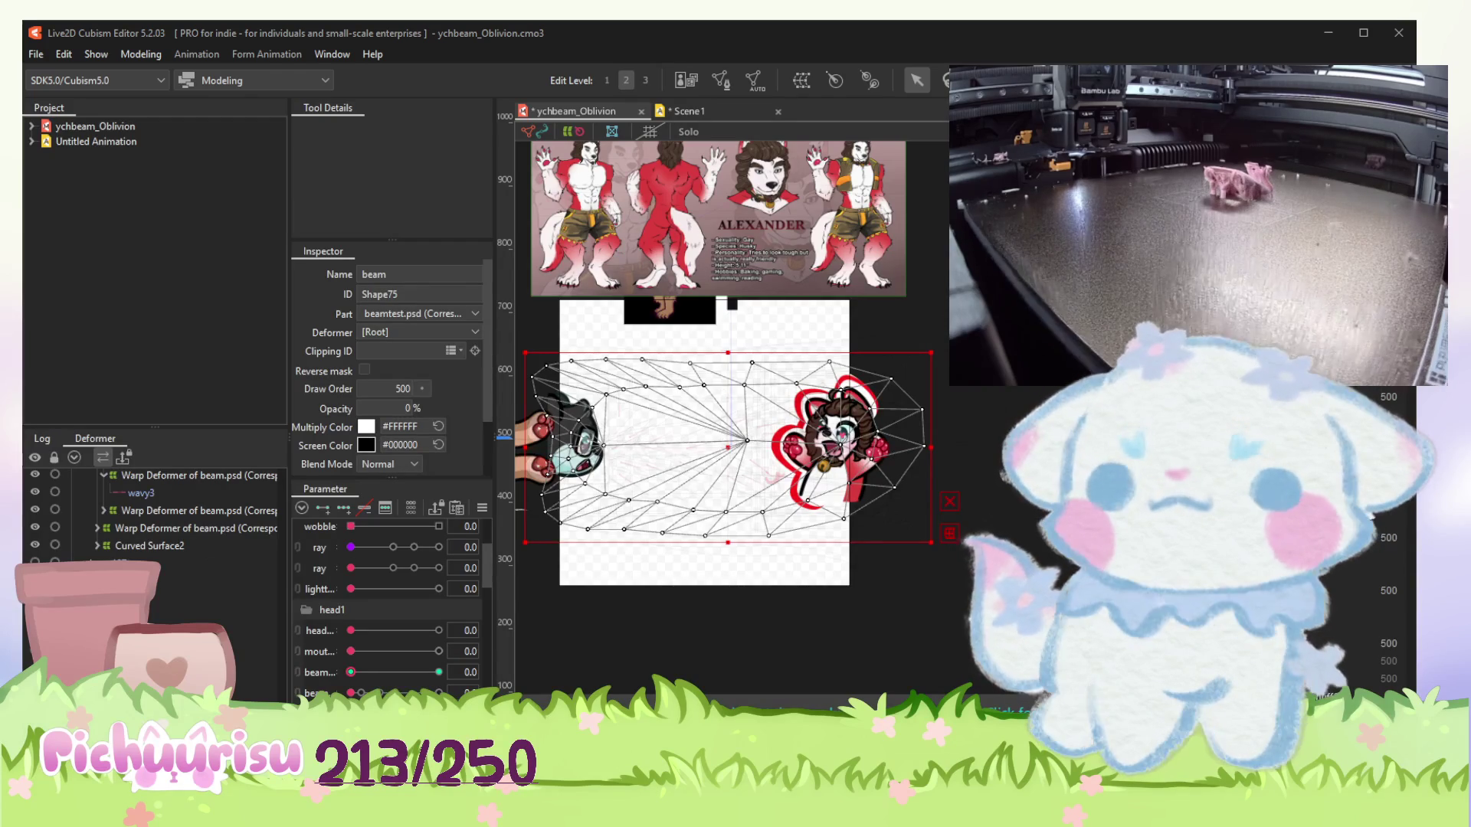
scroll(765, 325, up, 2)
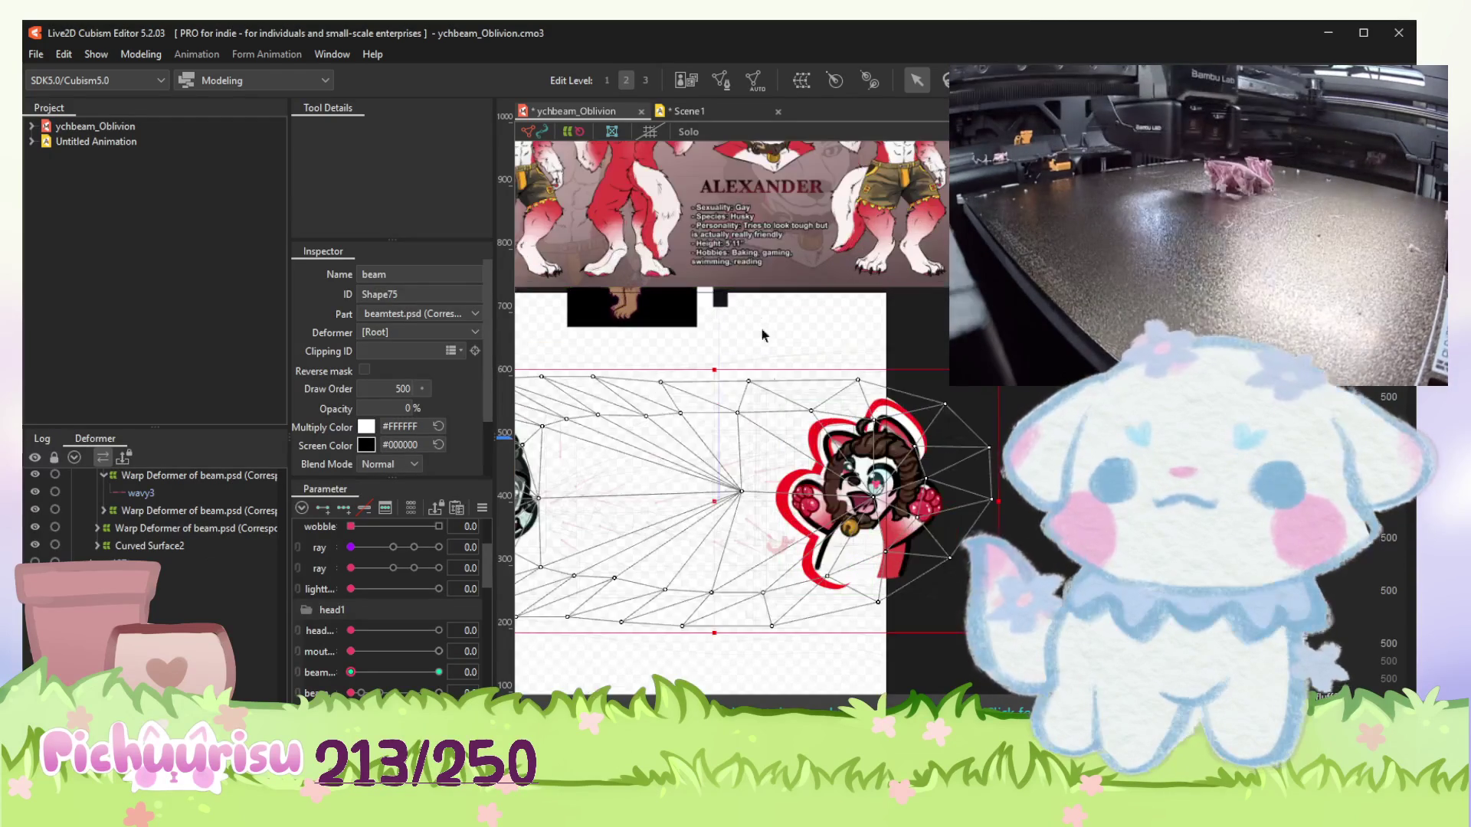
scroll(826, 514, up, 5)
scroll(827, 514, up, 5)
scroll(712, 536, down, 3)
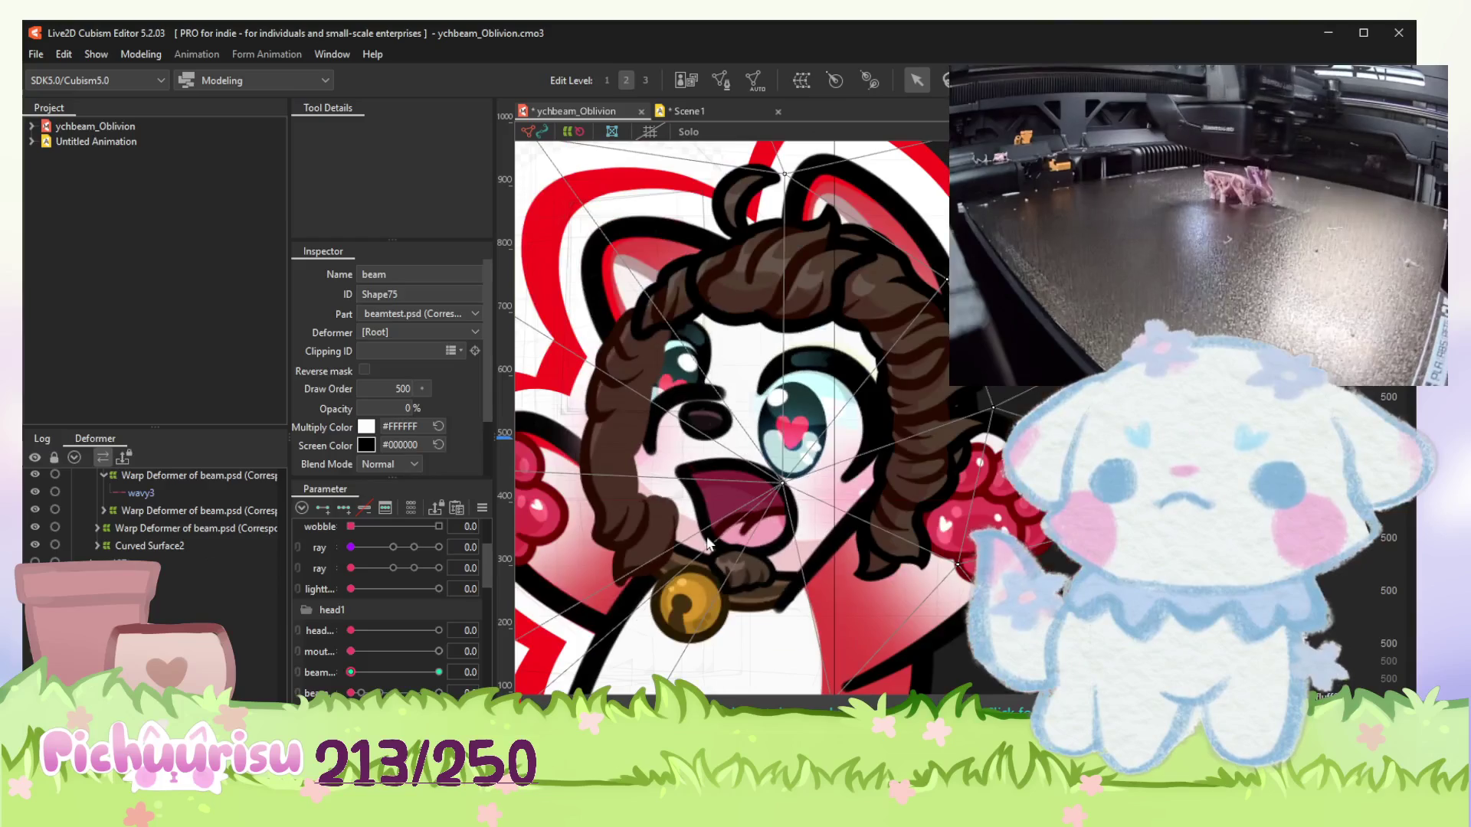
scroll(745, 586, up, 5)
click(742, 580)
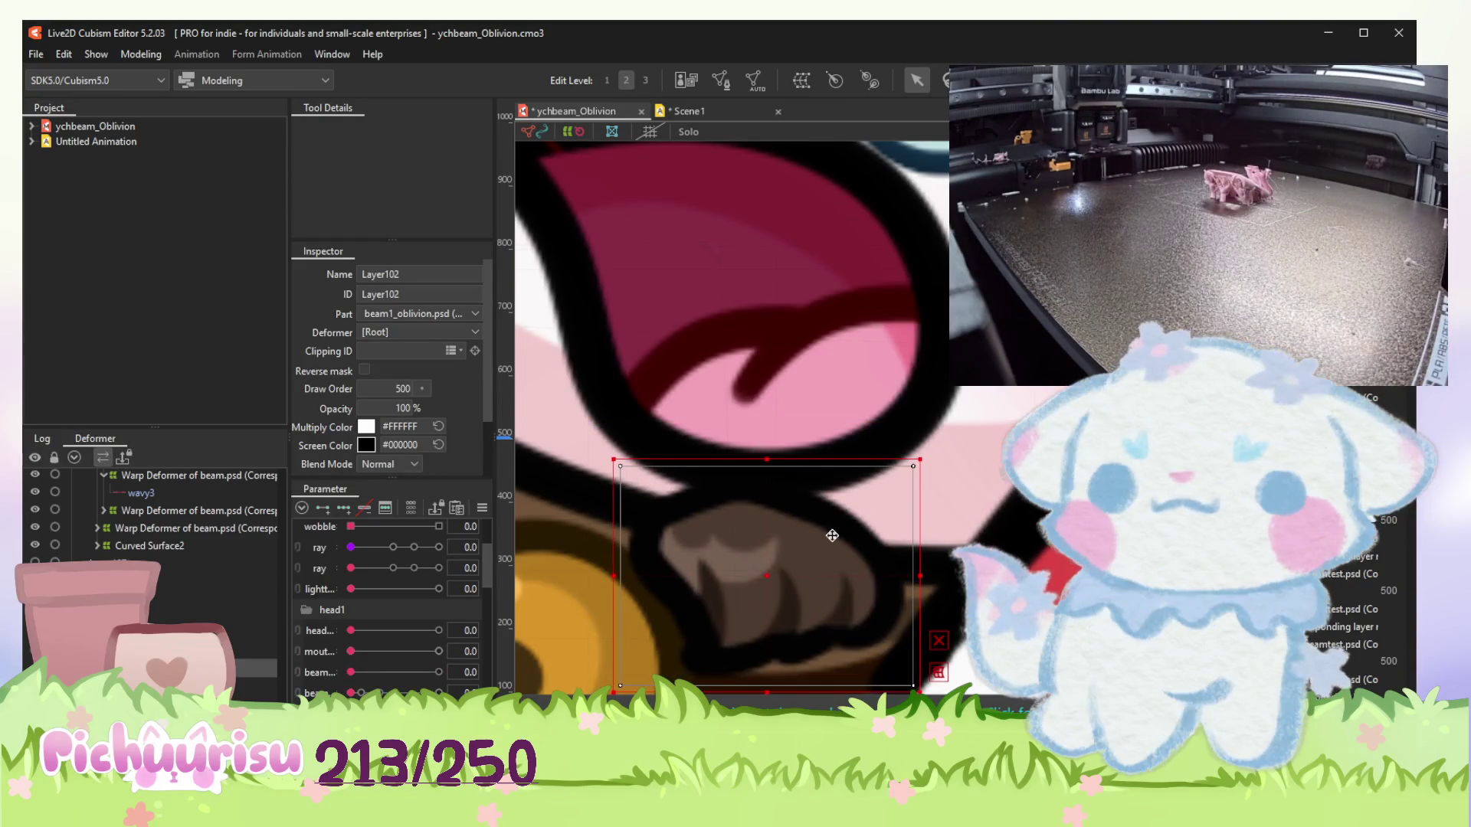
drag(920, 460, 865, 494)
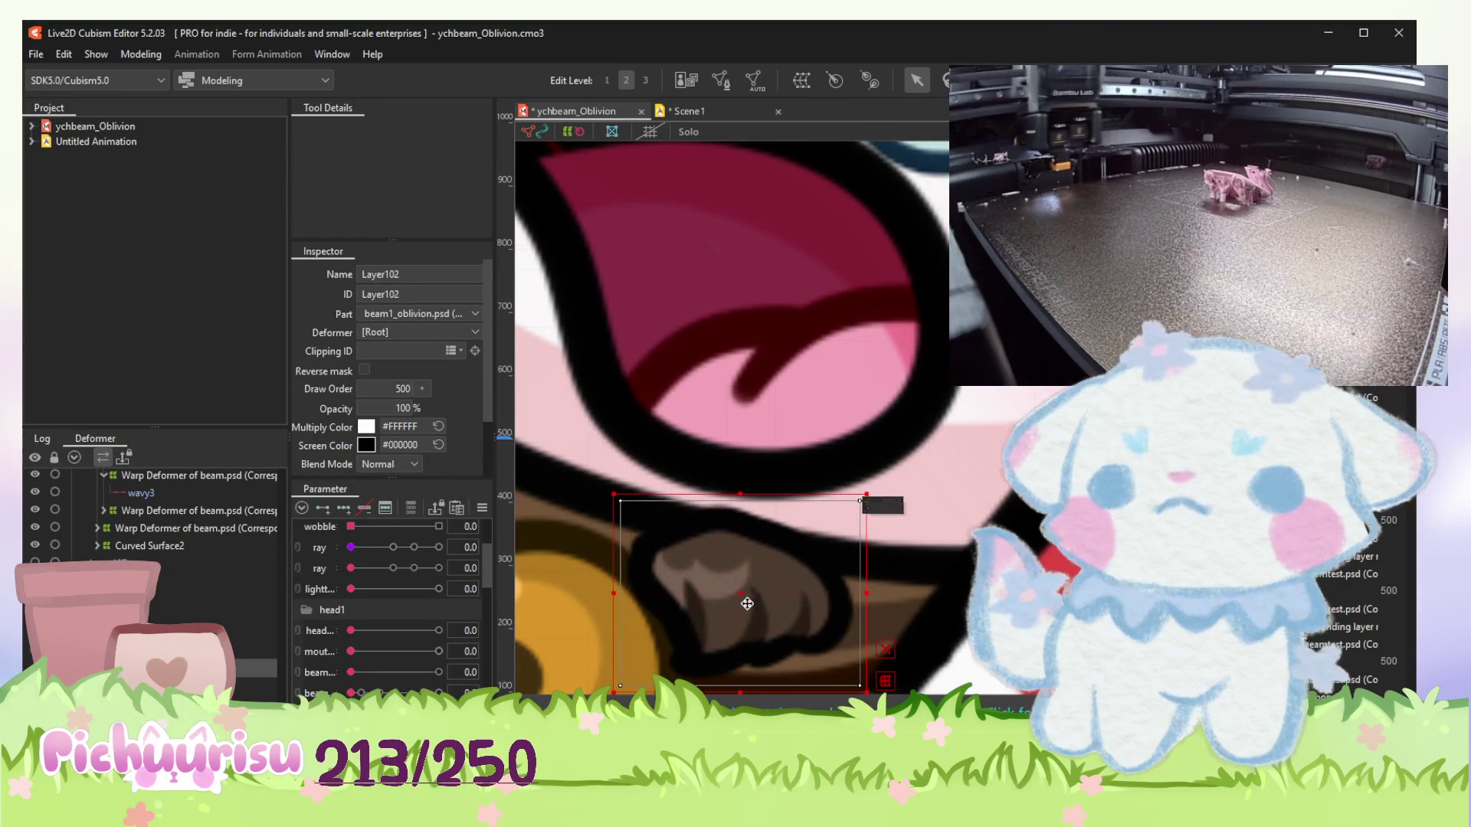
scroll(885, 503, down, 3)
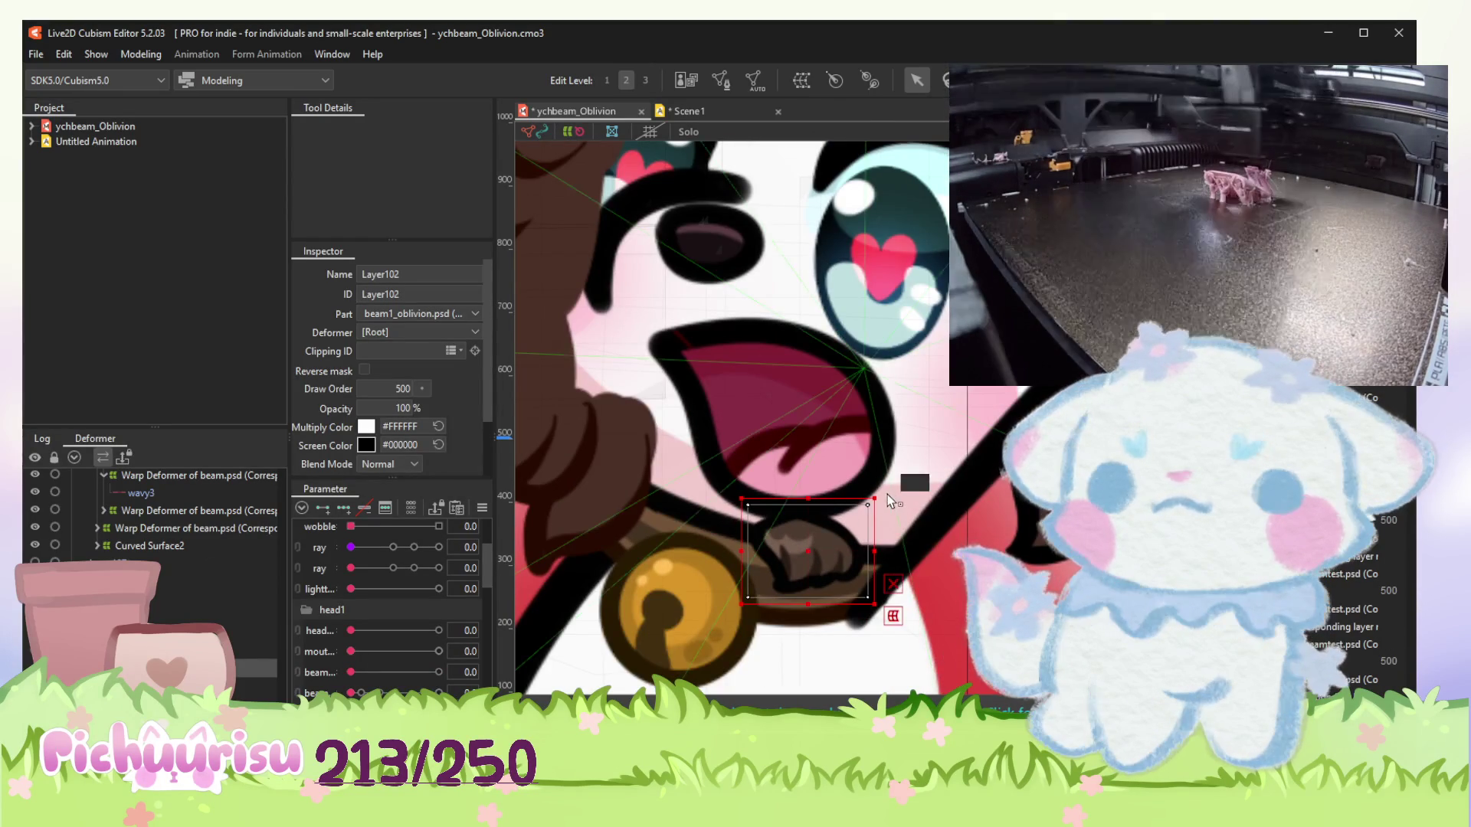
drag(889, 499, 883, 487)
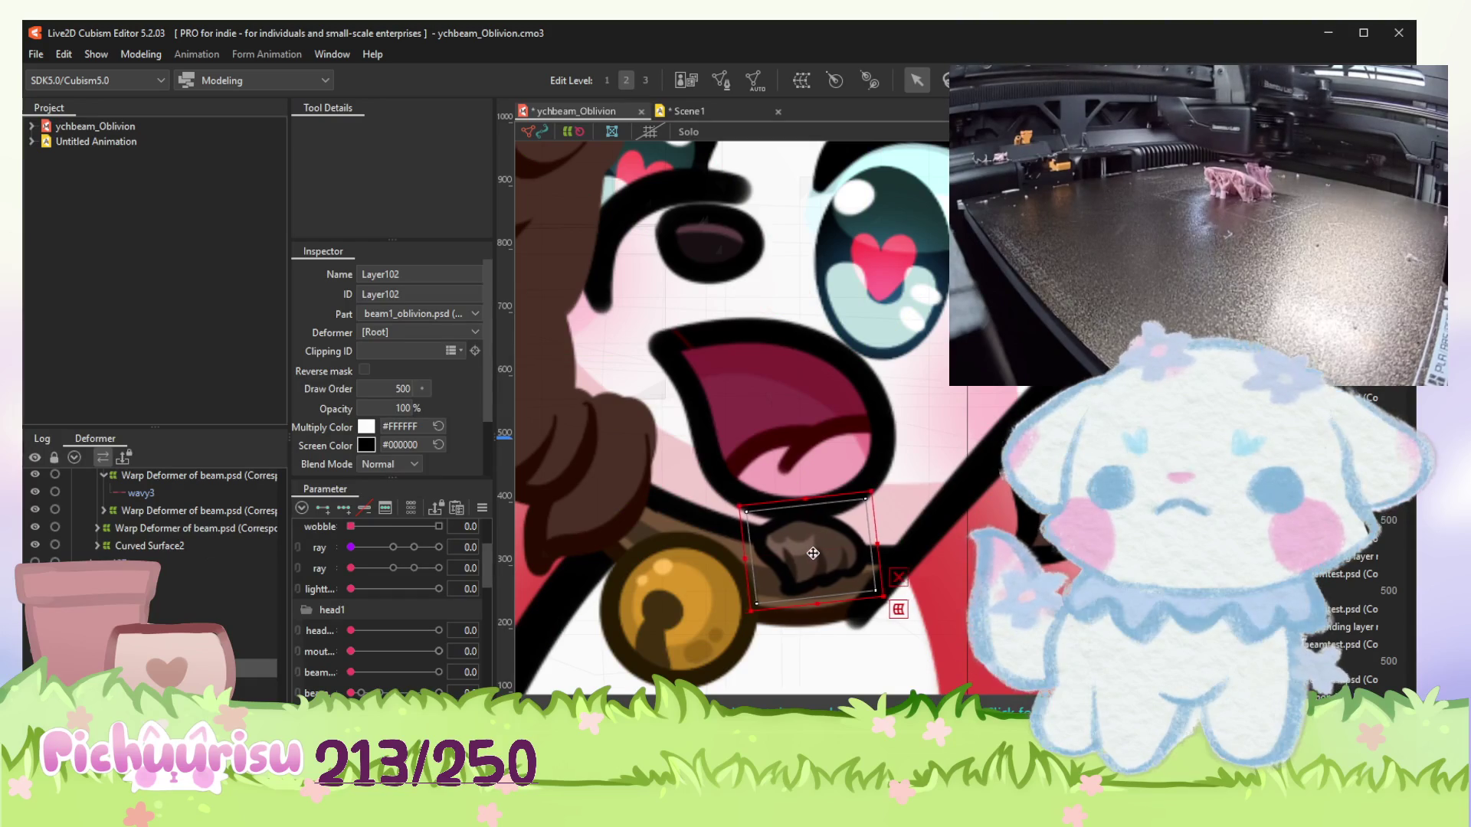
scroll(737, 575, down, 3)
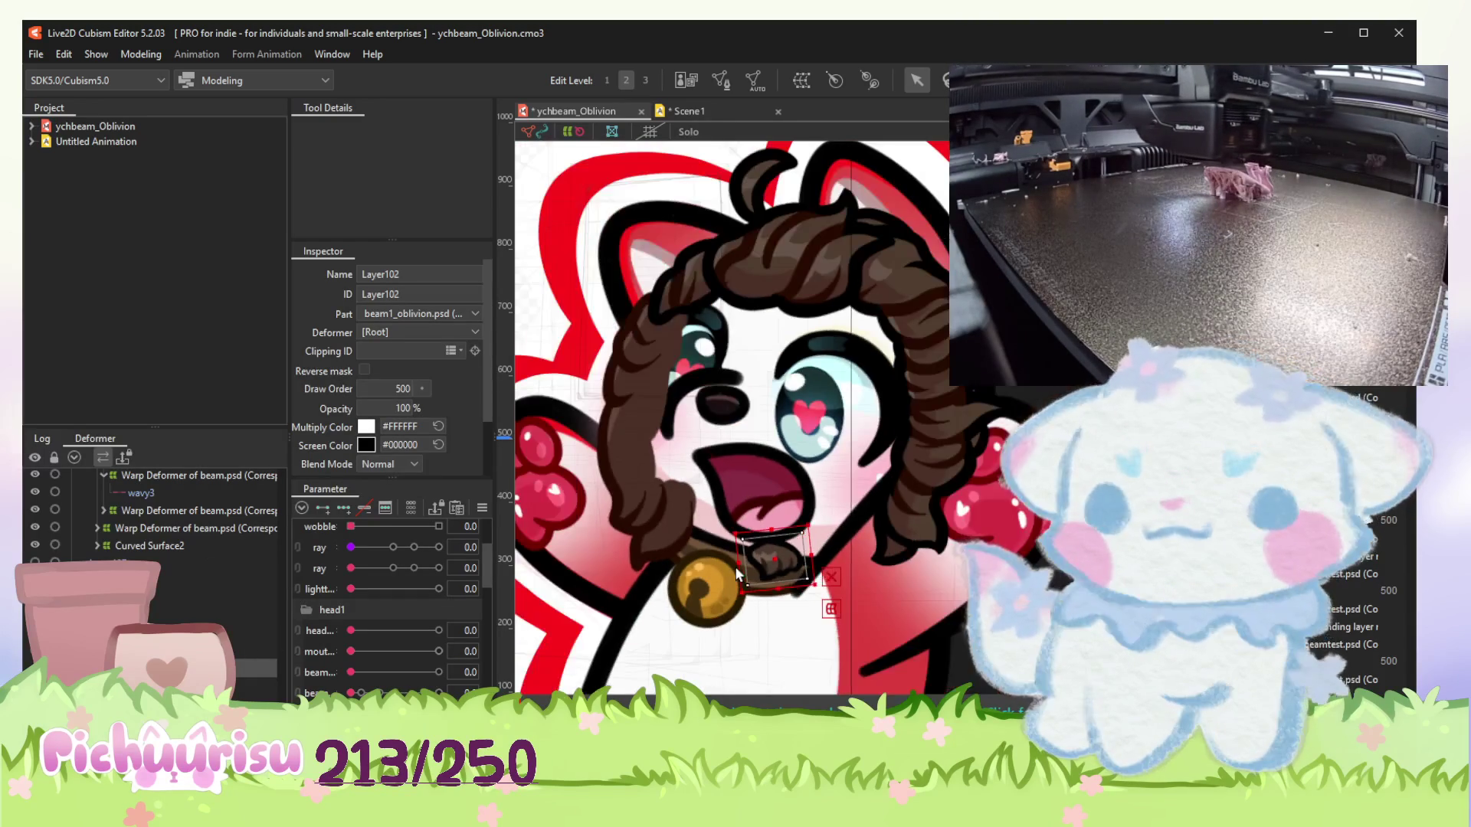
scroll(737, 575, down, 2)
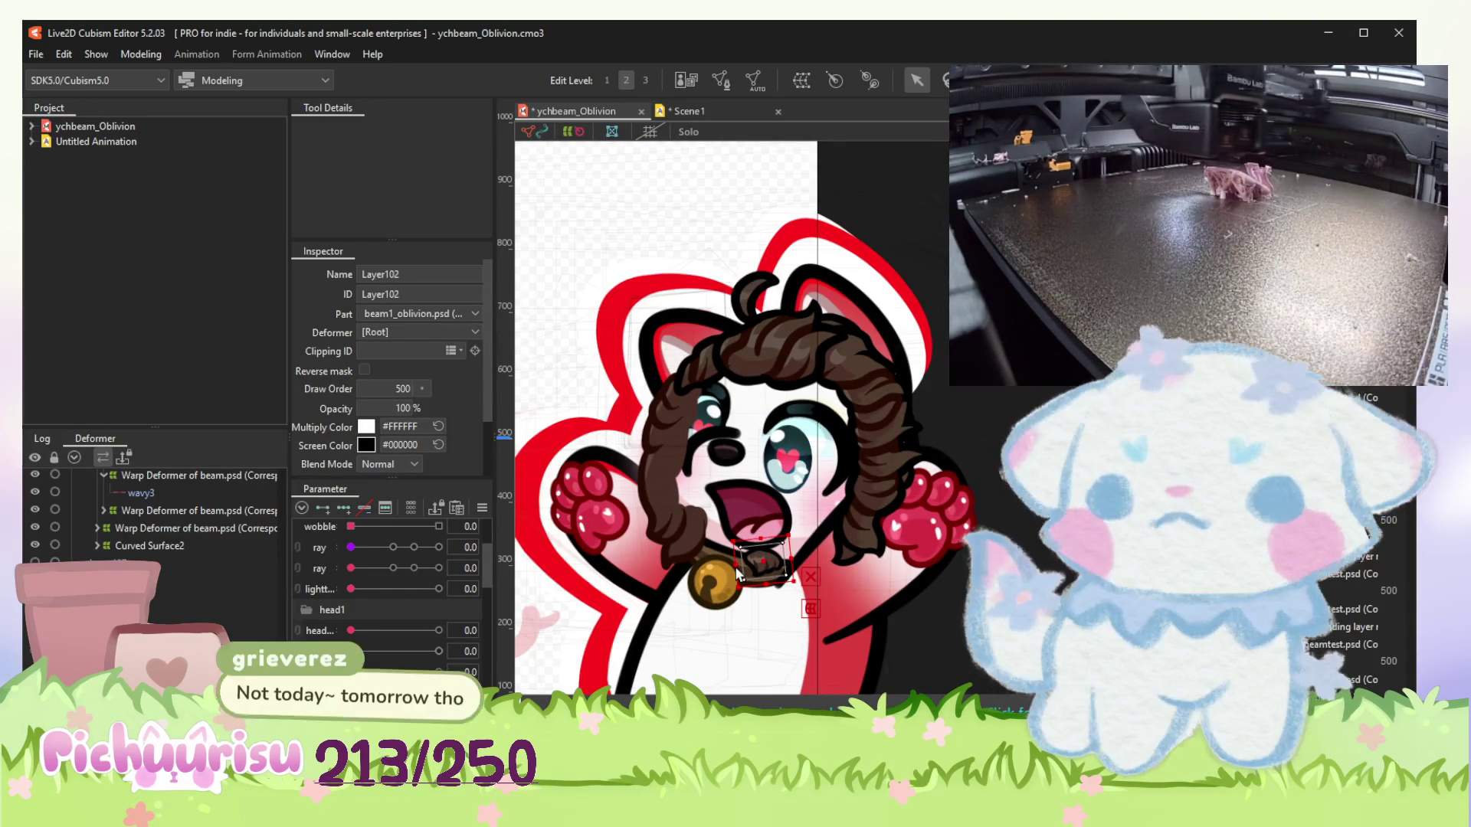
drag(737, 575, 766, 563)
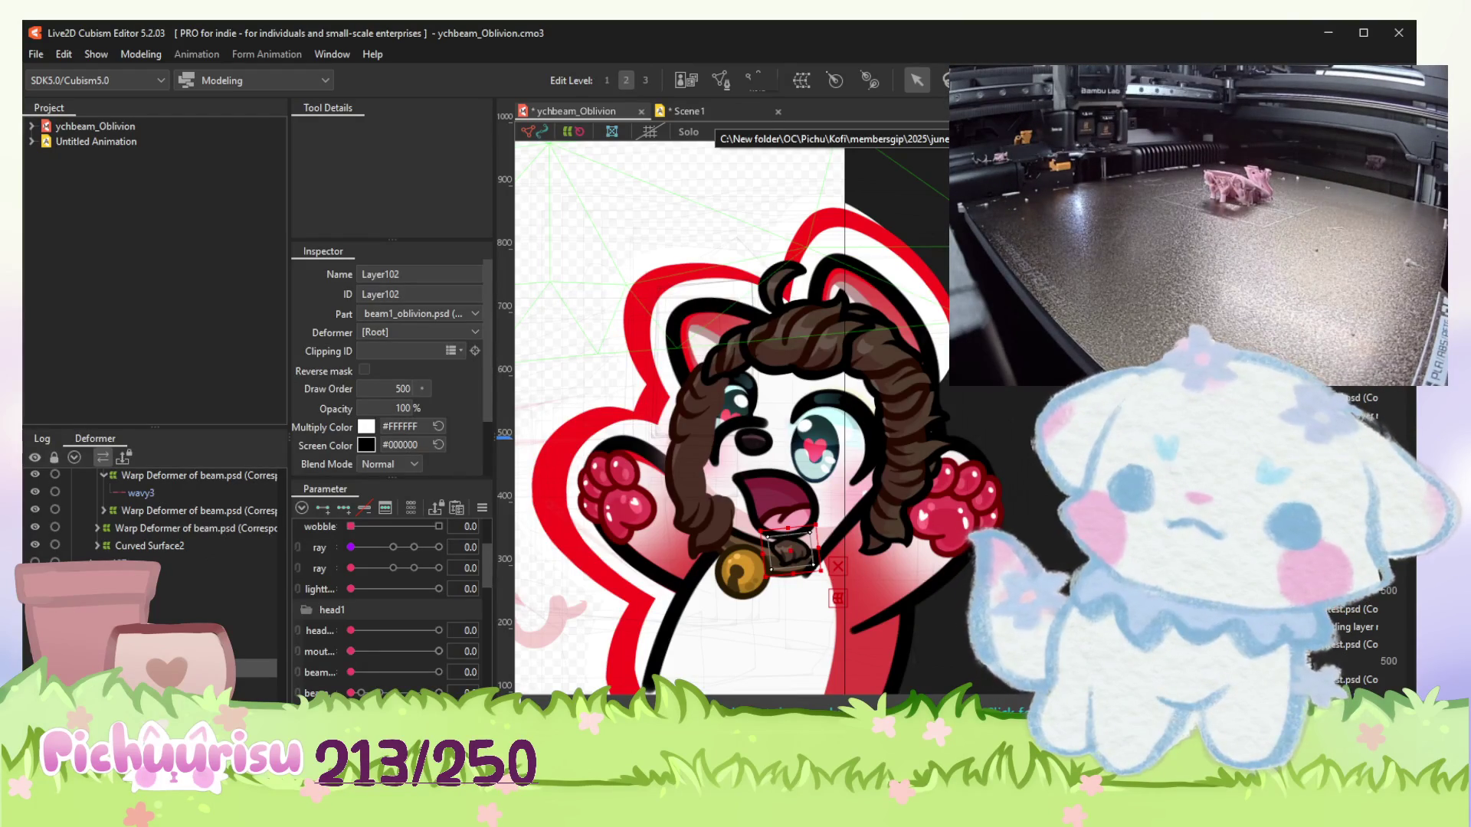
key(ctrl+Tab)
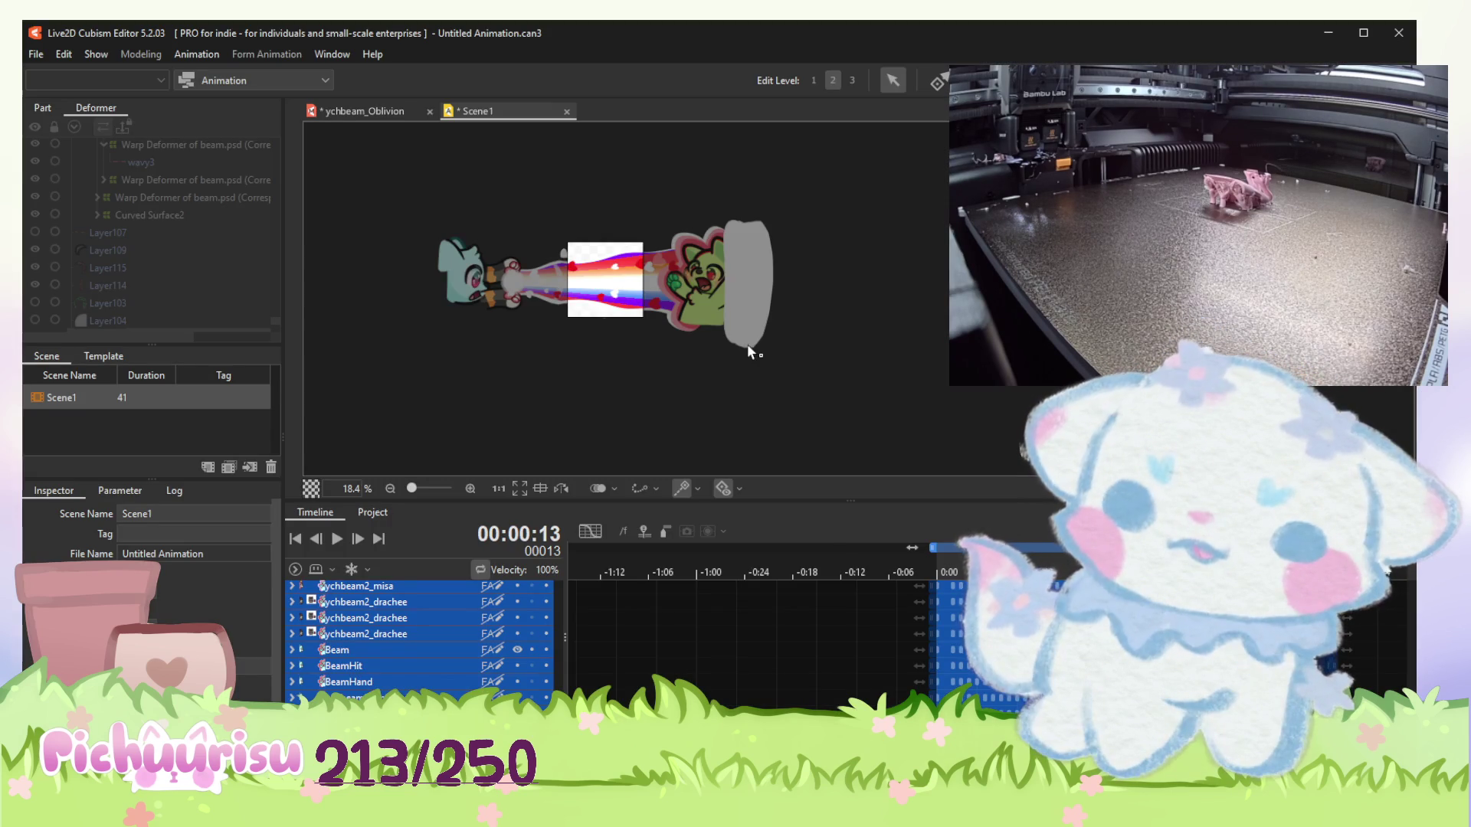
Preview the Scene1 animation and stop playback at 00:01:05.
scroll(747, 343, up, 3)
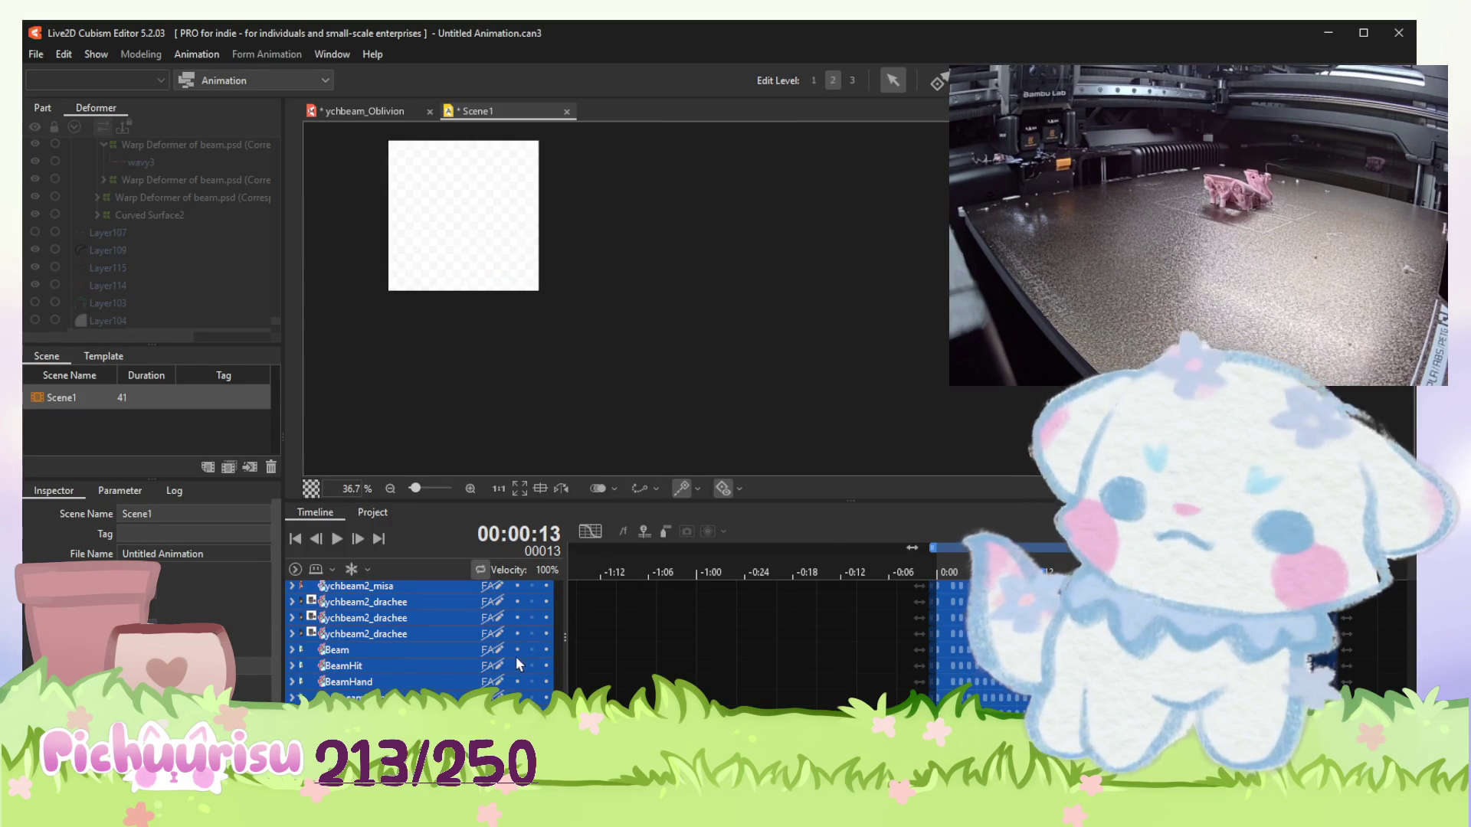
click(338, 541)
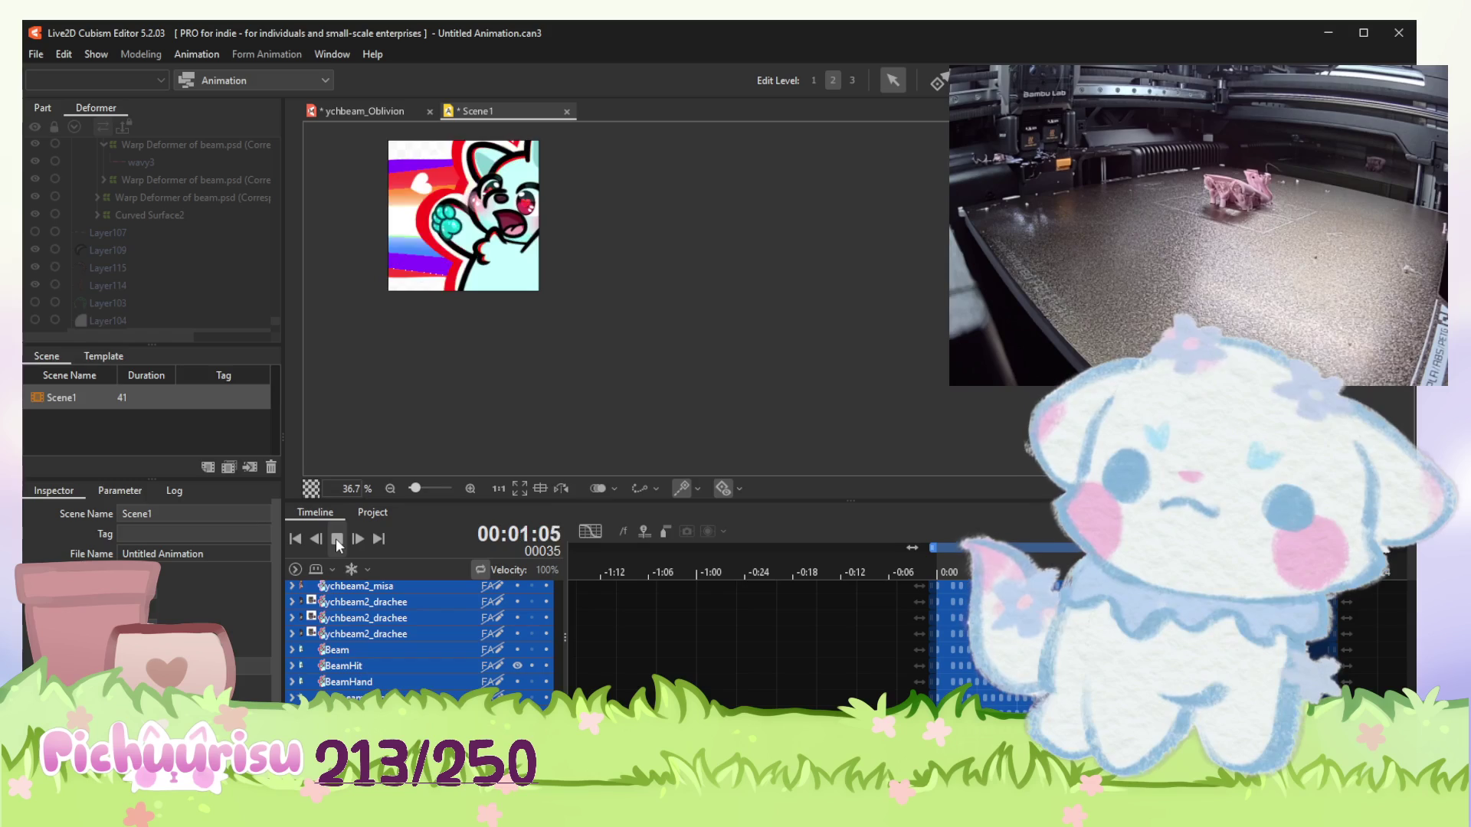
key(space)
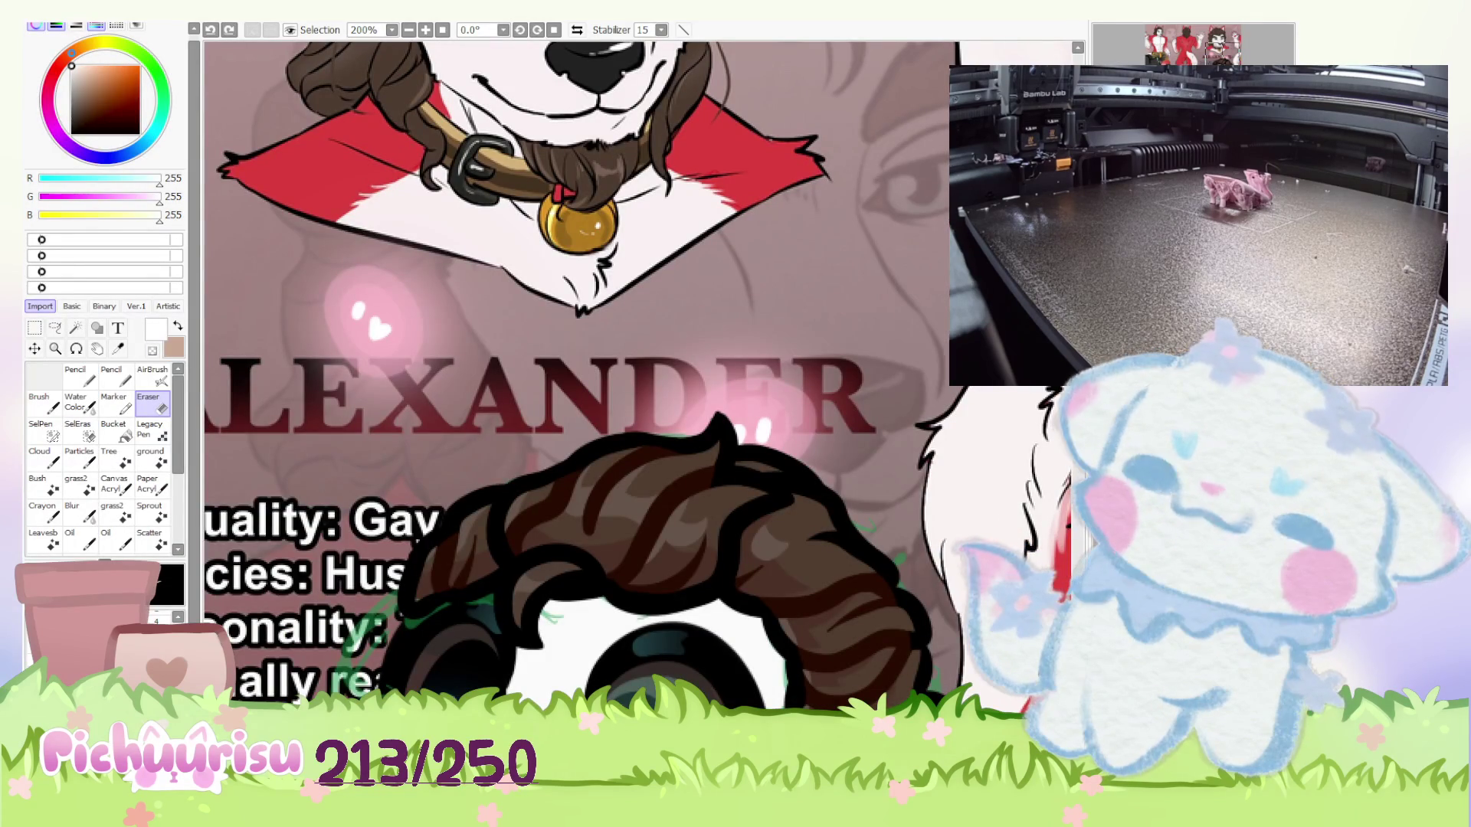
Try a brown pencil stroke along the hair outline, then undo it.
scroll(559, 375, down, 5)
scroll(559, 375, up, 3)
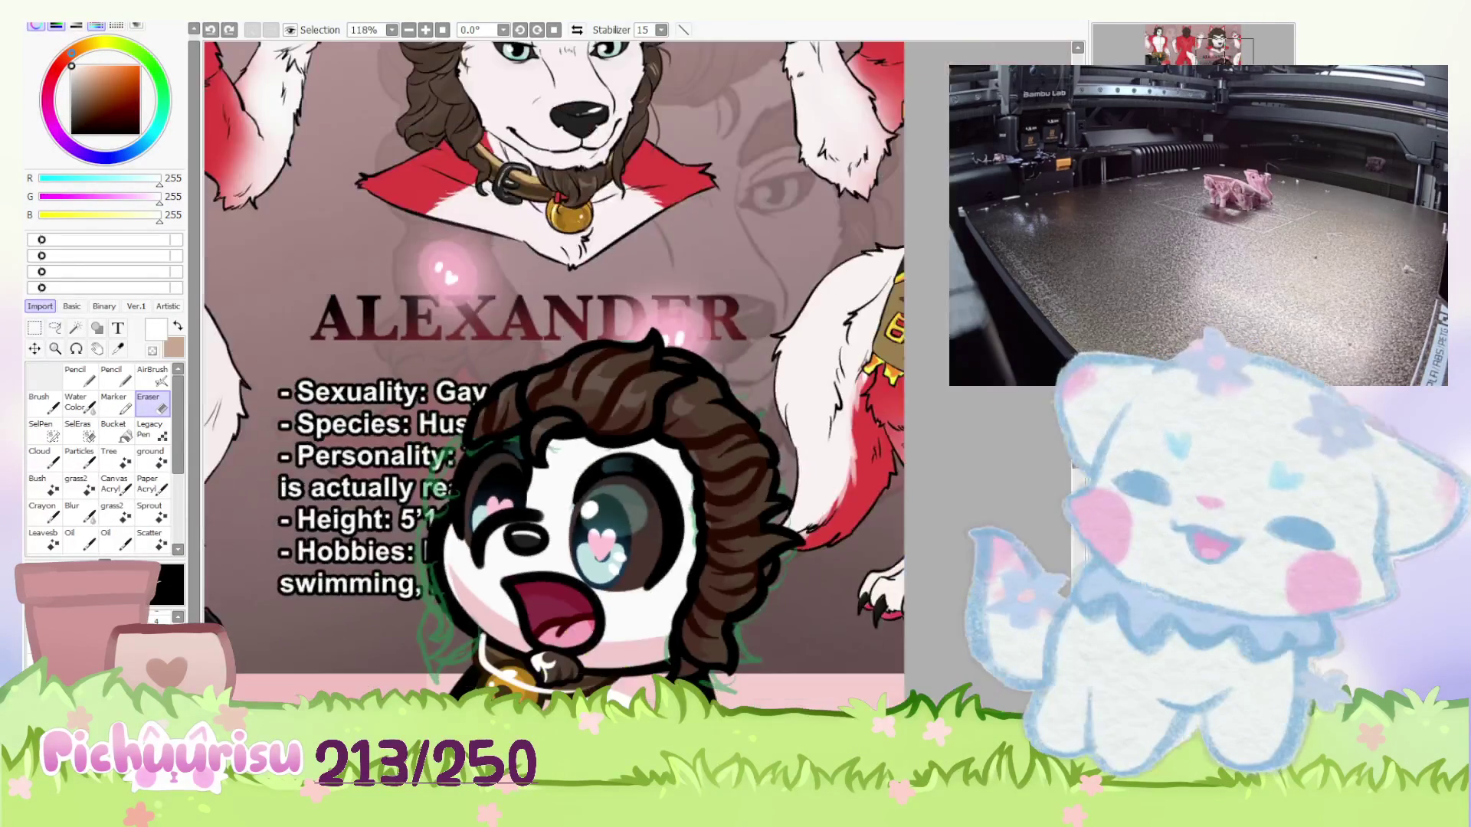
scroll(619, 568, up, 2)
scroll(619, 569, down, 2)
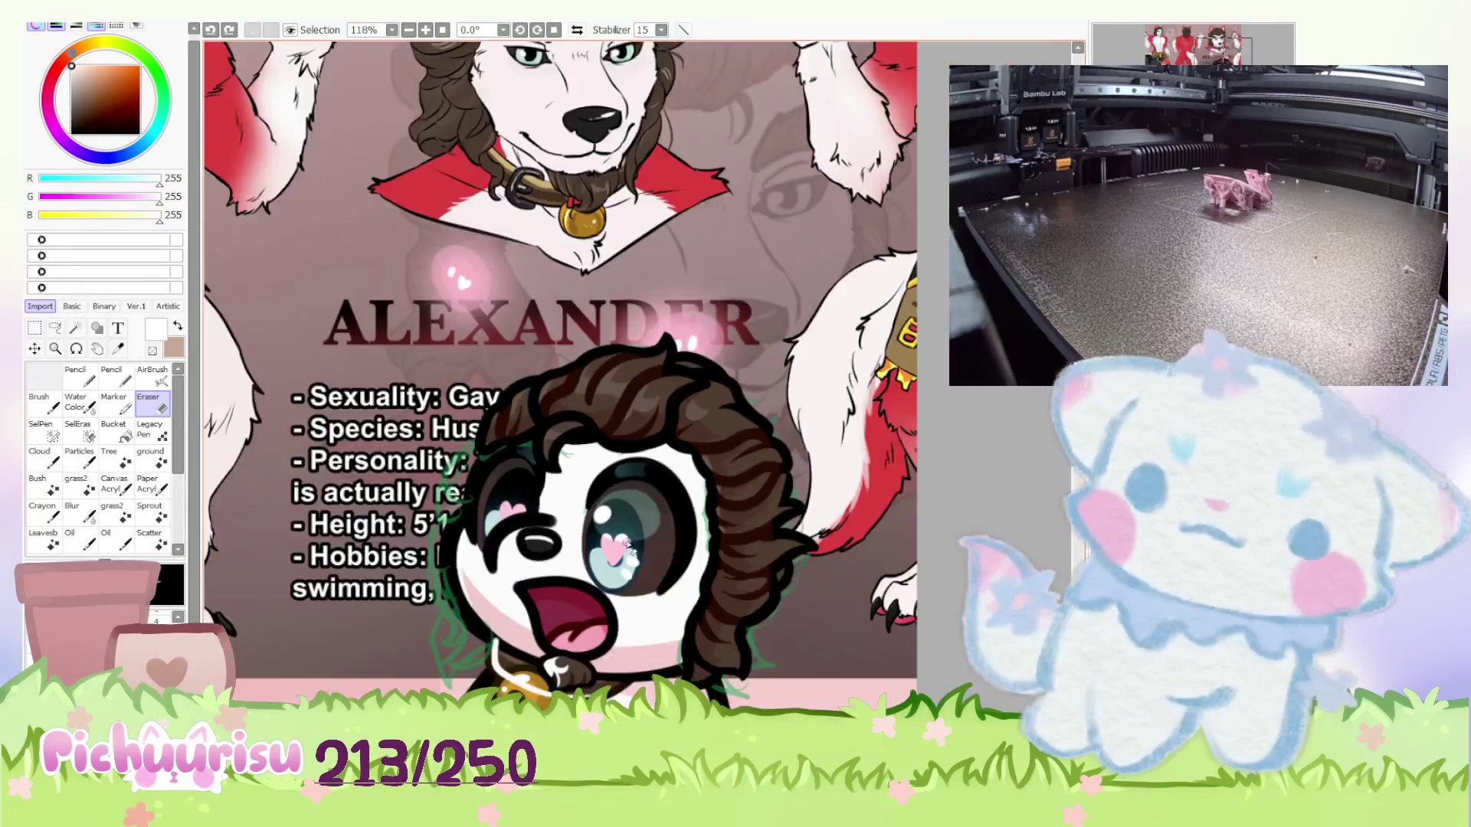
scroll(619, 569, up, 2)
scroll(619, 568, down, 1)
scroll(628, 563, up, 8)
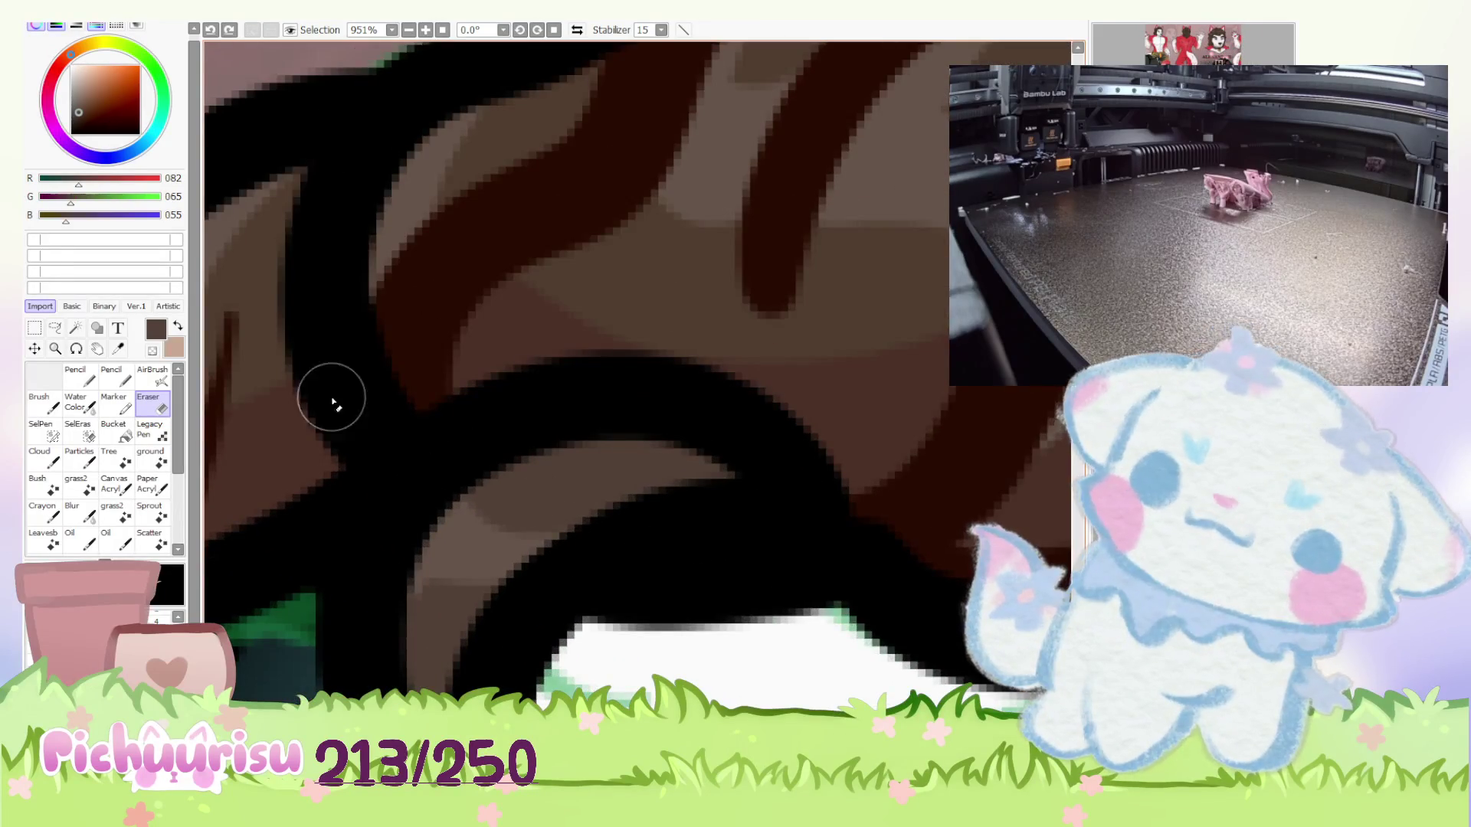
key(n)
mouse_move(509, 499)
mouse_down()
mouse_move(435, 596)
mouse_move(470, 509)
mouse_move(537, 524)
mouse_move(519, 545)
mouse_up()
key(ctrl+z)
key(ctrl+z)
Sample white and paint a highlight shape on the hair's left side.
scroll(519, 545, down, 5)
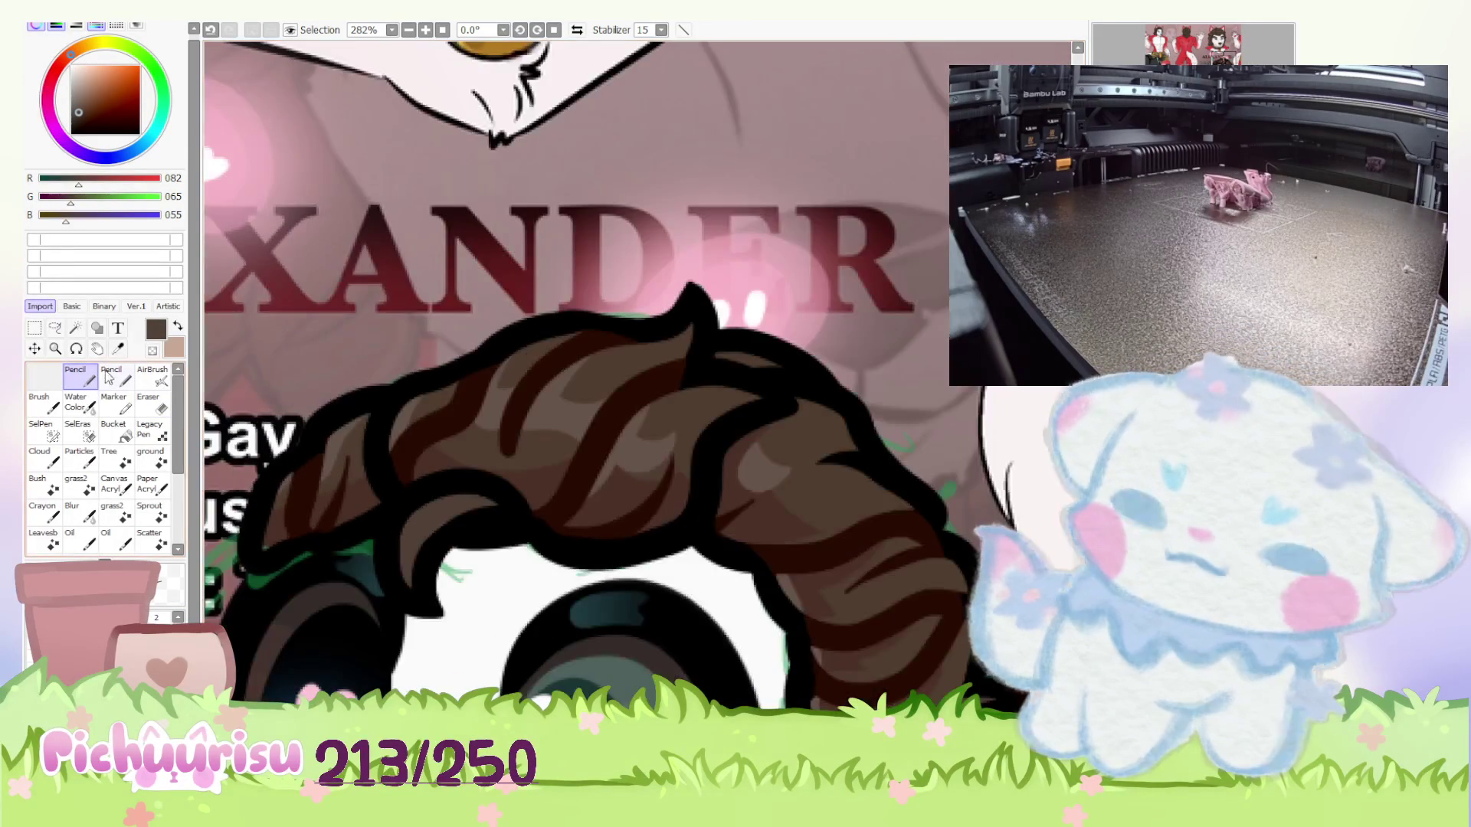
alt+click(471, 404)
scroll(440, 532, up, 5)
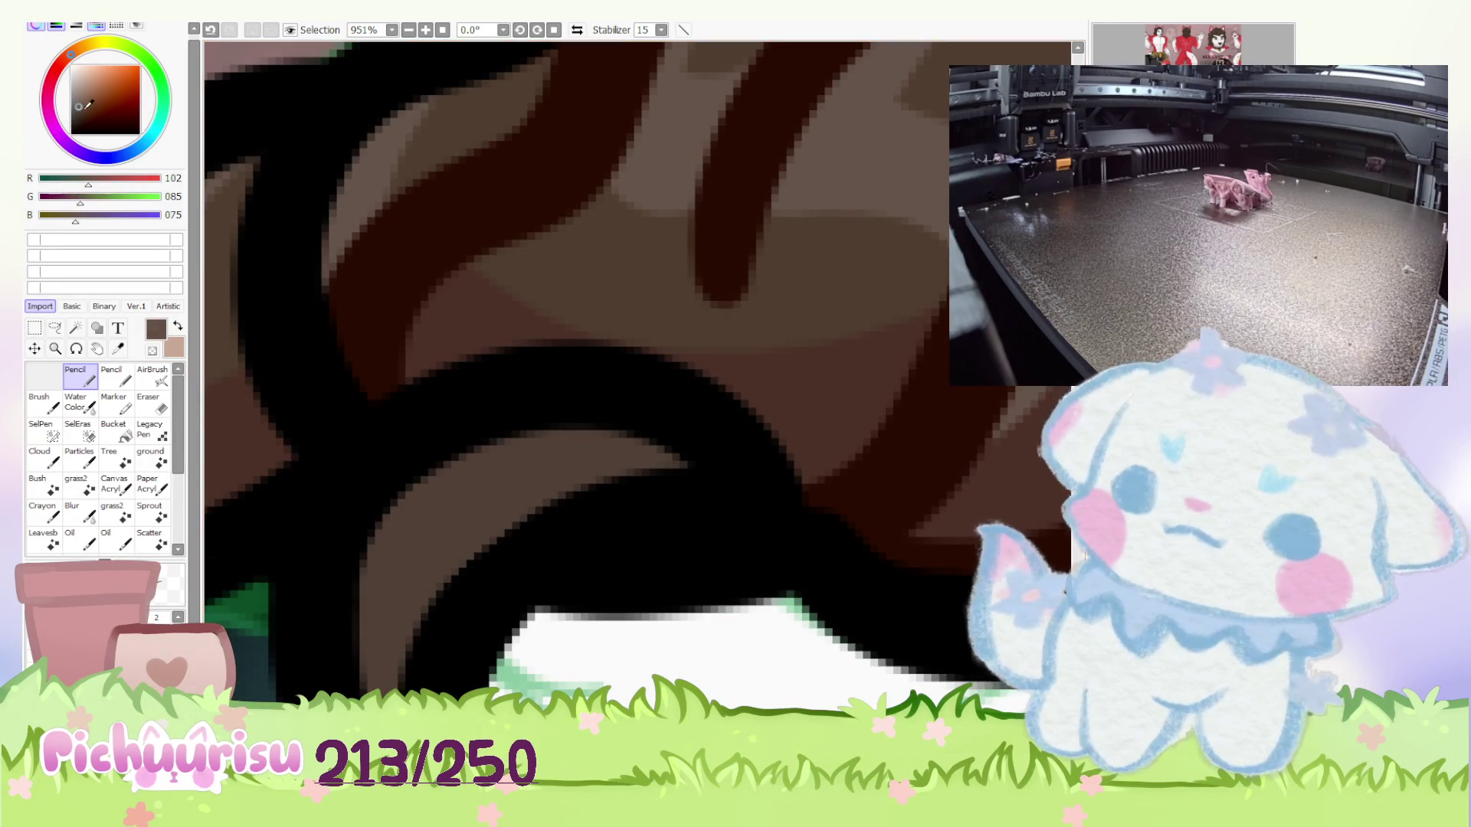
alt+click(557, 671)
mouse_move(414, 494)
mouse_down()
mouse_move(502, 551)
mouse_move(393, 558)
mouse_up()
scroll(394, 558, up, 2)
mouse_move(380, 508)
mouse_down()
mouse_move(375, 625)
mouse_move(491, 552)
mouse_move(389, 586)
mouse_up()
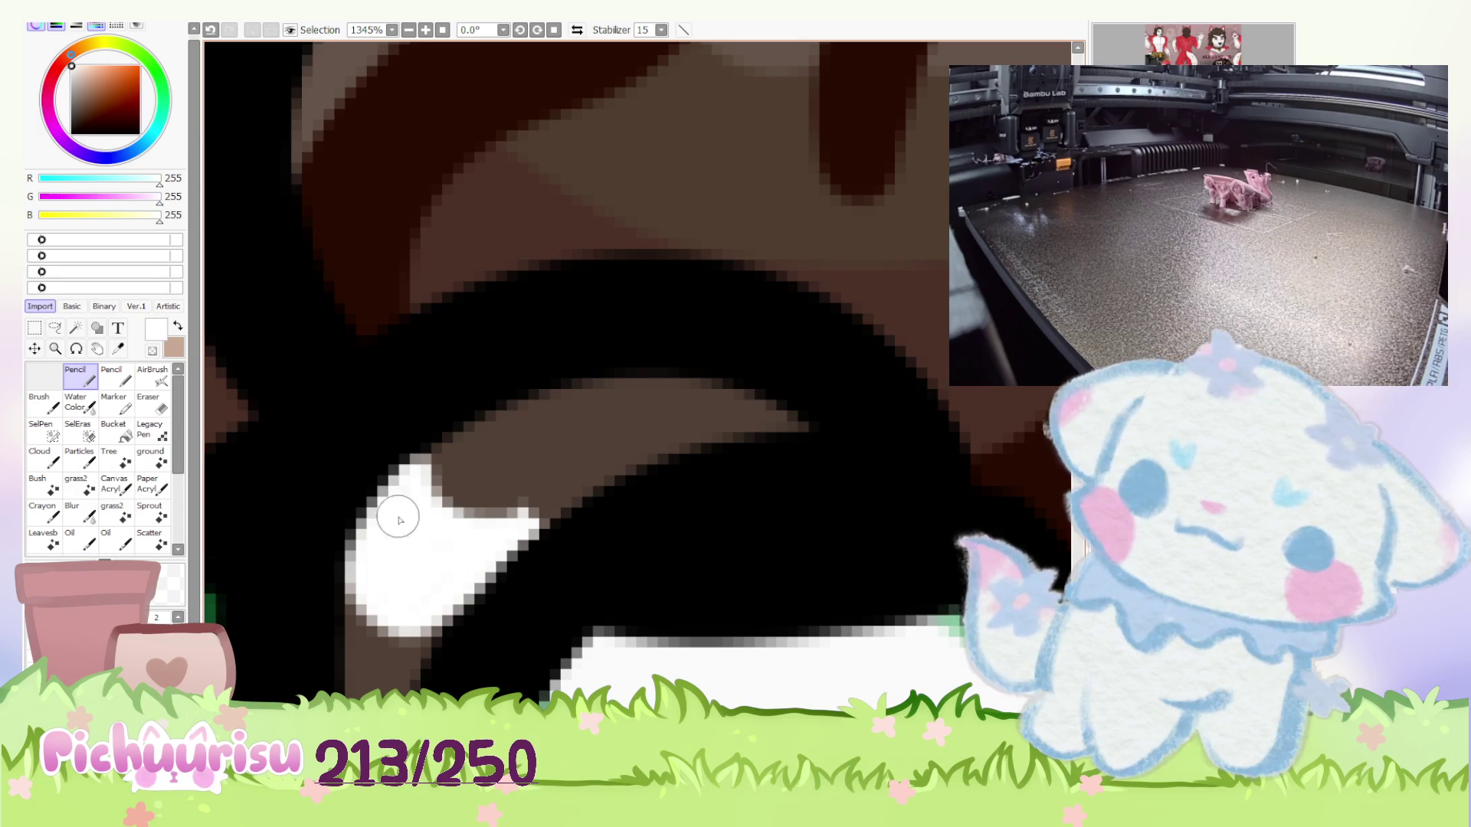
Erase part of the white hair highlight with the Eraser.
scroll(411, 519, down, 5)
key(e)
scroll(275, 438, up, 2)
drag(410, 483, 499, 508)
scroll(498, 508, down, 8)
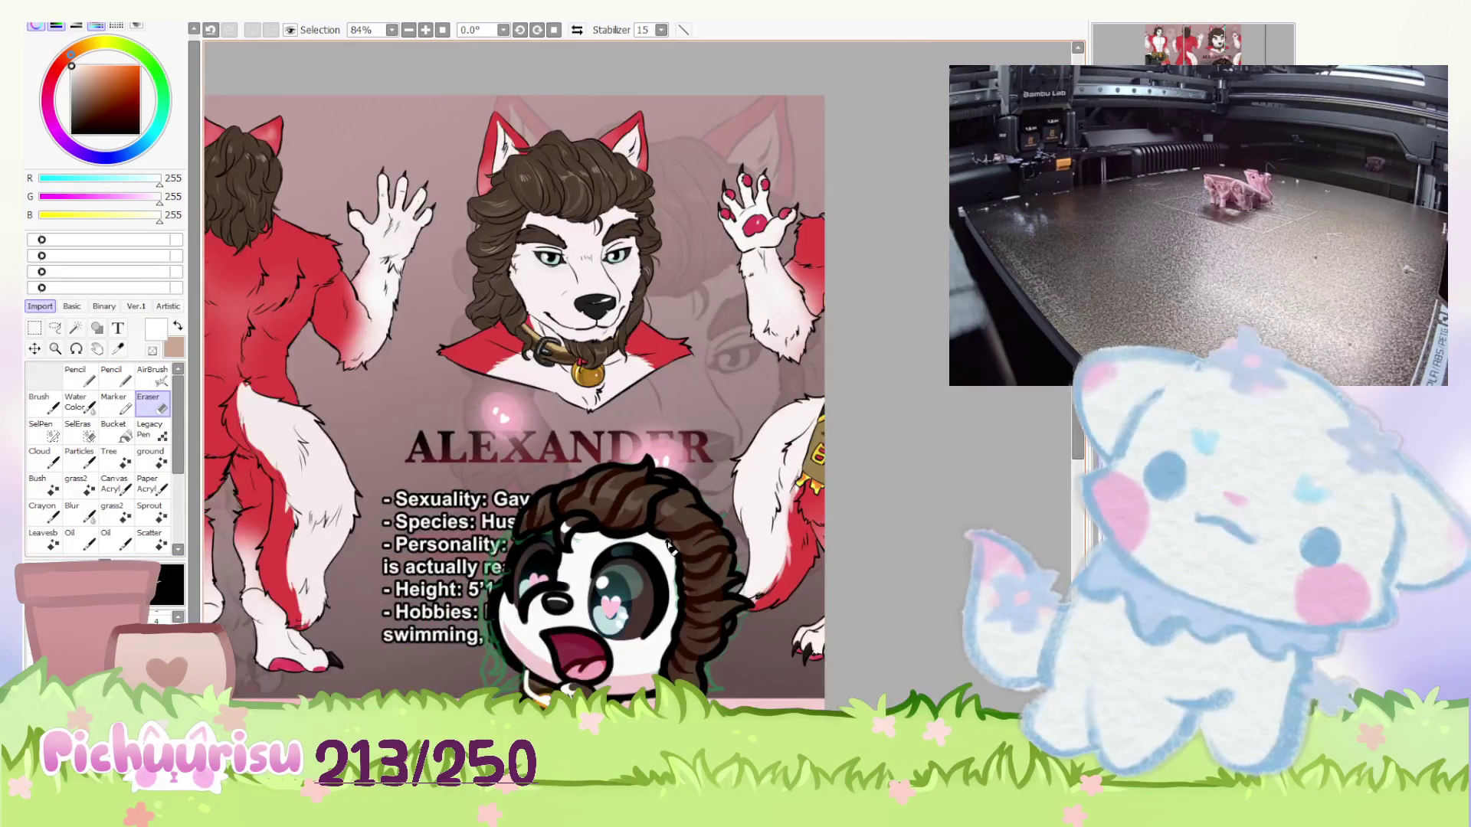
scroll(619, 524, up, 1)
scroll(219, 303, up, 1)
drag(219, 303, 296, 144)
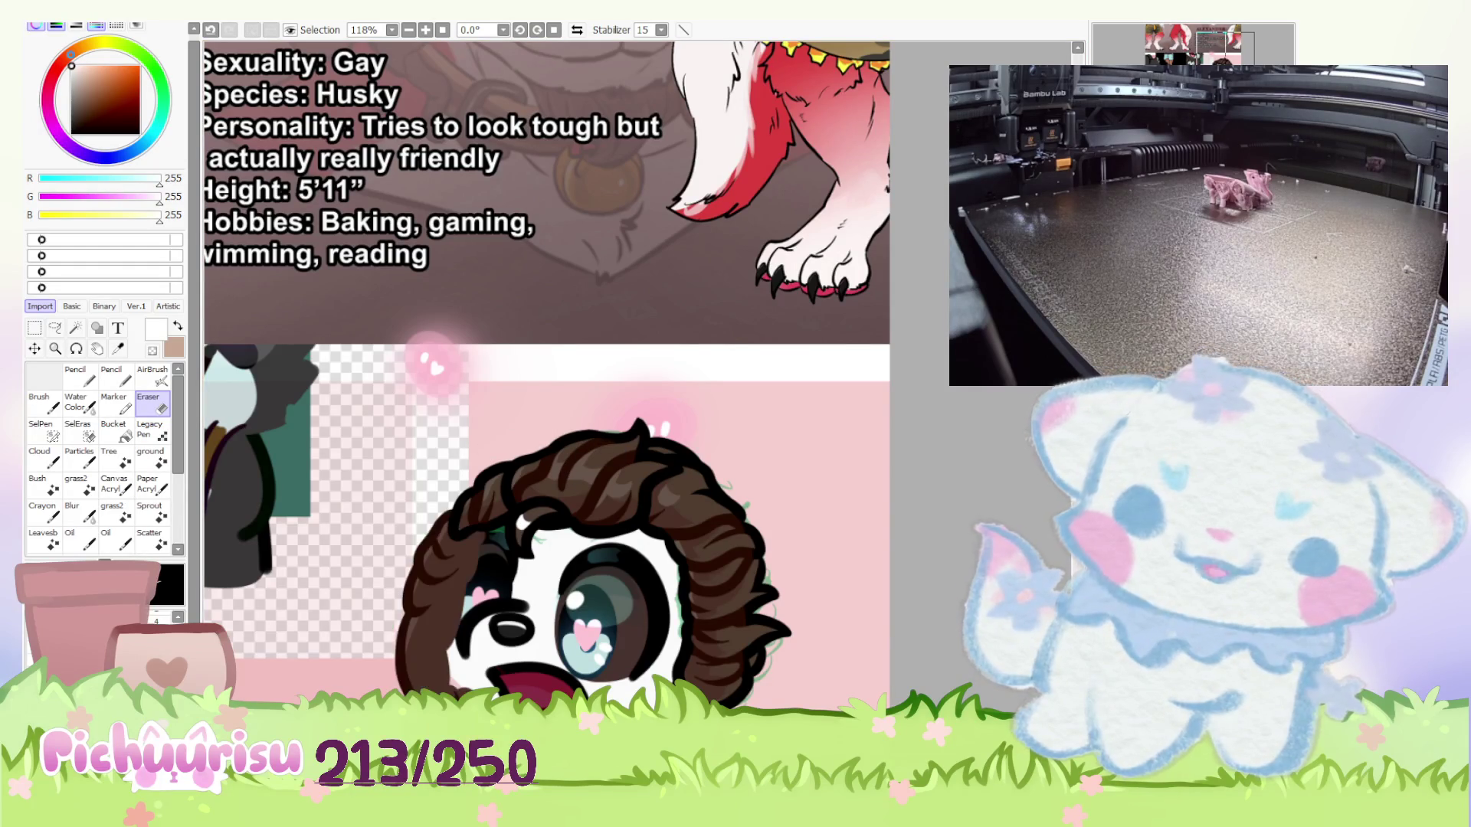
scroll(692, 340, down, 1)
scroll(512, 524, up, 1)
scroll(515, 535, up, 5)
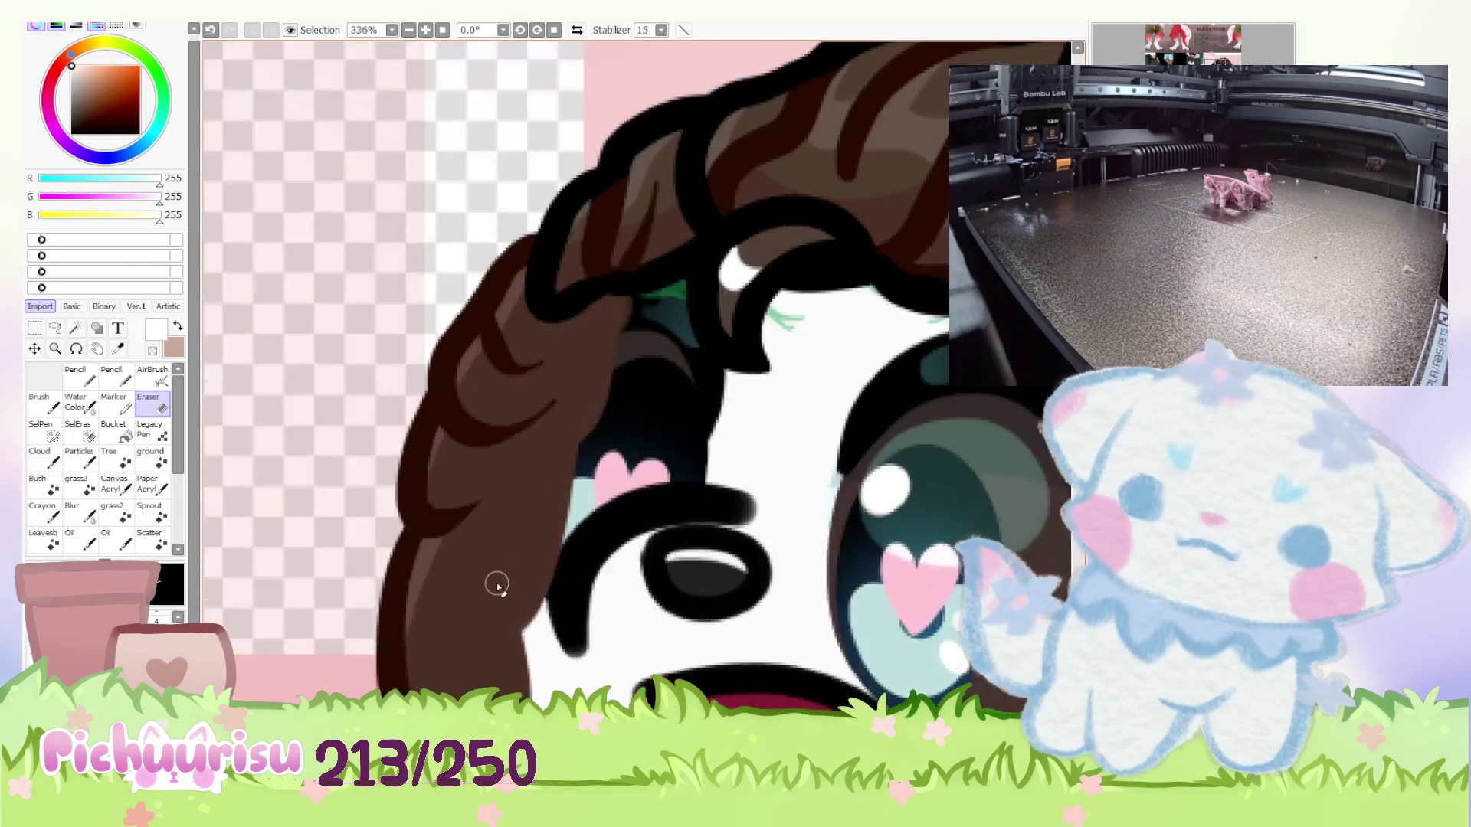
Repaint the light line on the hair's left edge in sampled dark brown.
key(n)
alt+click(447, 526)
mouse_move(419, 527)
mouse_down()
mouse_move(388, 557)
mouse_move(377, 670)
mouse_up()
mouse_move(410, 543)
mouse_down()
mouse_move(388, 601)
mouse_move(393, 682)
mouse_move(414, 564)
mouse_move(379, 613)
mouse_up()
drag(444, 509, 418, 551)
Sample the darkest hair brown and draw a dark stroke down the hair's left edge.
alt+click(418, 551)
scroll(418, 552, down, 3)
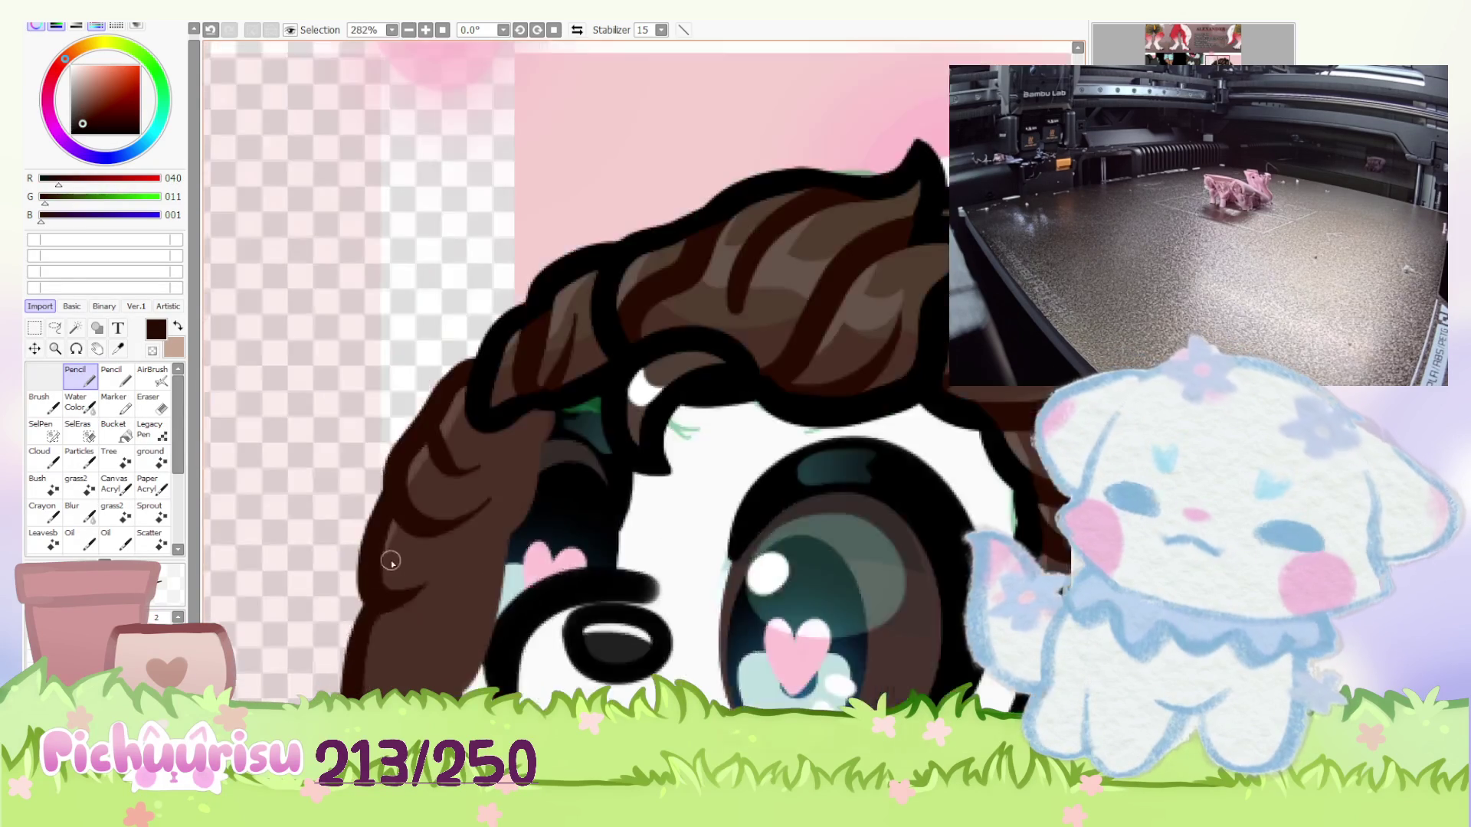
scroll(392, 504, up, 3)
alt+click(392, 504)
scroll(355, 614, up, 2)
scroll(400, 613, down, 2)
alt+click(388, 483)
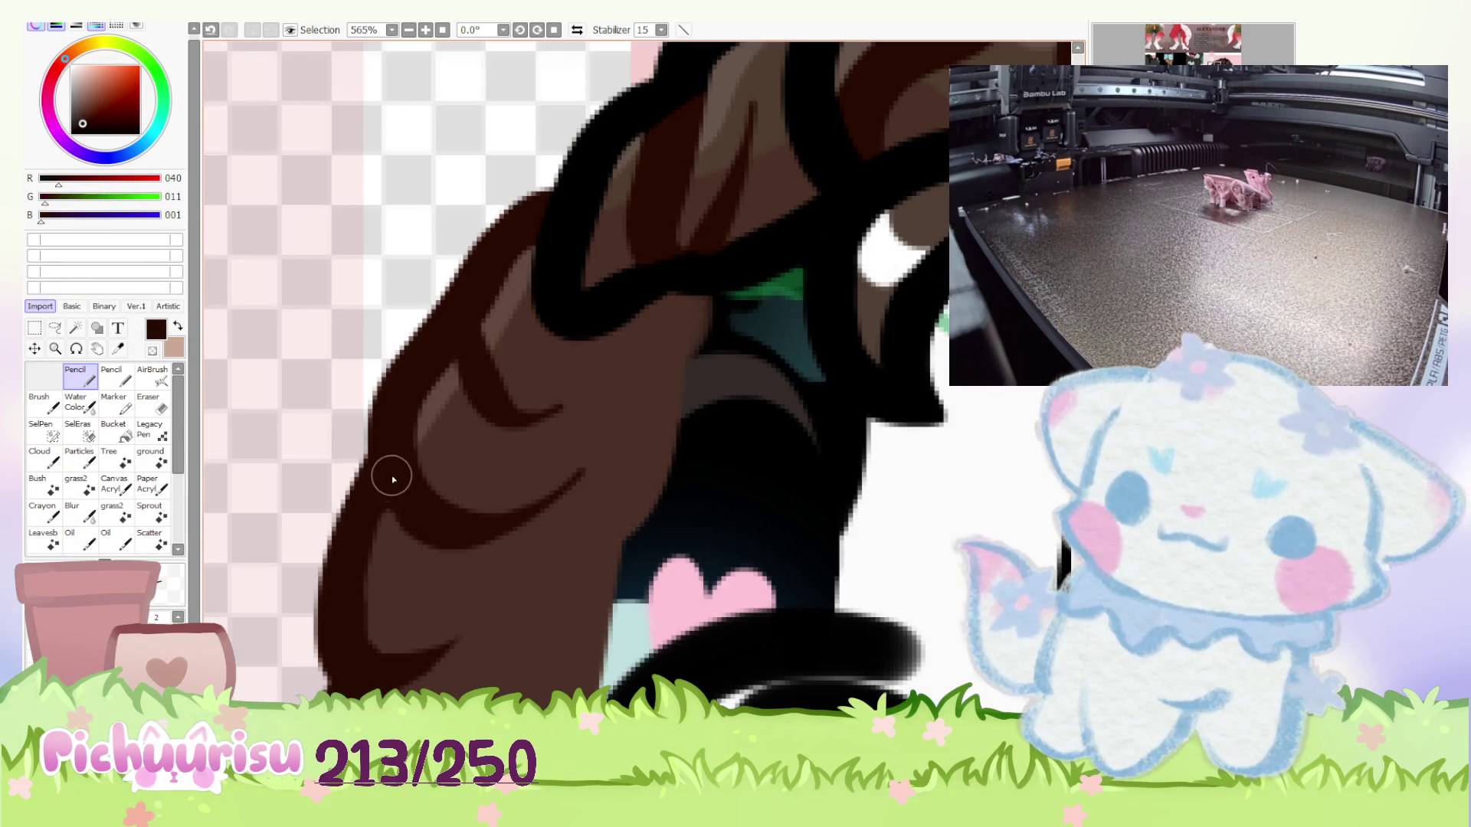
drag(384, 508, 361, 639)
Paint mid-brown strokes over the hair's lower left.
scroll(361, 656, down, 1)
scroll(397, 584, up, 1)
alt+click(398, 584)
scroll(391, 542, up, 2)
drag(391, 542, 360, 690)
scroll(416, 593, down, 1)
Cover the light-brown streak beside the hair outline with re-sampled mid brown.
alt+click(406, 567)
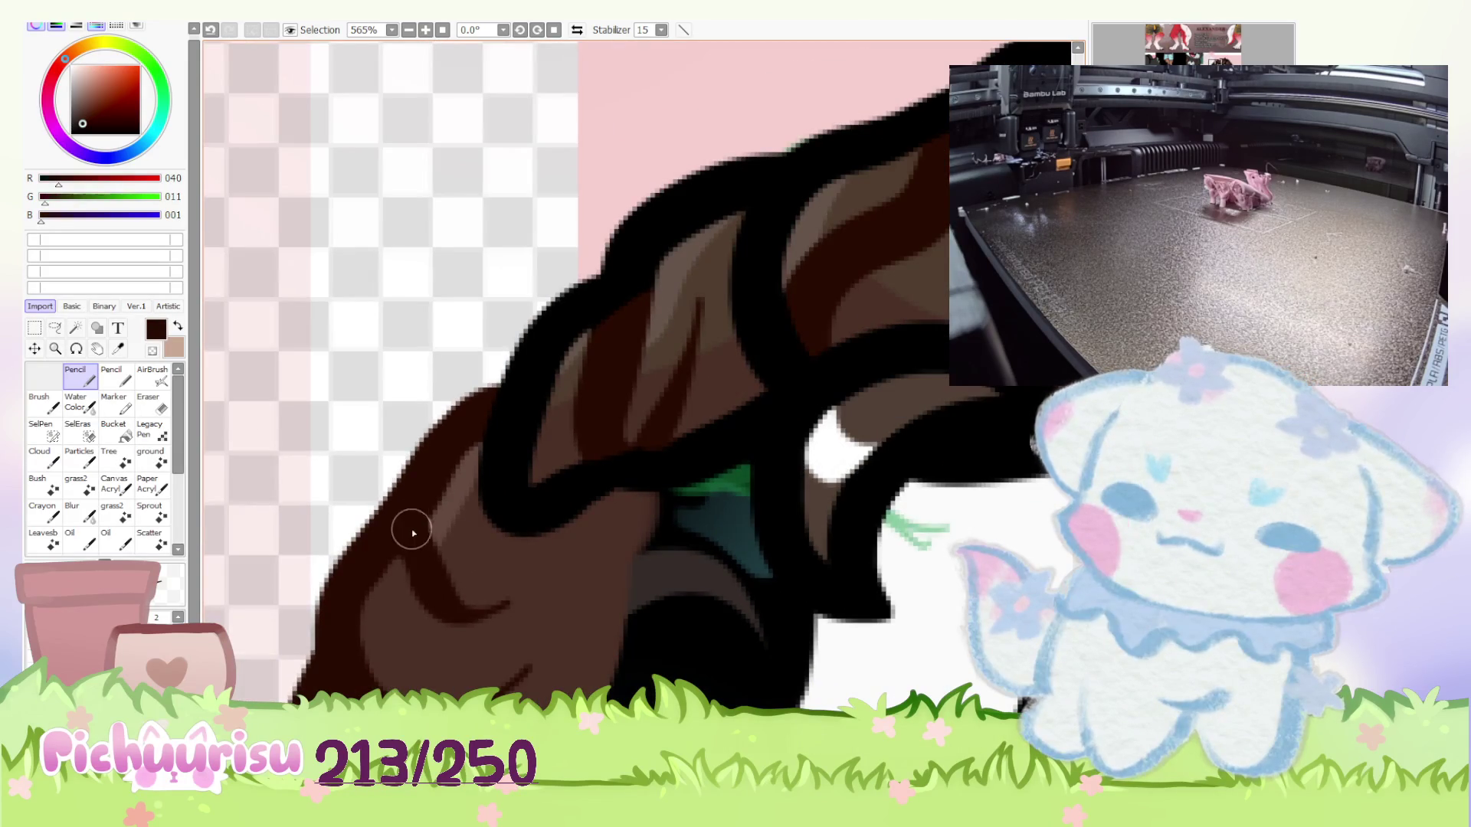
scroll(404, 541, down, 1)
alt+click(460, 520)
scroll(456, 536, up, 3)
drag(468, 483, 405, 594)
scroll(407, 590, down, 6)
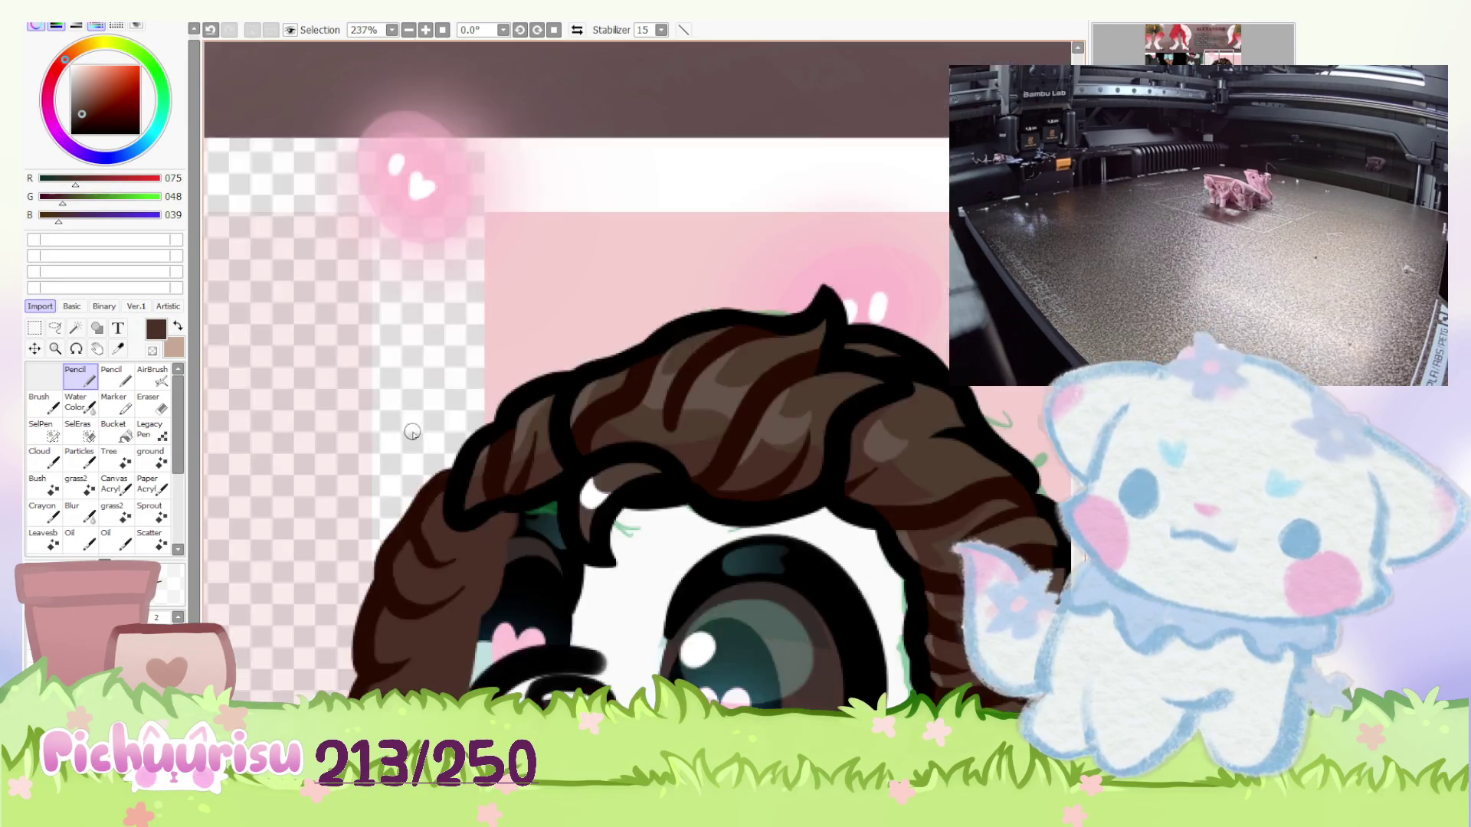
scroll(406, 531, up, 2)
scroll(301, 288, down, 3)
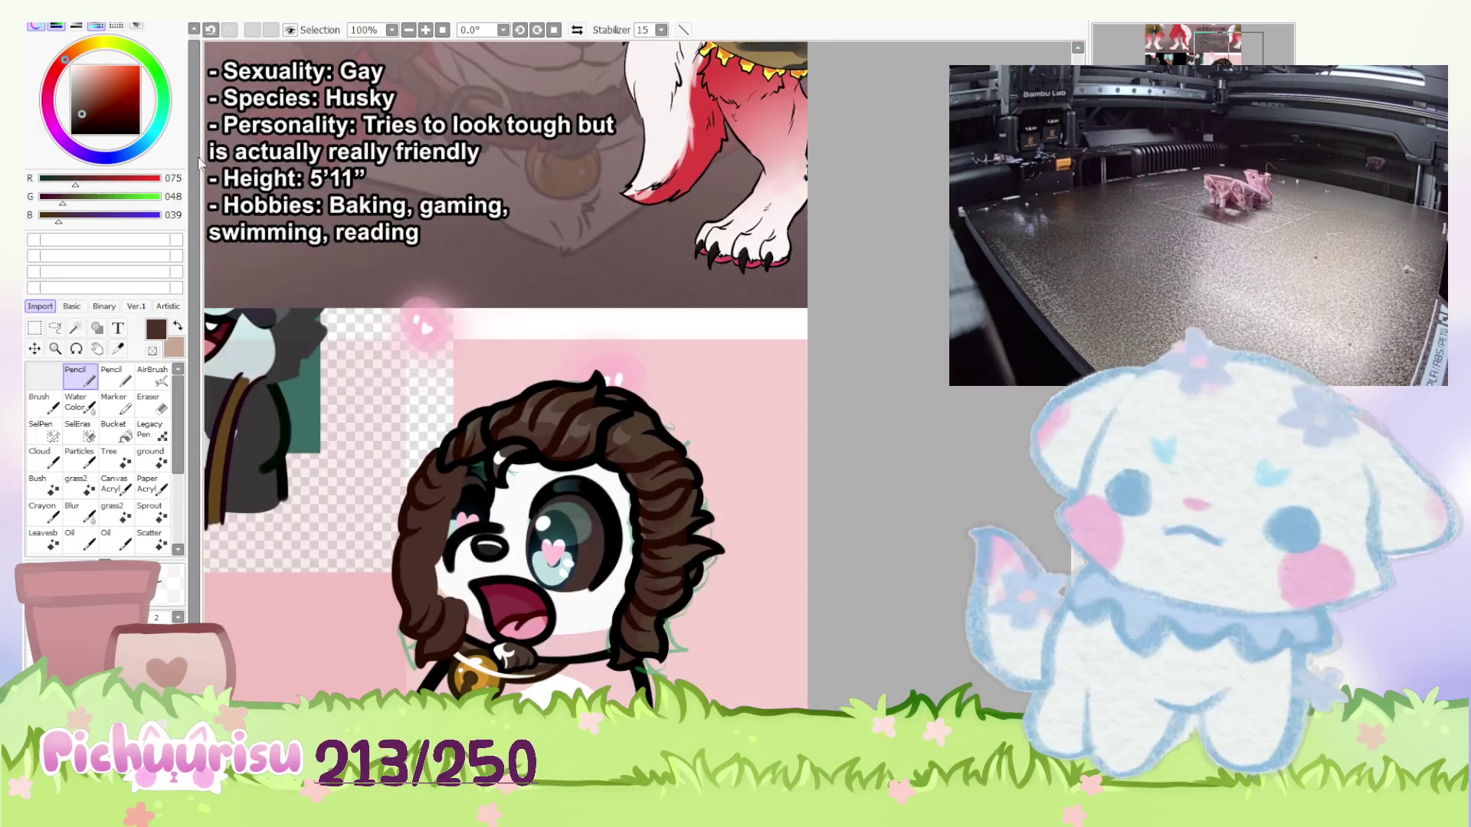
Draw a white highlight down the hair's left edge and erase the excess white.
click(71, 65)
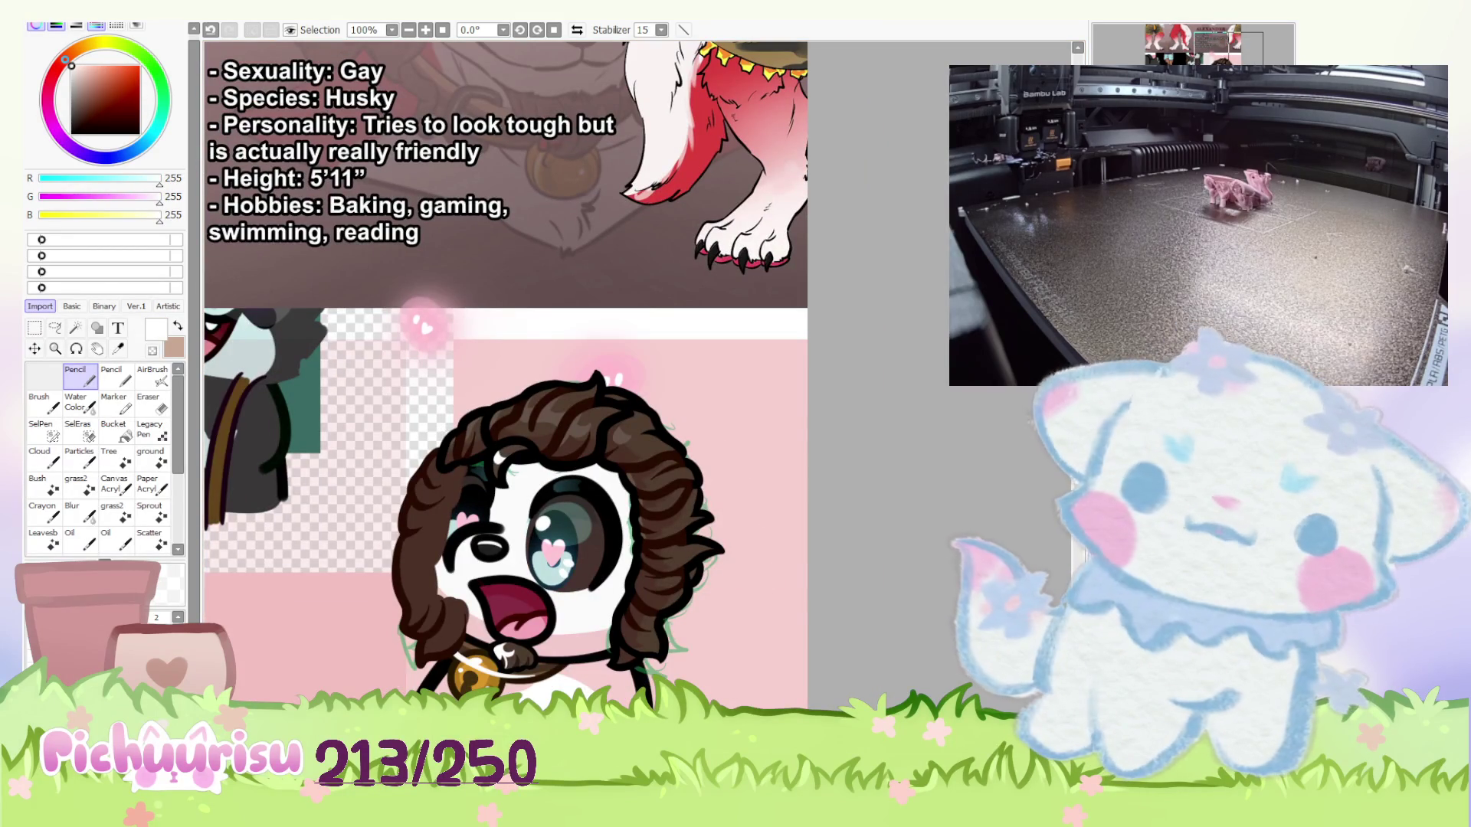
scroll(351, 431, up, 5)
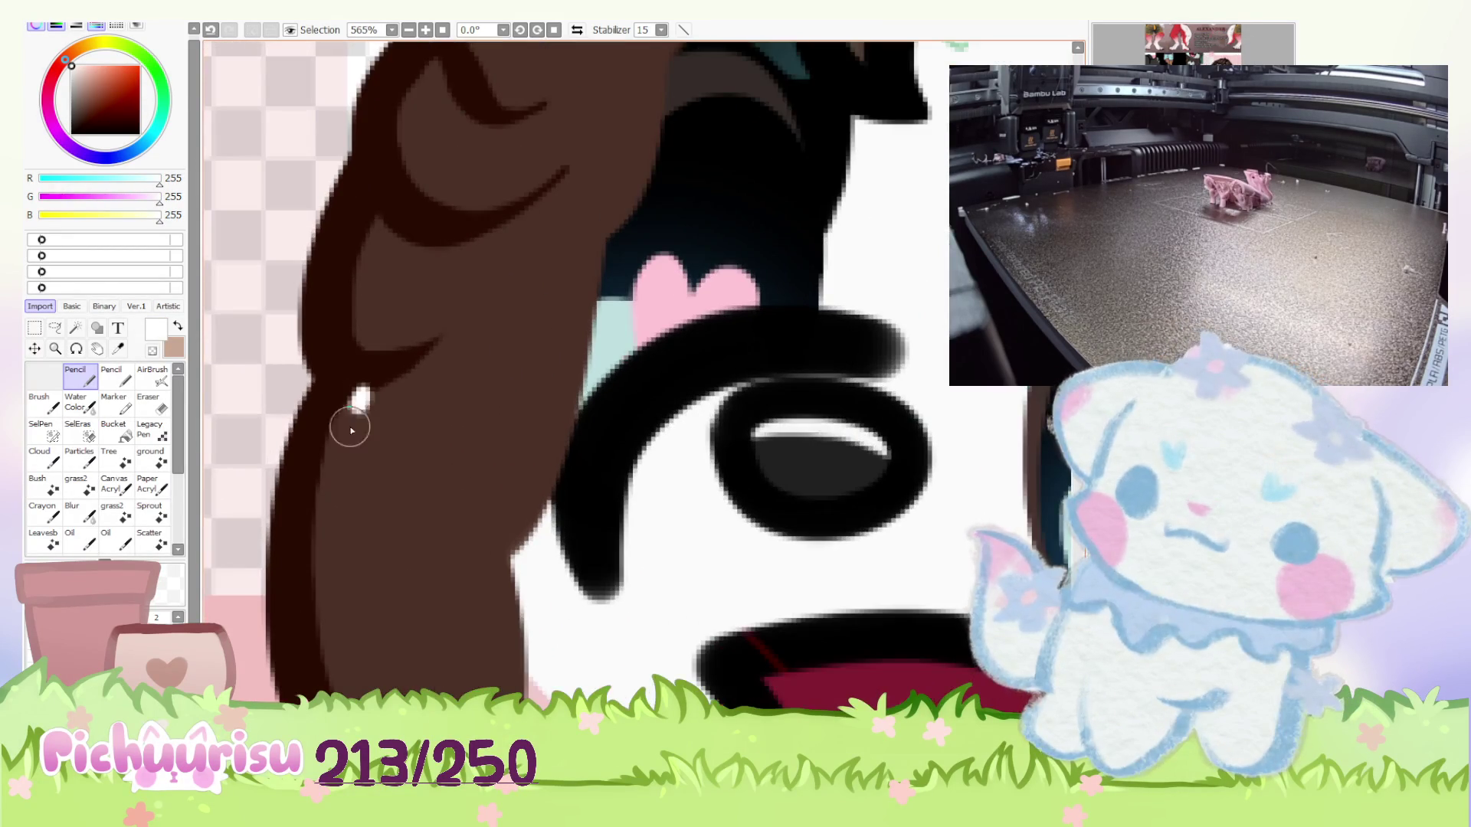
drag(351, 430, 318, 697)
scroll(321, 498, up, 1)
drag(360, 456, 295, 514)
key(e)
scroll(330, 437, up, 2)
scroll(331, 437, down, 3)
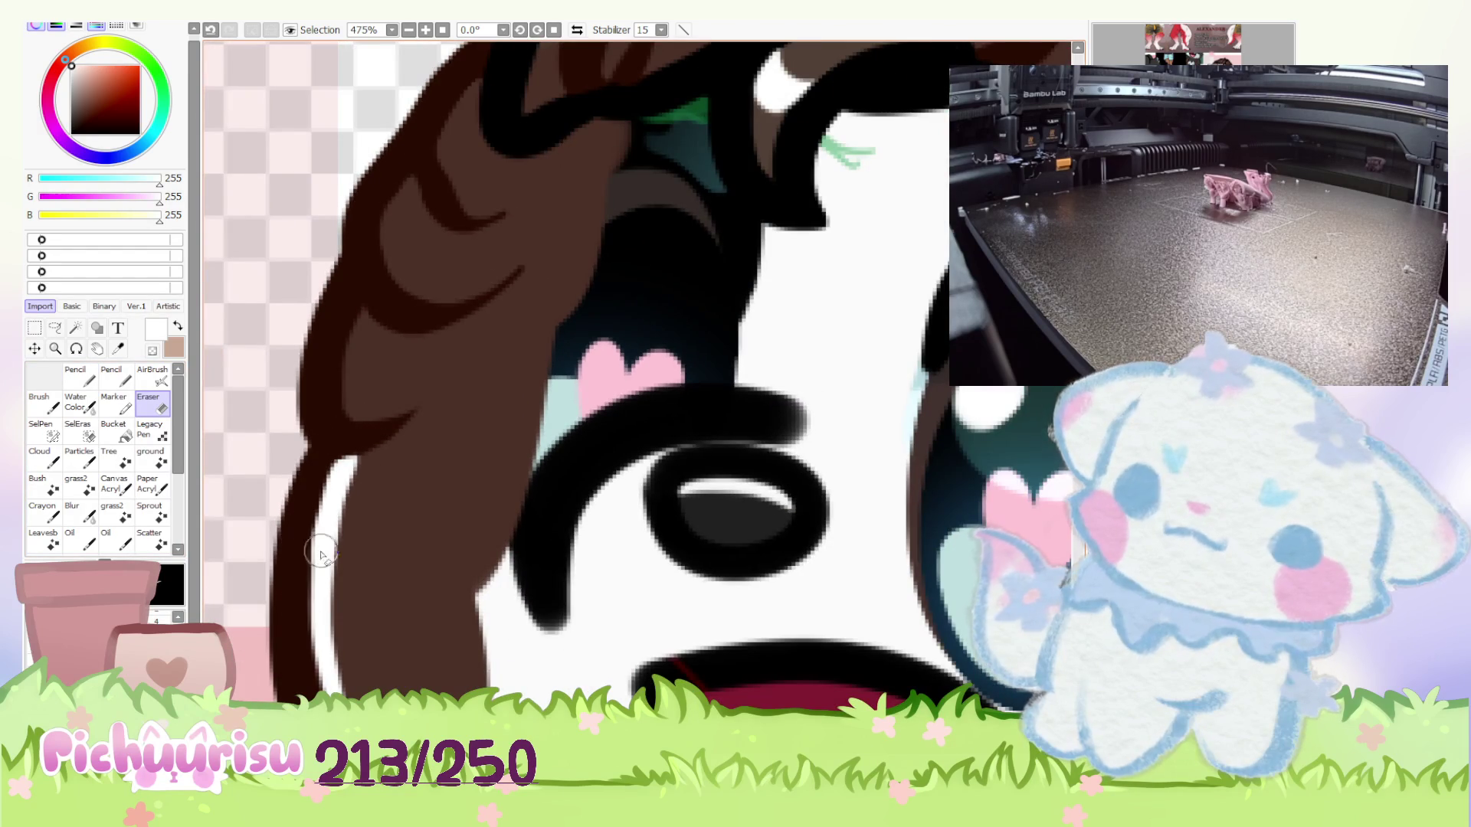
scroll(337, 529, down, 1)
drag(348, 532, 340, 696)
drag(345, 617, 337, 693)
scroll(354, 554, down, 5)
Redraw the white rim highlight twice, erasing part of each stroke to clean it up.
key(n)
scroll(354, 553, up, 6)
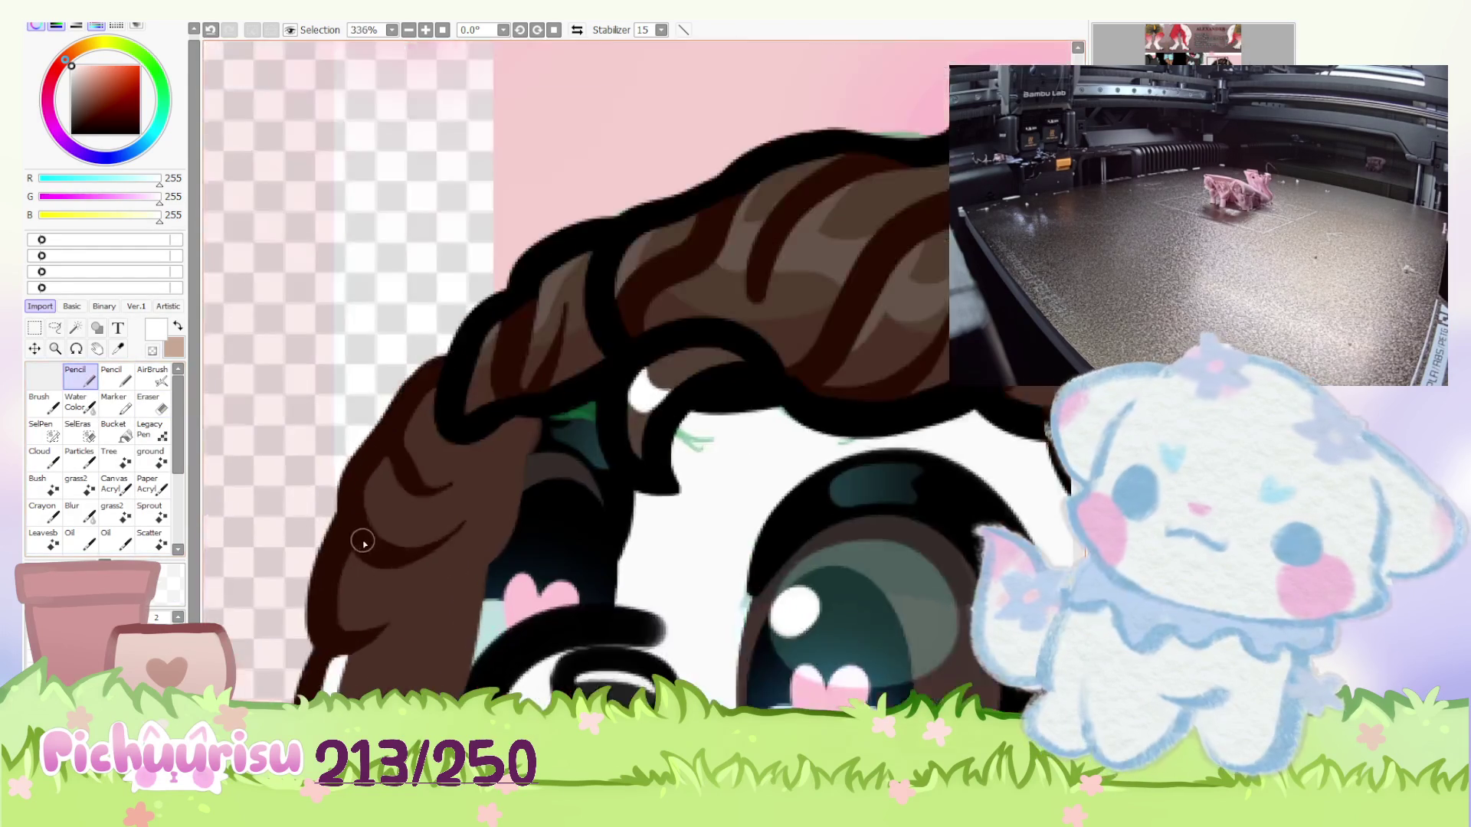
mouse_move(355, 553)
mouse_down()
mouse_move(336, 643)
mouse_move(344, 680)
mouse_move(387, 684)
mouse_up()
click(153, 403)
mouse_move(378, 535)
mouse_down()
mouse_move(360, 674)
mouse_move(379, 689)
mouse_up()
scroll(358, 529, down, 5)
key(n)
scroll(353, 488, up, 6)
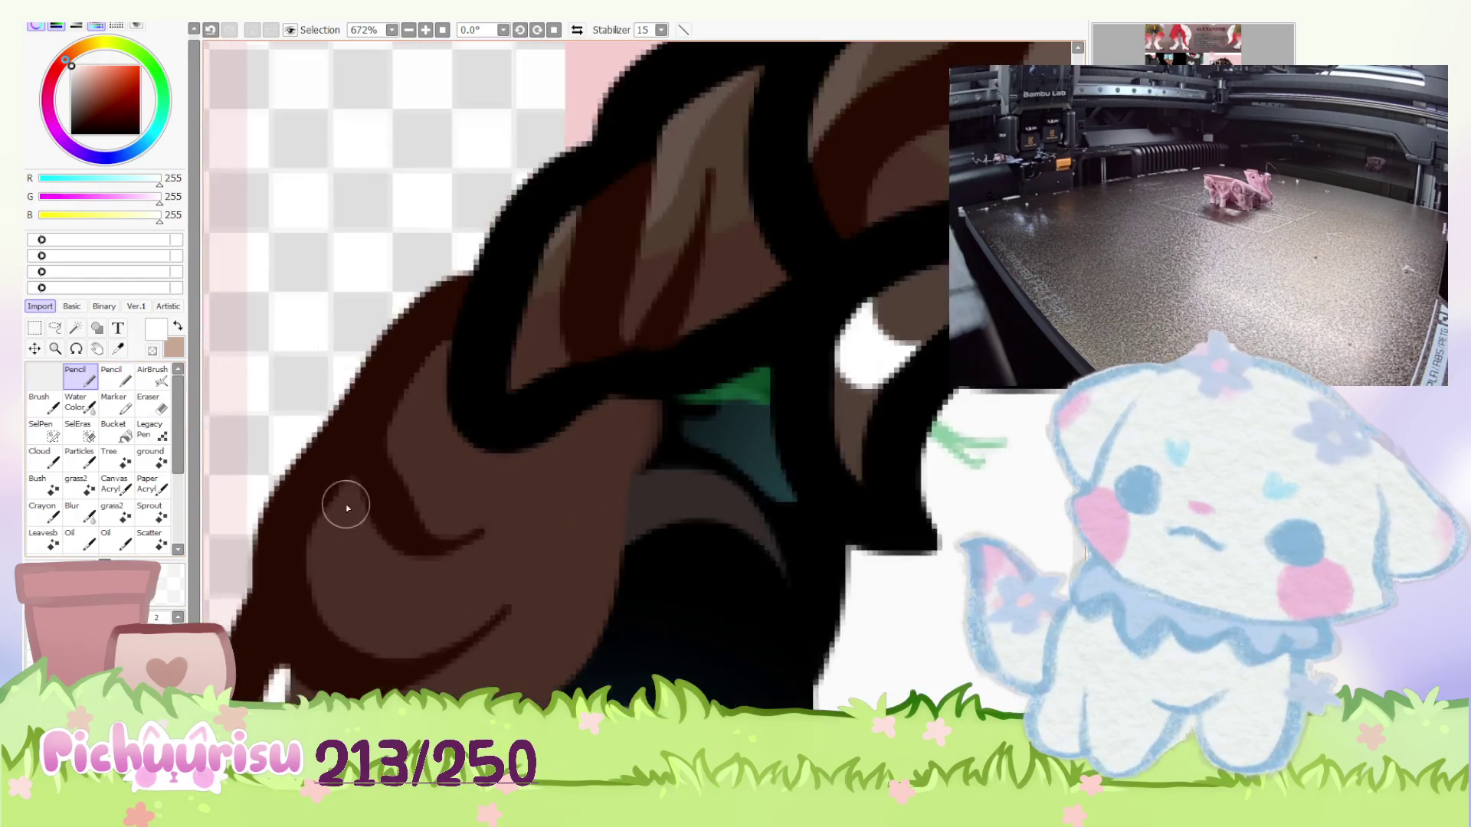
mouse_move(354, 488)
mouse_down()
mouse_move(313, 612)
mouse_move(371, 684)
mouse_up()
click(152, 403)
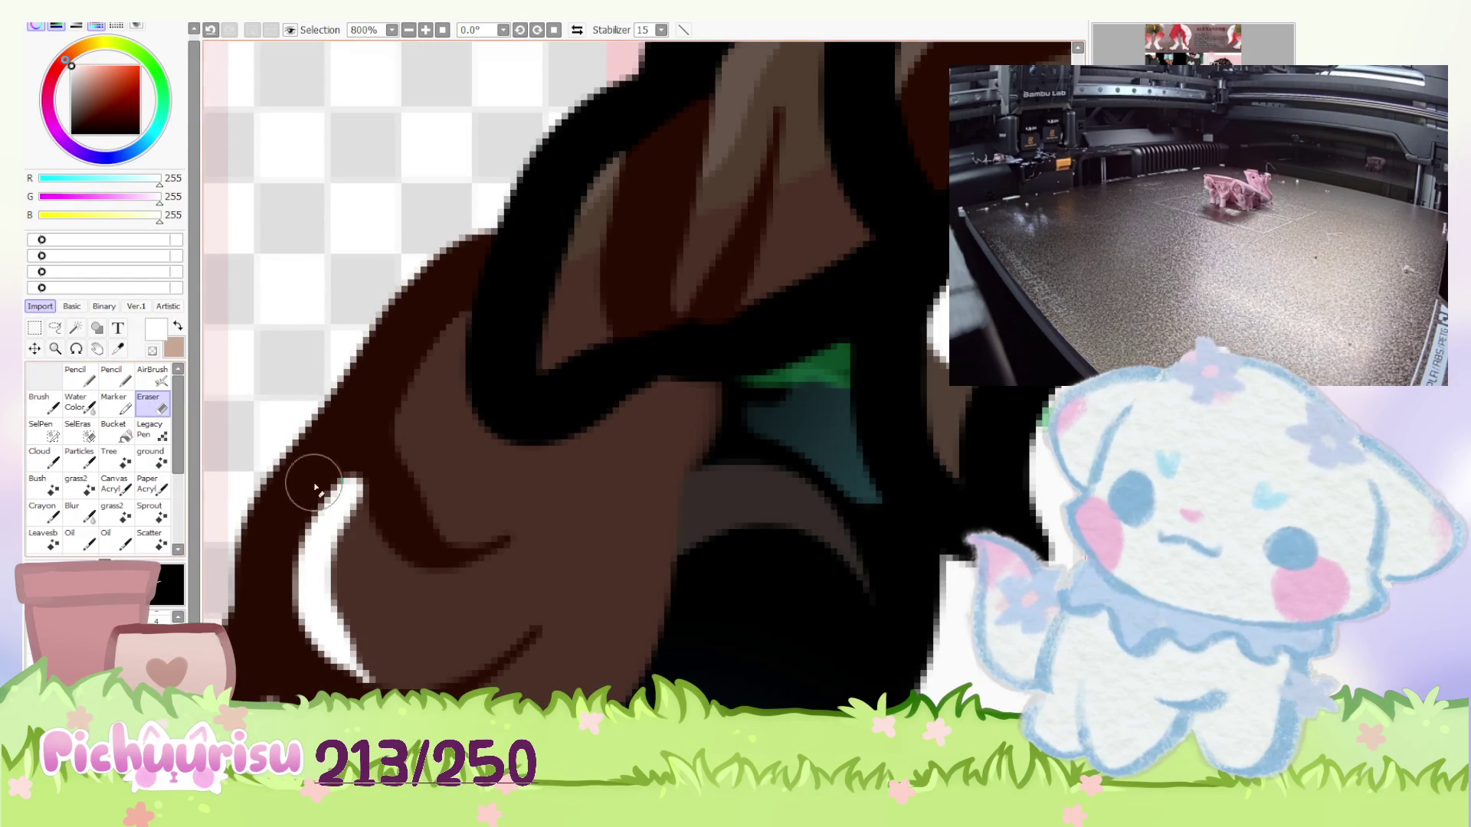
drag(357, 529, 384, 646)
scroll(384, 647, down, 5)
Draw another white highlight down the hair edge, trim it, and sample the hair brown.
key(n)
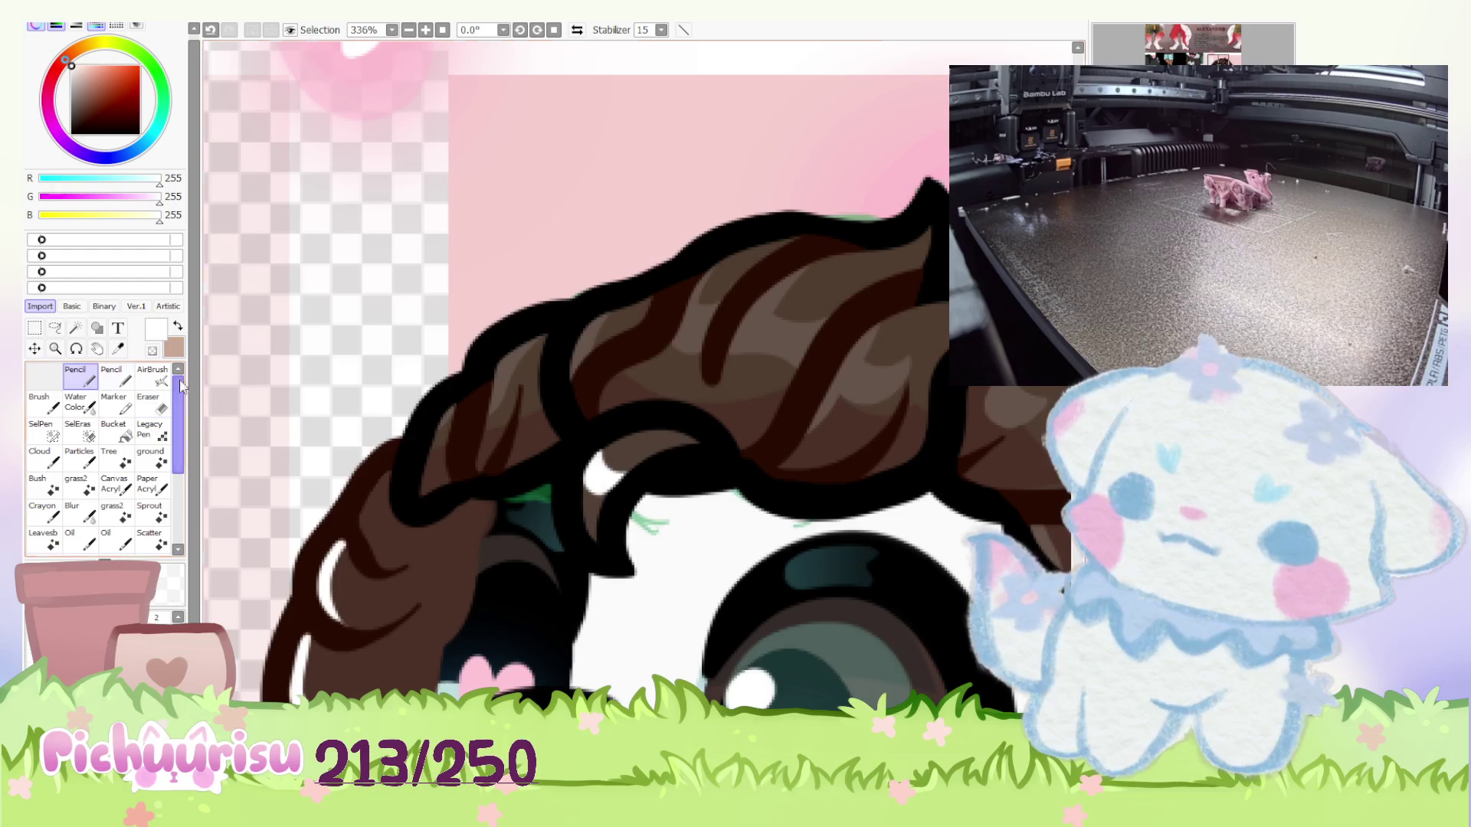
scroll(408, 490, up, 4)
drag(427, 459, 326, 690)
scroll(325, 690, down, 1)
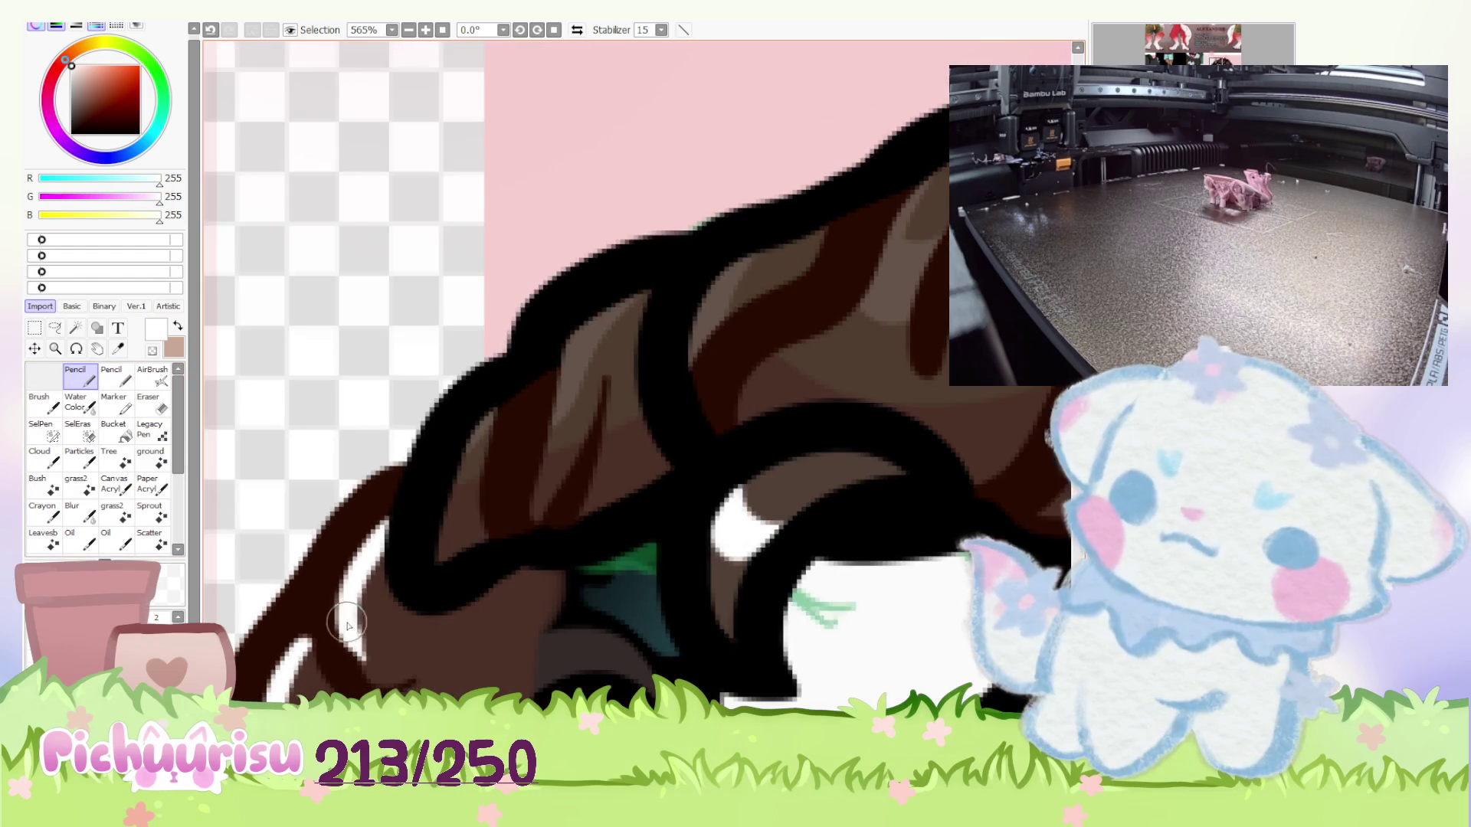
key(e)
mouse_move(414, 513)
mouse_down()
mouse_move(393, 535)
mouse_move(370, 666)
mouse_up()
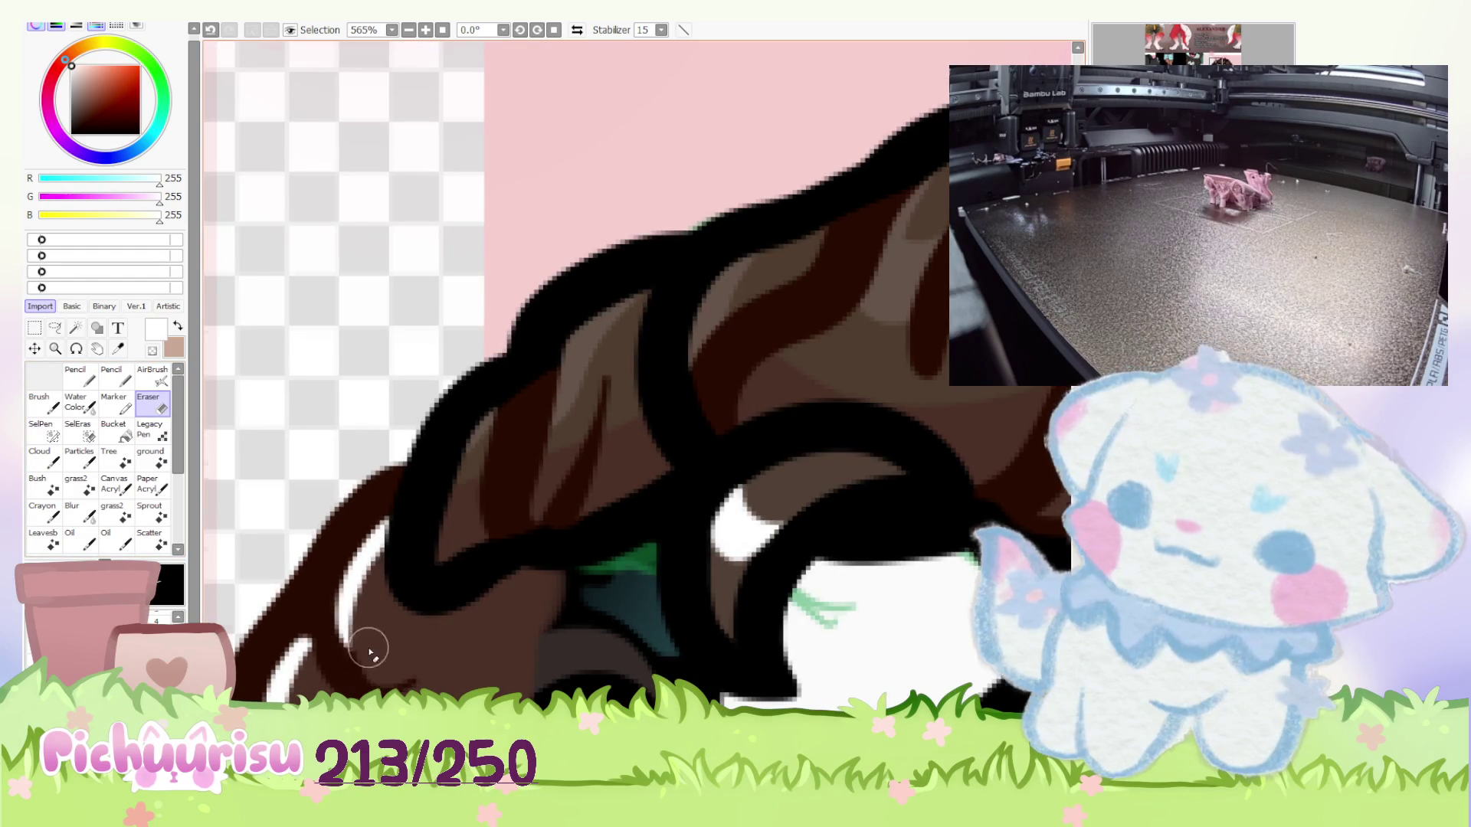
scroll(349, 600, down, 4)
scroll(490, 493, up, 3)
scroll(486, 471, up, 2)
key(n)
alt+click(422, 586)
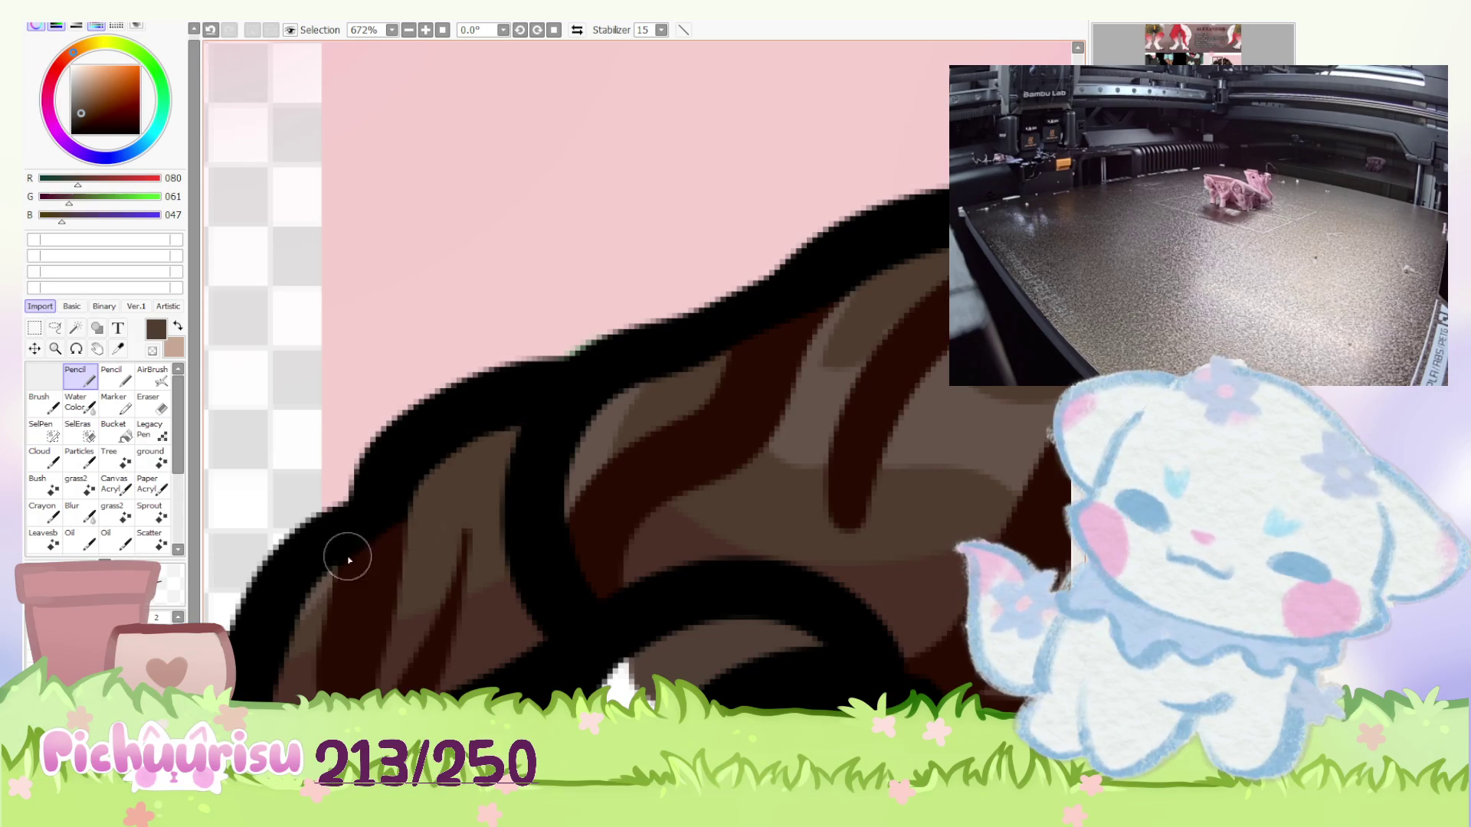
Sample the shadow brown, lighter brown, black outline and medium brown colours from the hair.
alt+click(343, 603)
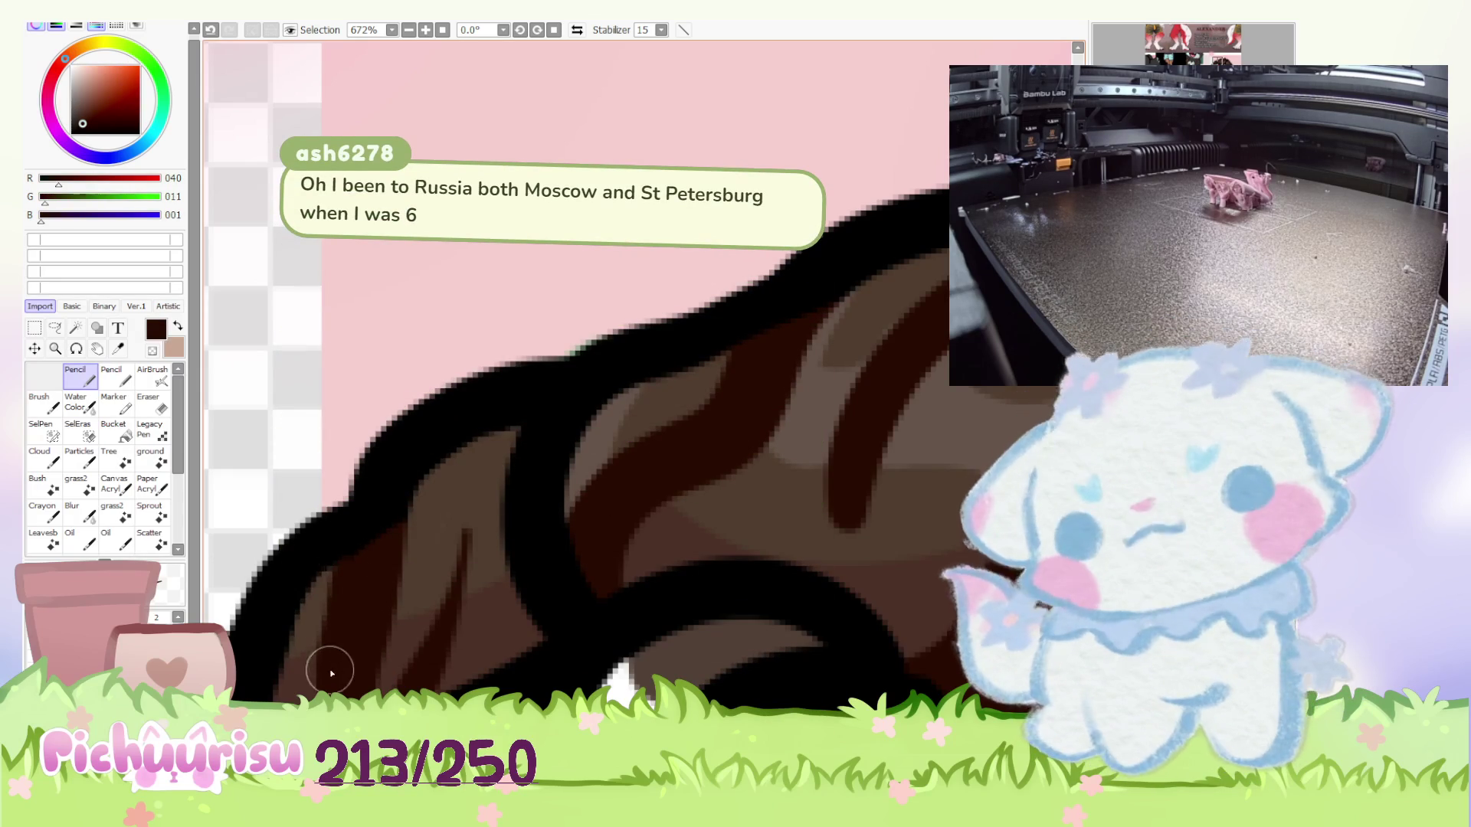
alt+click(313, 615)
scroll(402, 568, down, 6)
scroll(402, 569, up, 5)
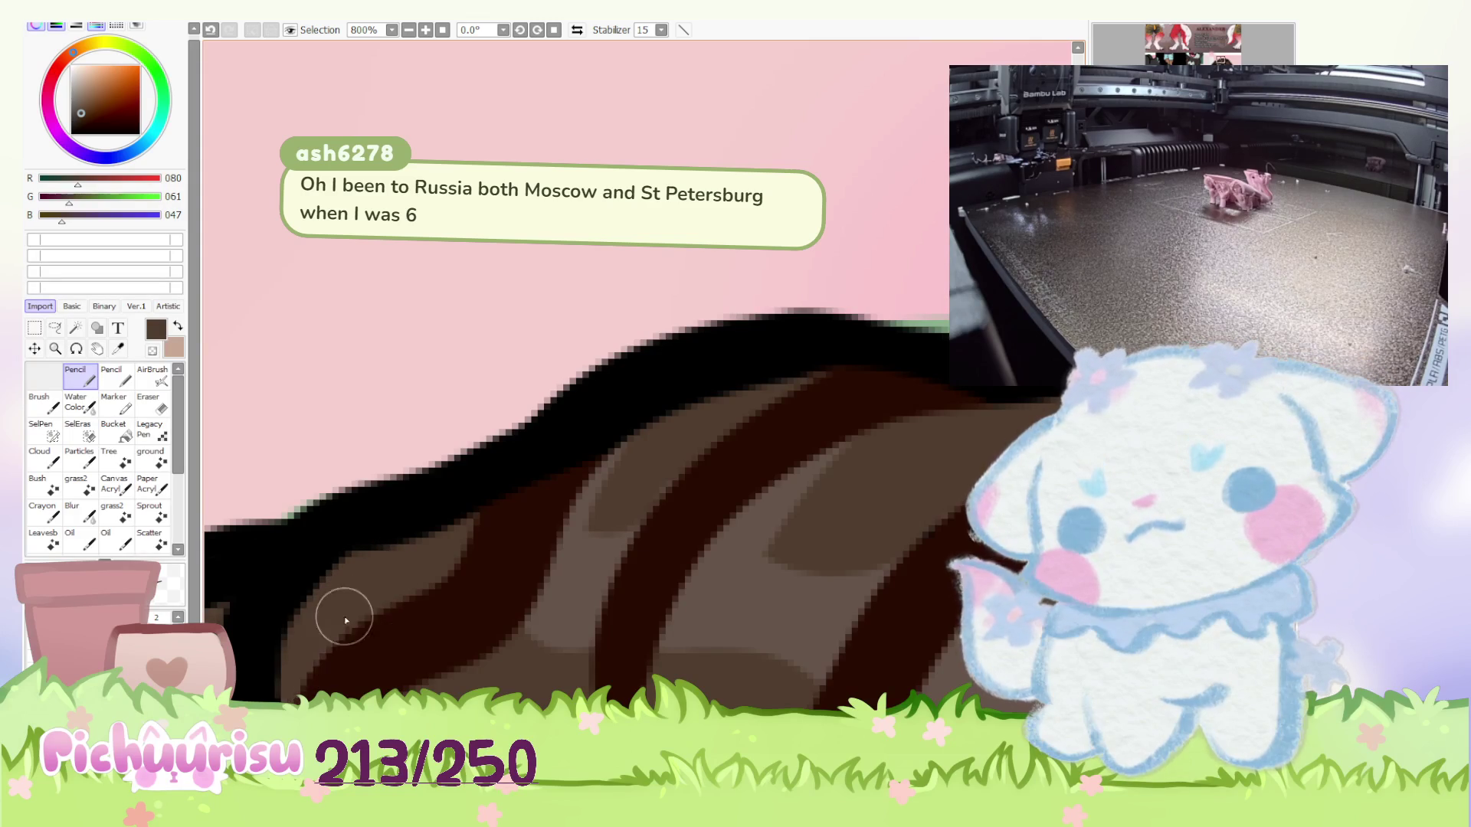
scroll(337, 605, down, 2)
alt+click(328, 564)
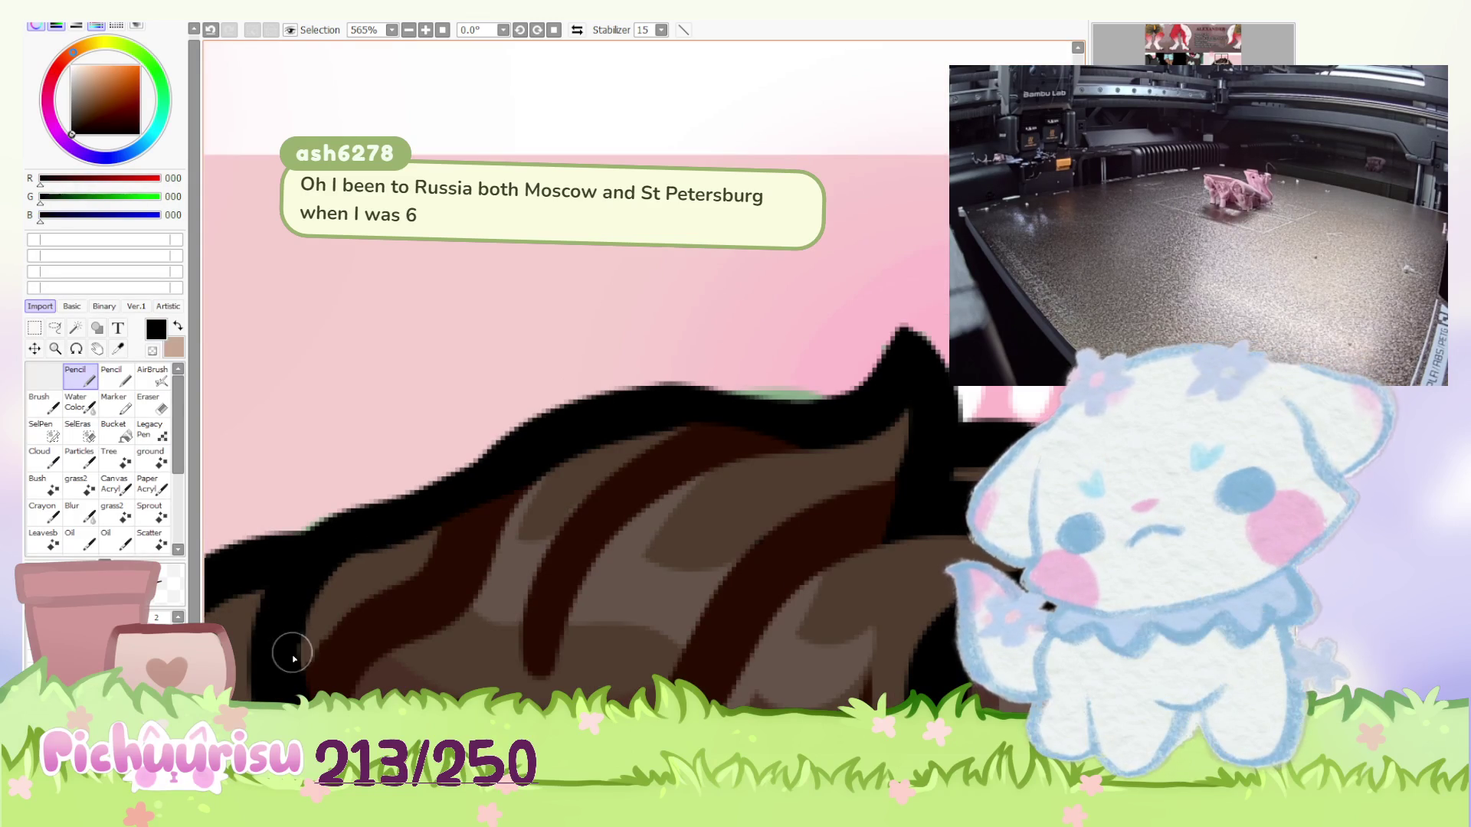
scroll(333, 600, down, 2)
scroll(333, 600, up, 2)
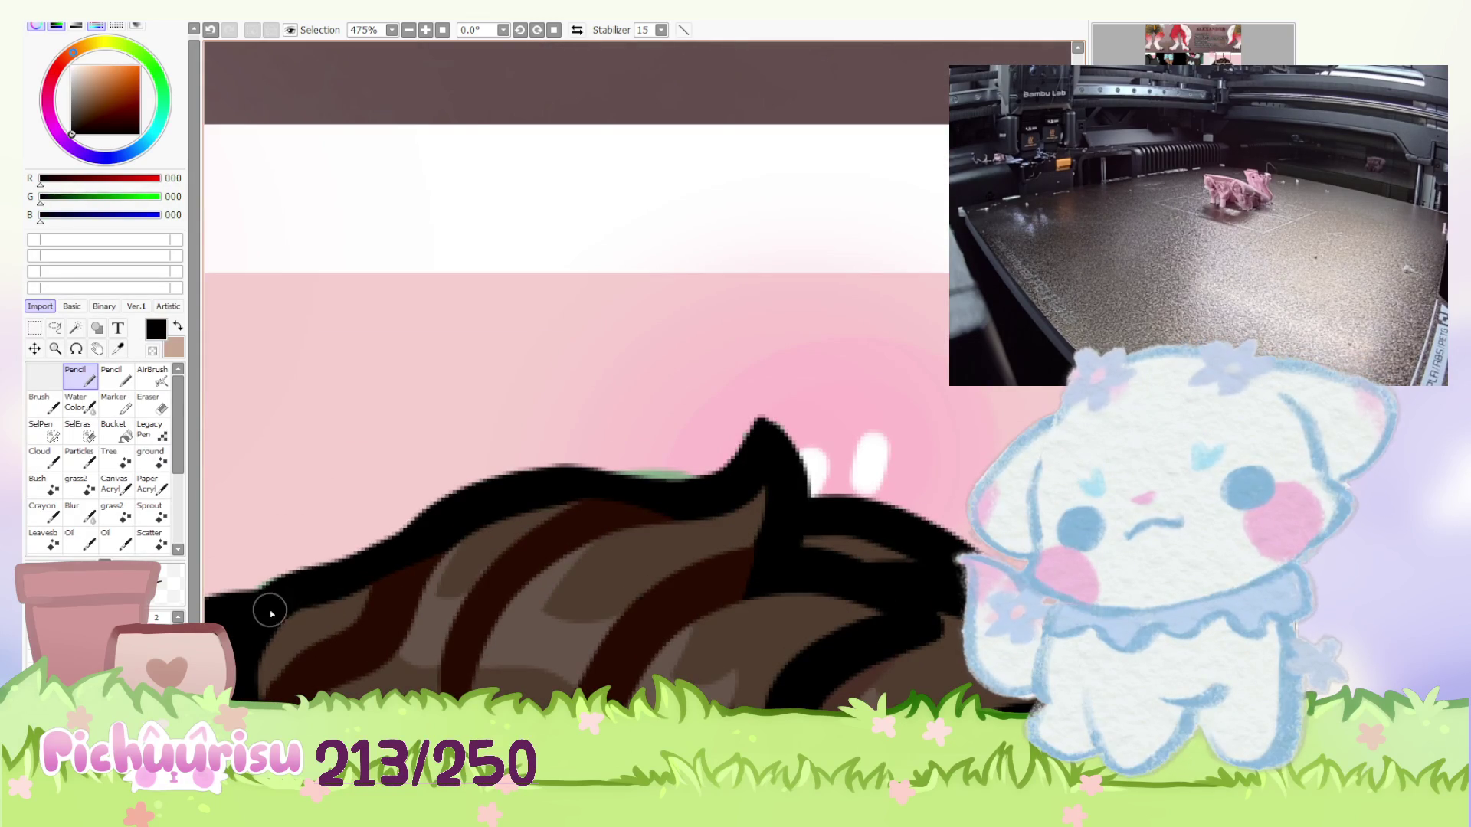
alt+click(284, 687)
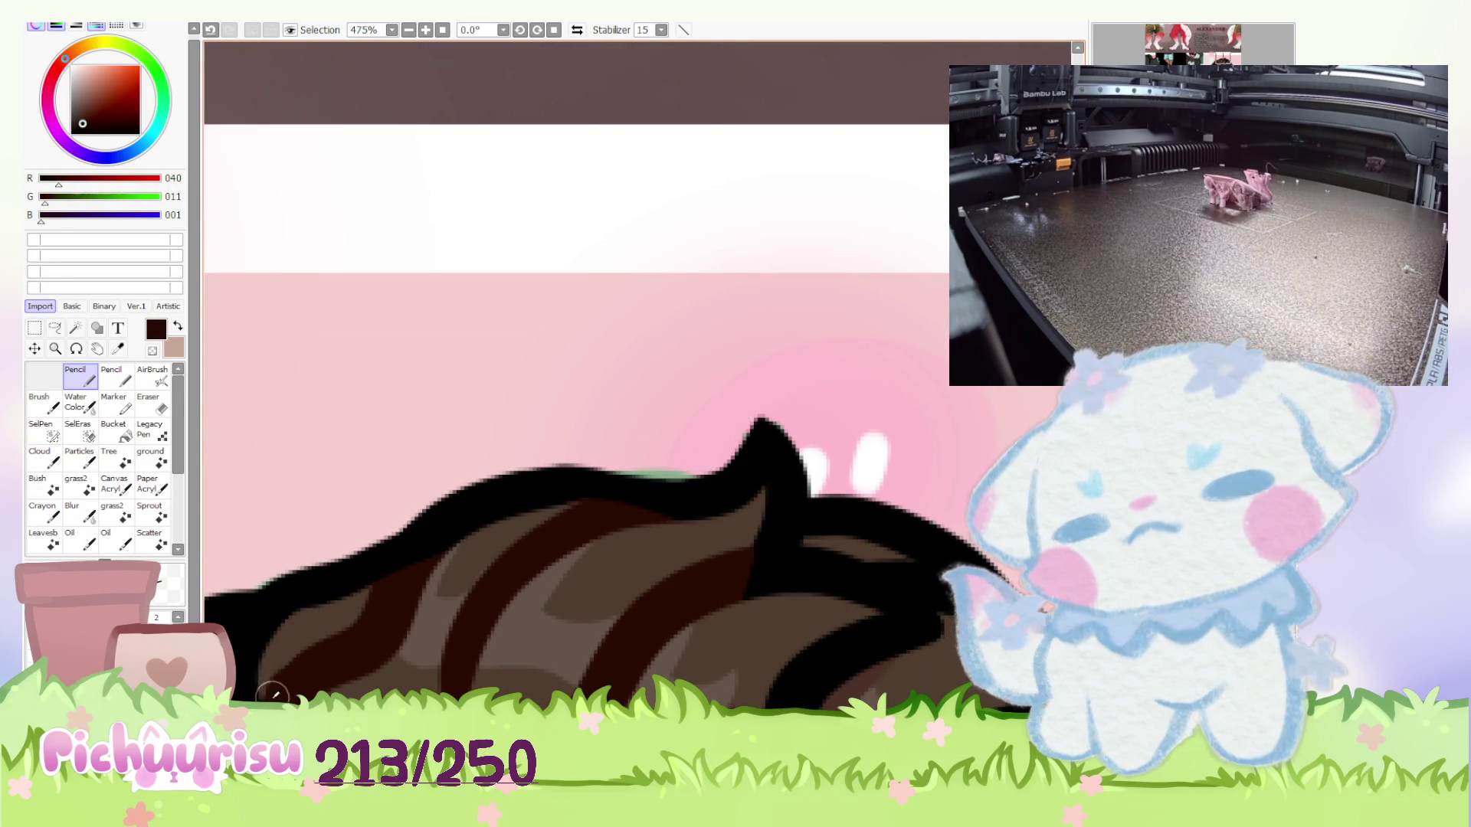
scroll(279, 685, up, 2)
alt+click(265, 686)
scroll(334, 682, down, 1)
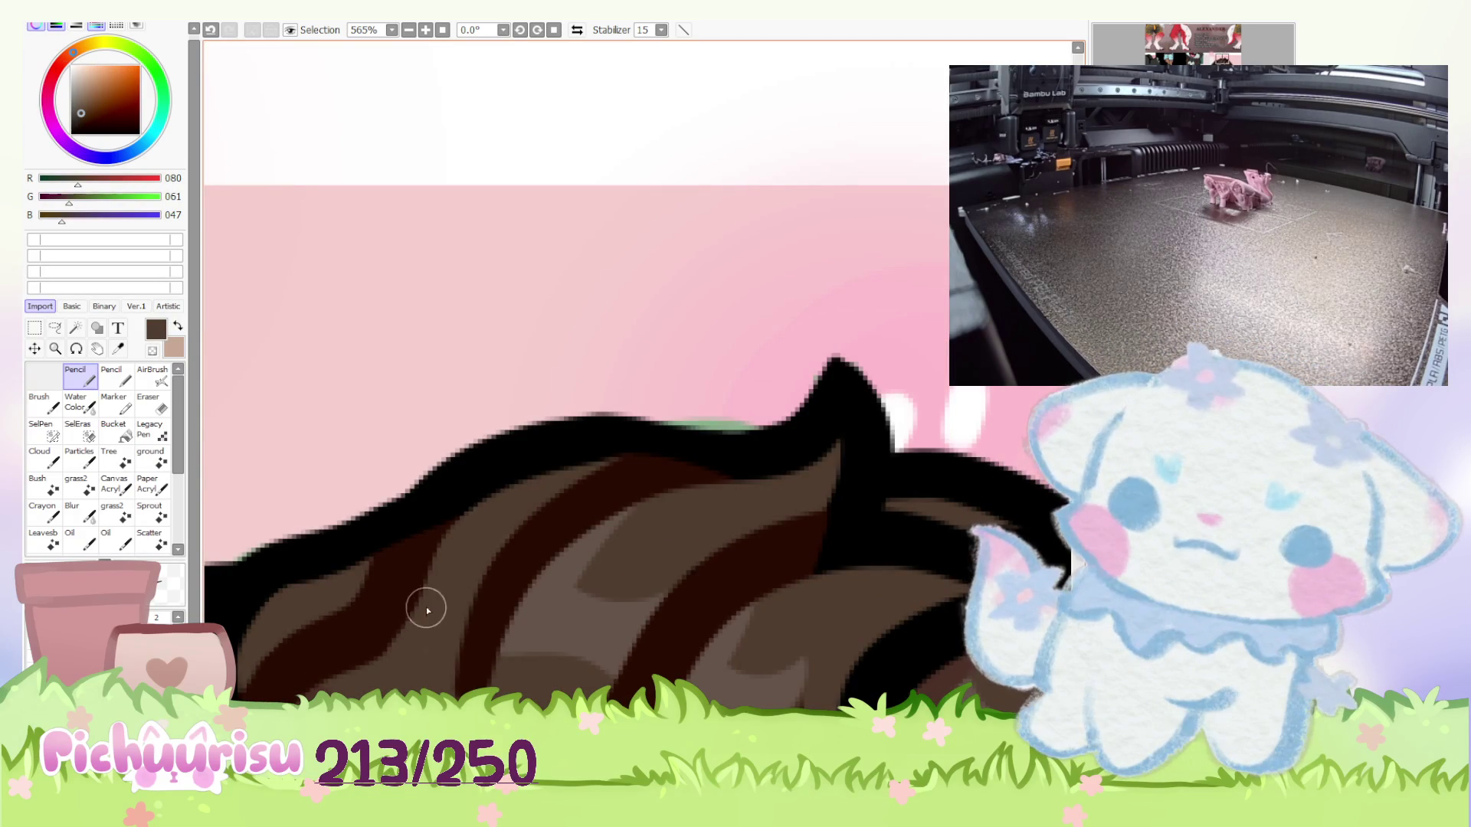
scroll(475, 590, down, 2)
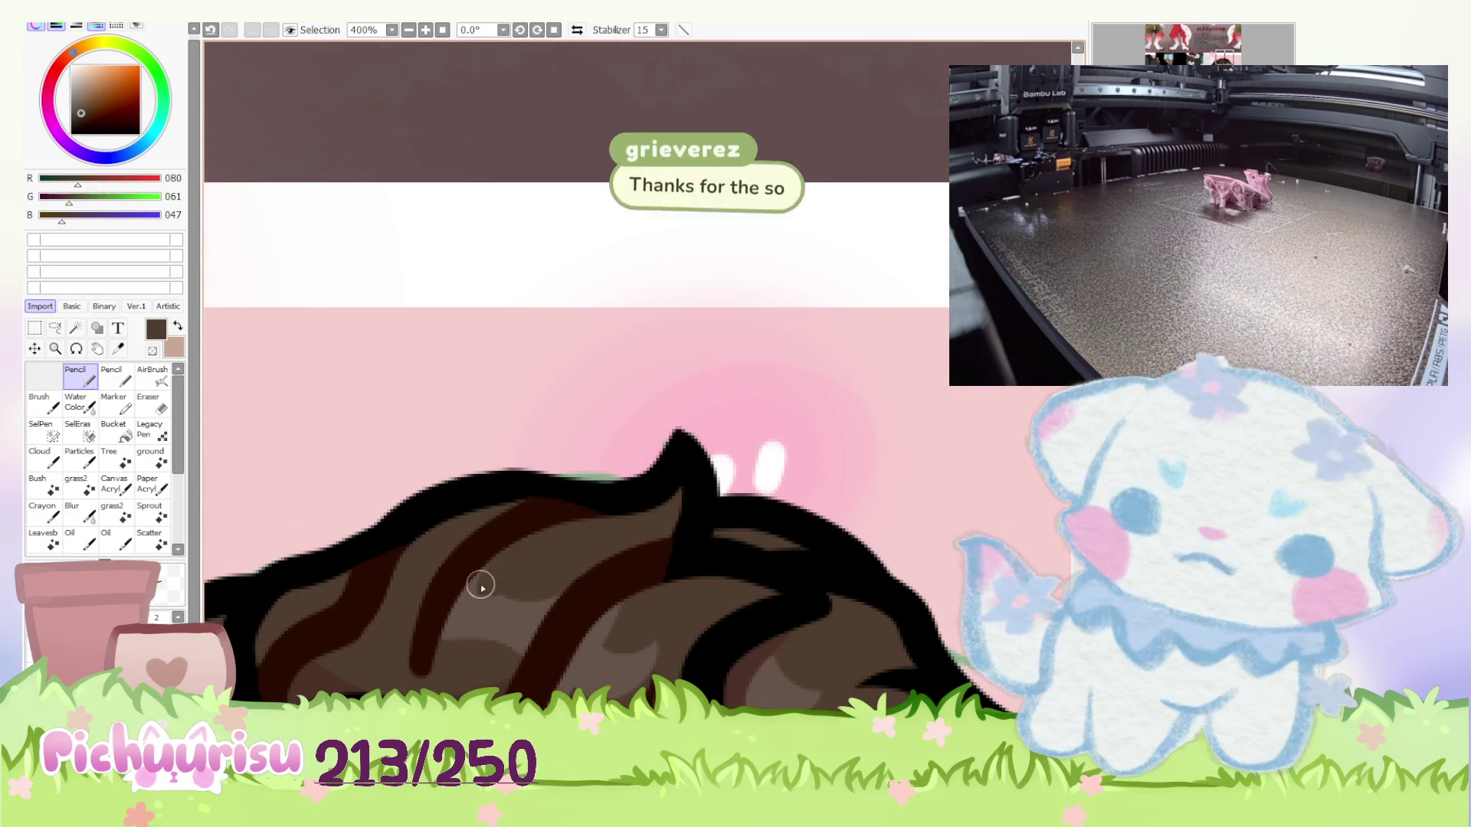
scroll(506, 576, up, 1)
scroll(512, 626, up, 1)
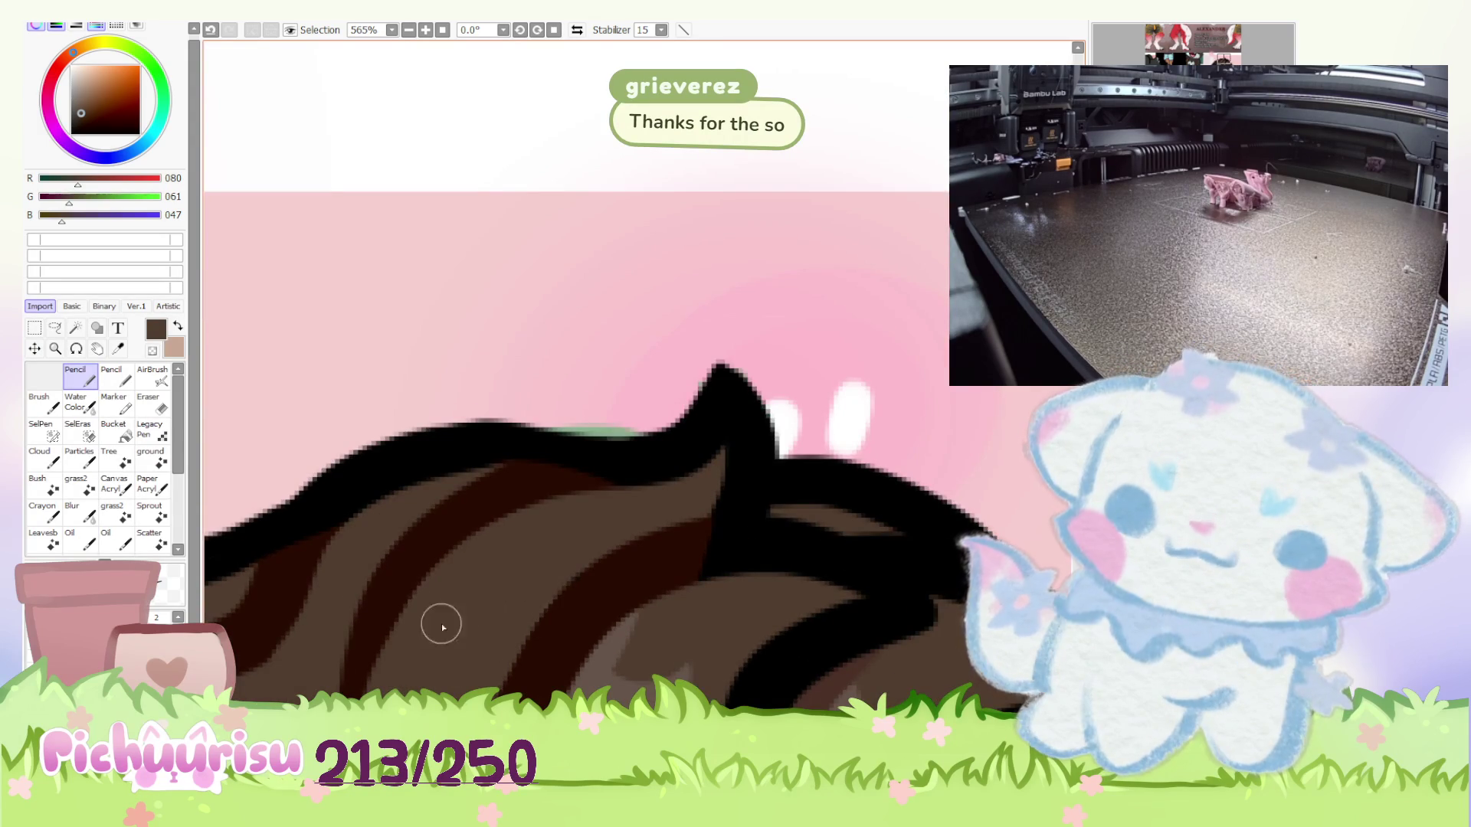
scroll(457, 613, down, 3)
scroll(467, 582, up, 1)
scroll(473, 573, up, 2)
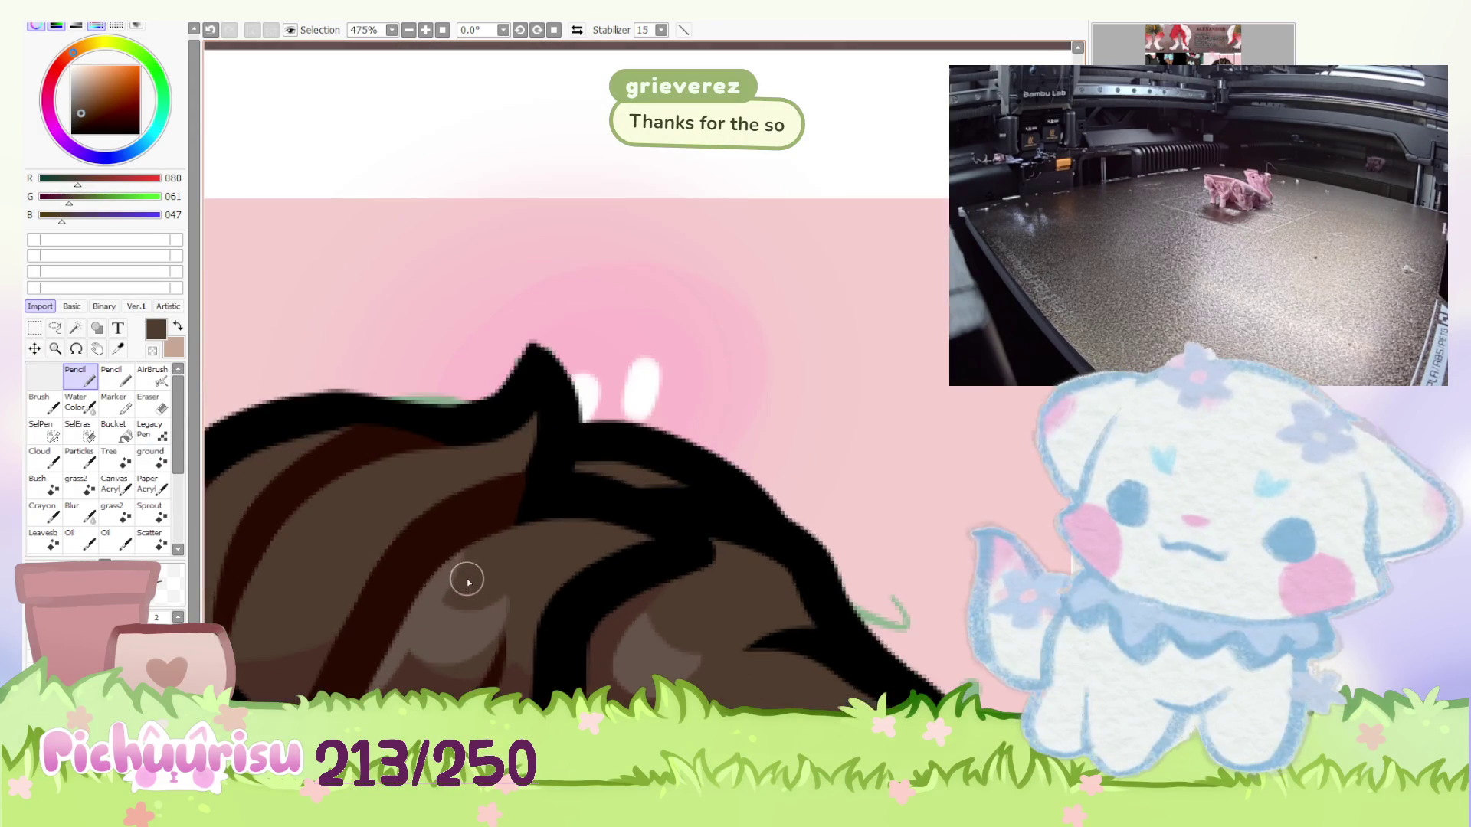
scroll(471, 571, down, 1)
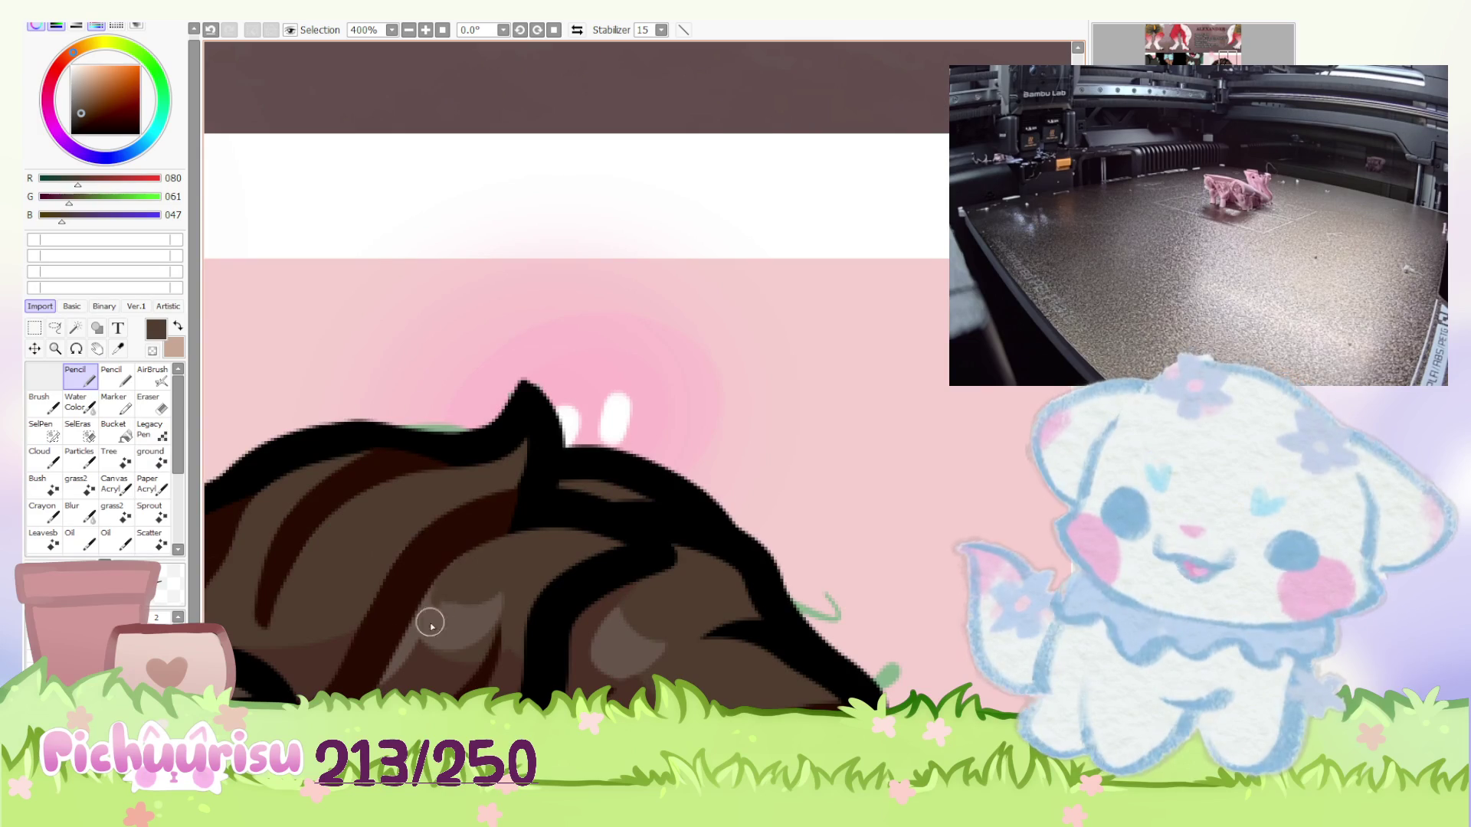
scroll(462, 591, up, 1)
scroll(476, 585, down, 1)
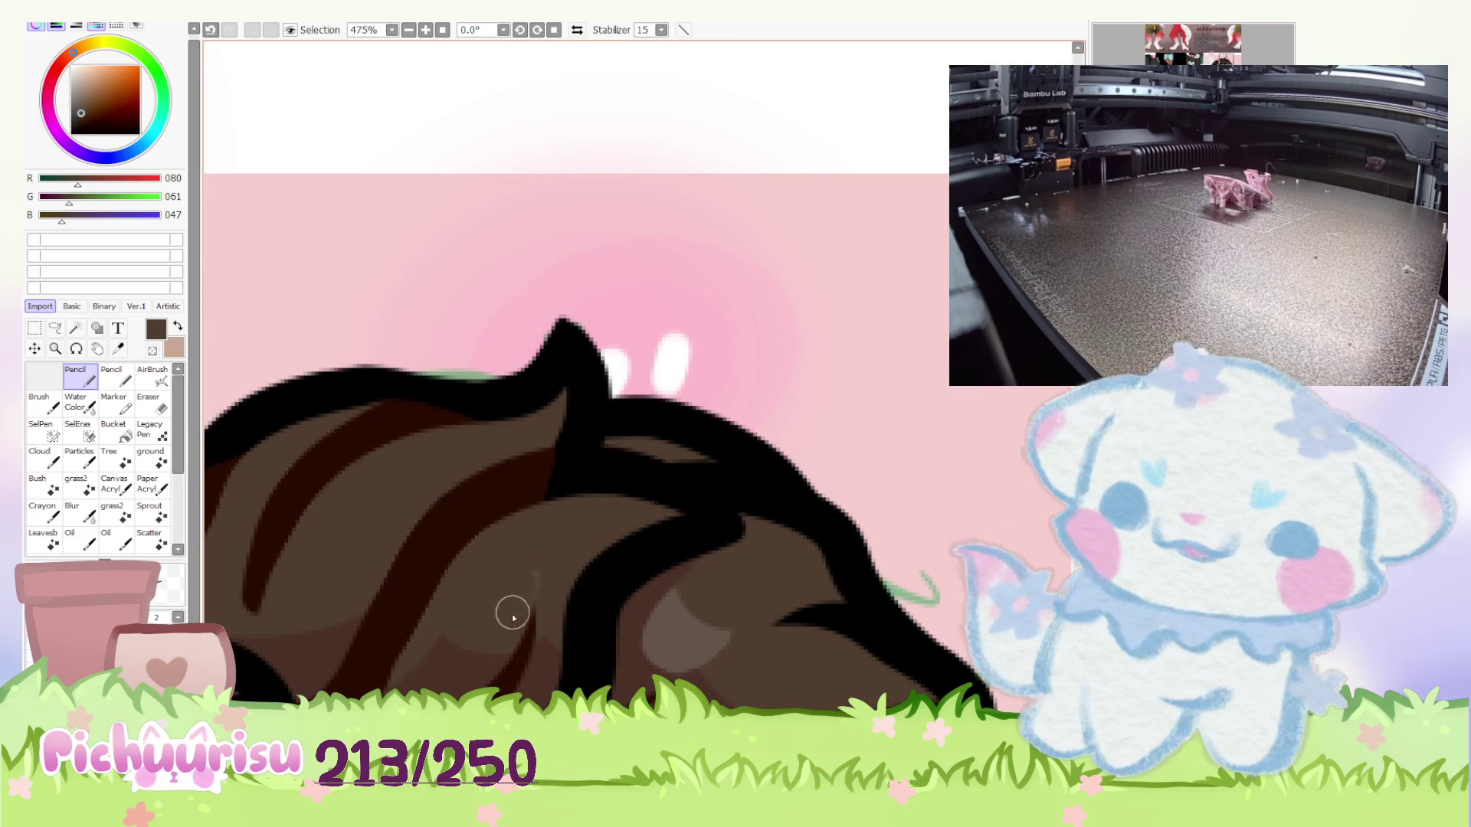
Paint over the light highlight patch with medium brown and touch up the hair shading.
alt+click(417, 617)
key(Home)
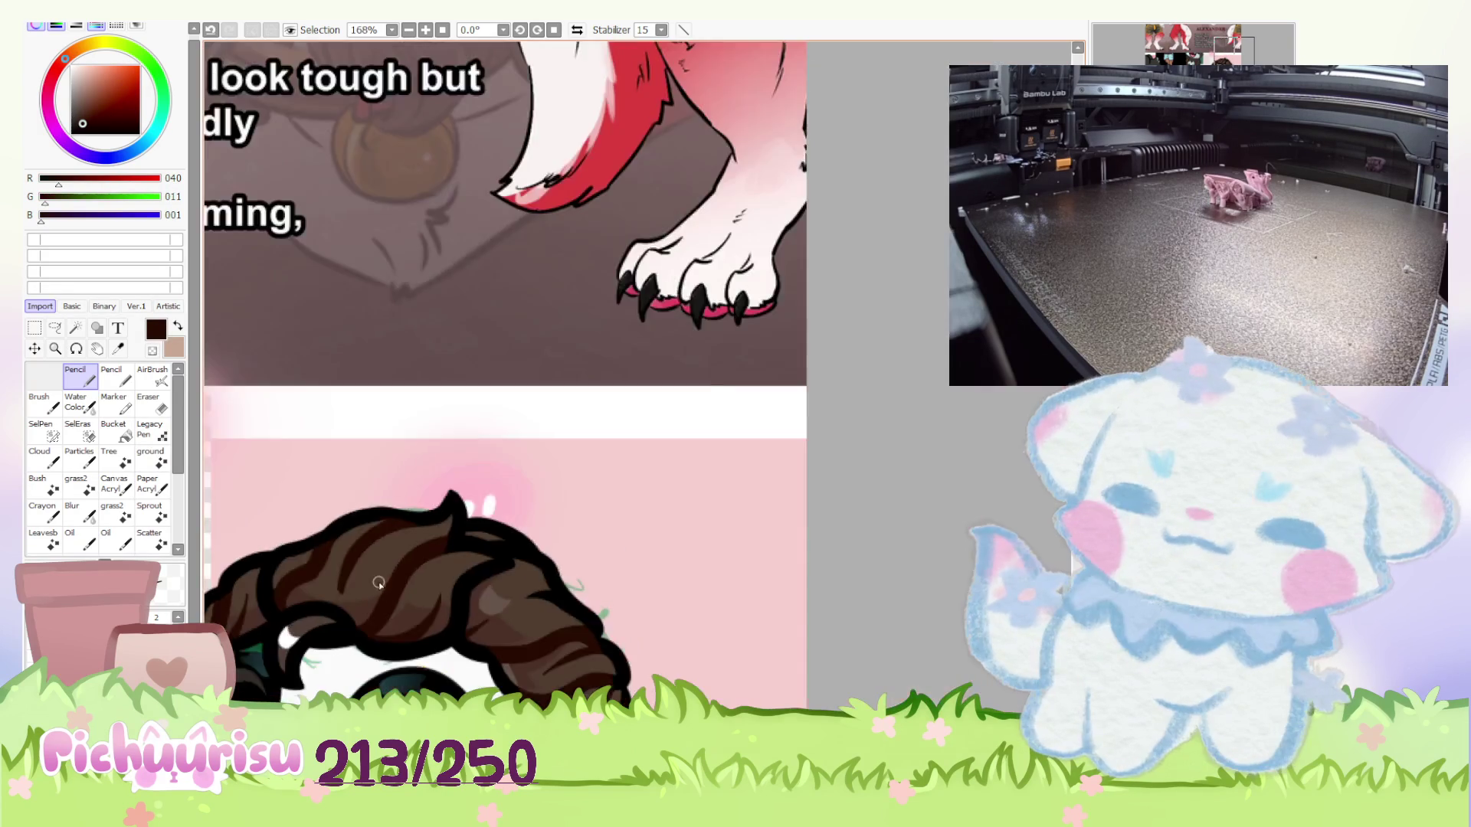
scroll(250, 472, up, 3)
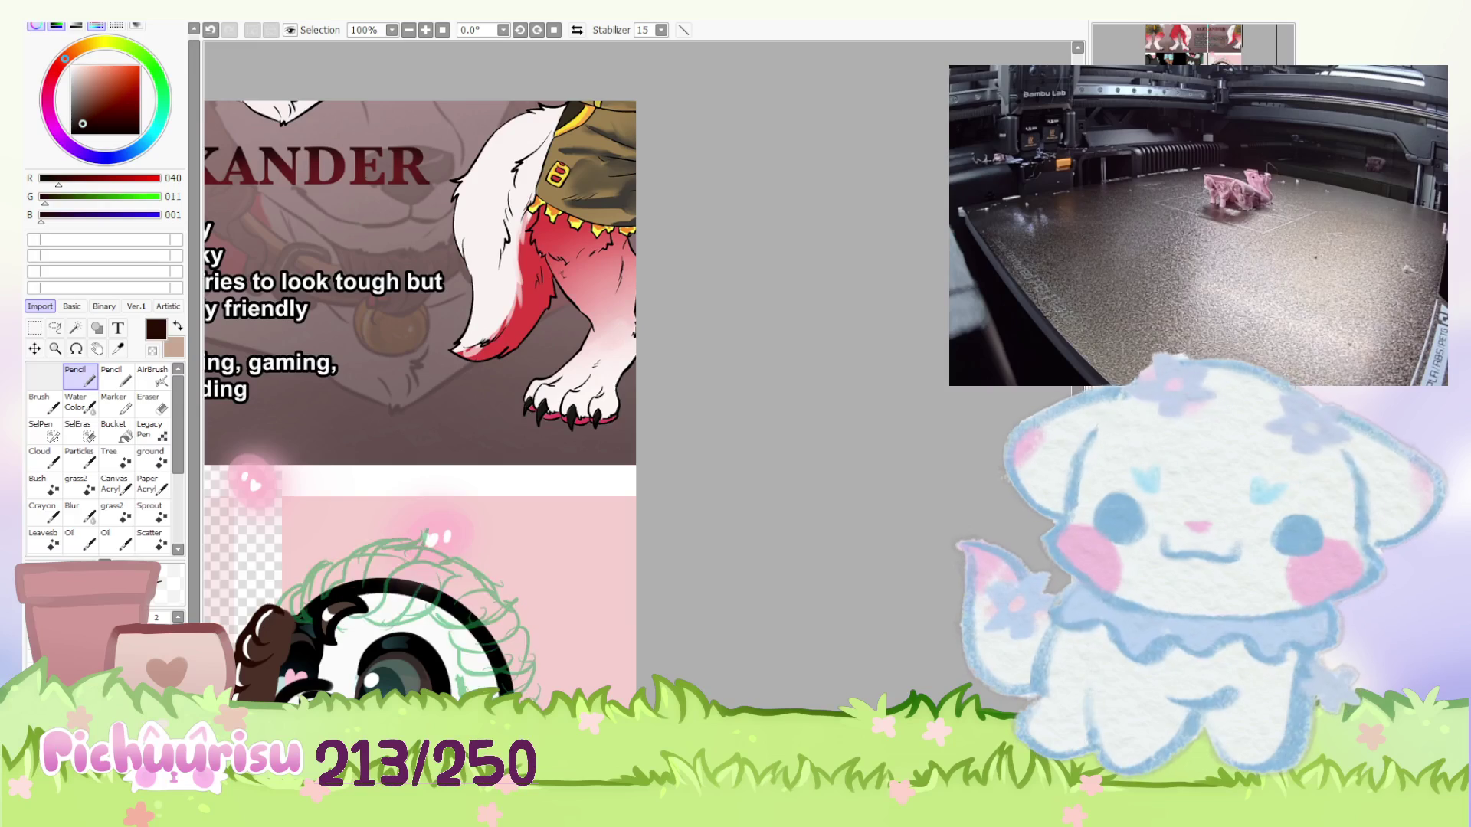
scroll(429, 586, up, 4)
alt+click(429, 586)
mouse_move(430, 586)
mouse_down()
mouse_move(410, 601)
mouse_move(437, 601)
mouse_move(399, 641)
mouse_up()
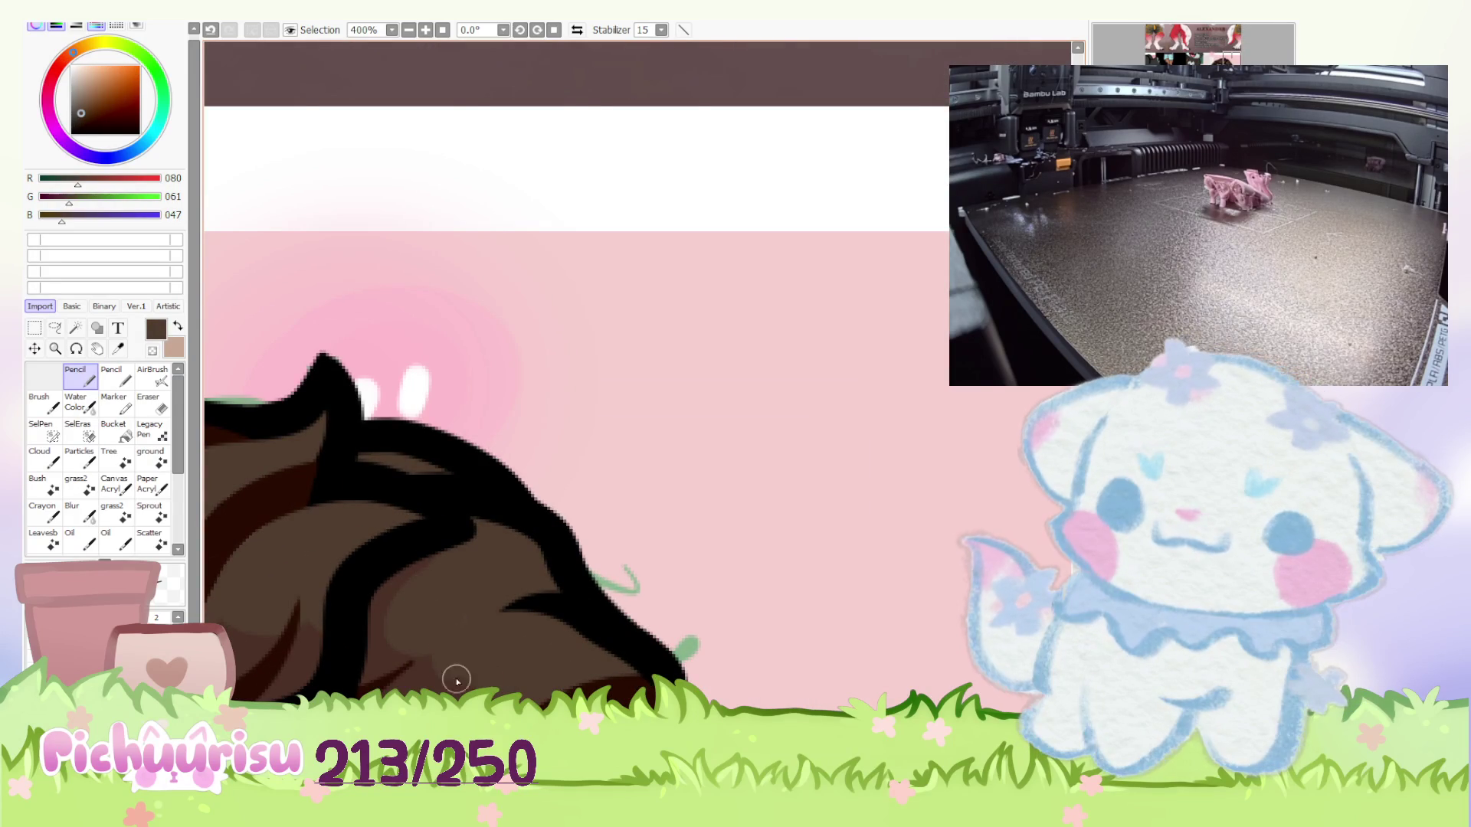
key(Home)
scroll(444, 582, up, 7)
scroll(444, 582, up, 4)
alt+click(468, 572)
mouse_move(468, 572)
mouse_down()
mouse_move(409, 572)
mouse_move(468, 623)
mouse_move(414, 577)
mouse_move(407, 631)
mouse_move(437, 582)
mouse_move(430, 511)
mouse_move(401, 532)
mouse_move(391, 601)
mouse_up()
Draw a dark brown stroke near the hair edge, then undo the stray stroke.
alt+click(360, 564)
key(Home)
scroll(441, 571, up, 8)
scroll(442, 571, up, 3)
alt+click(429, 574)
key(Home)
scroll(437, 562, up, 6)
alt+click(438, 562)
scroll(437, 562, up, 2)
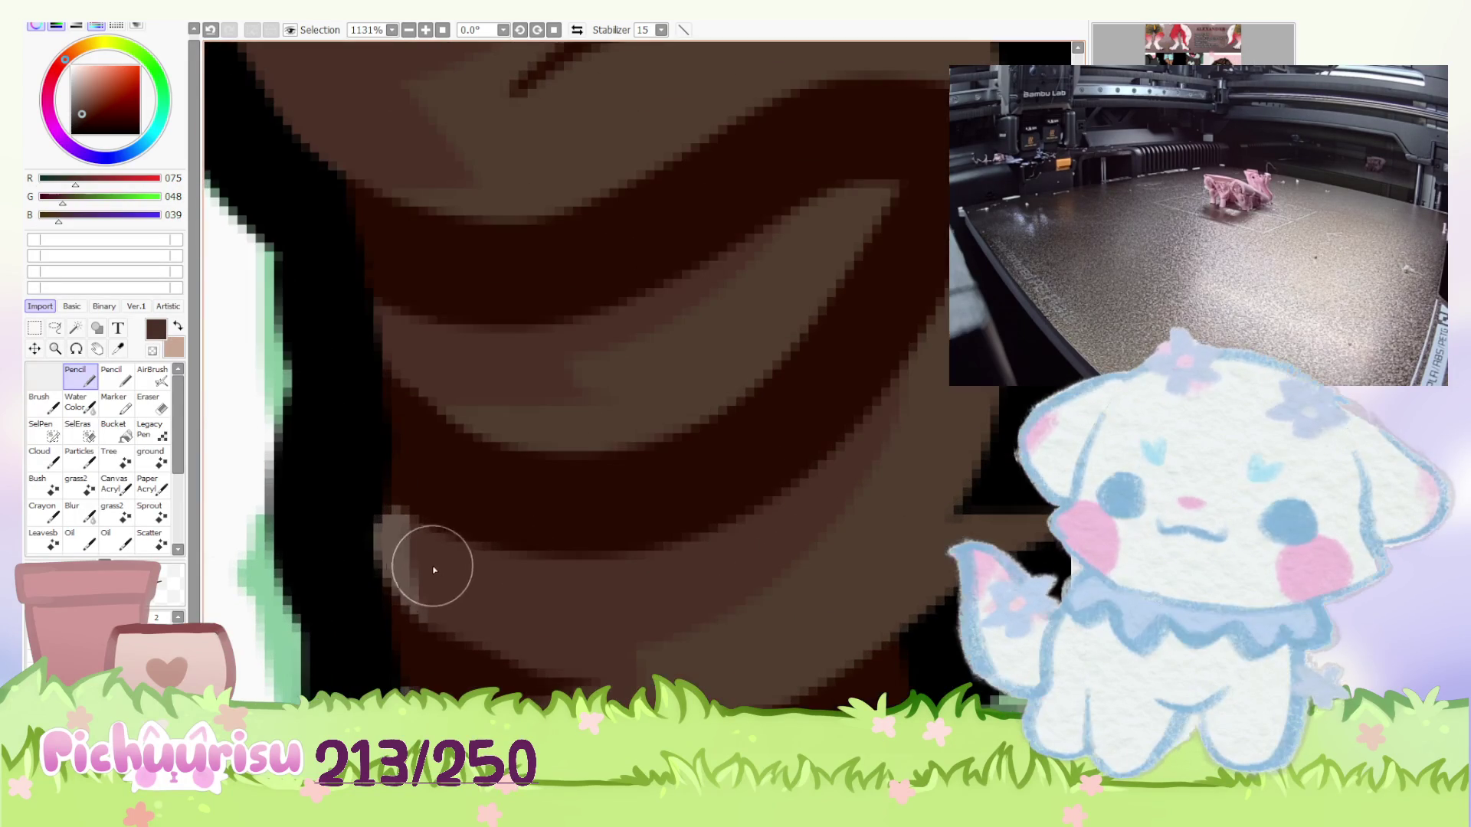
drag(387, 561, 207, 601)
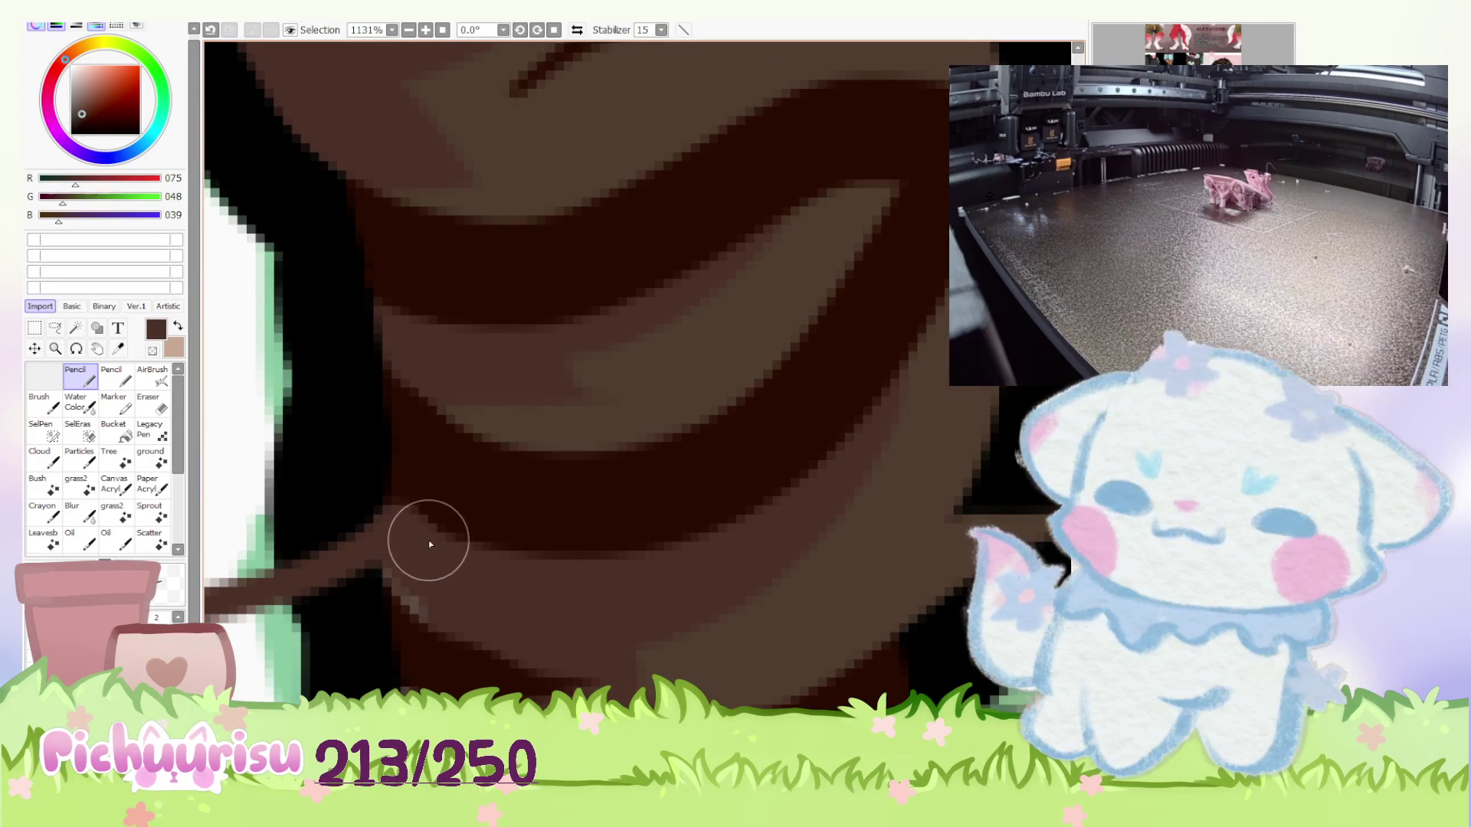
key(ctrl+z)
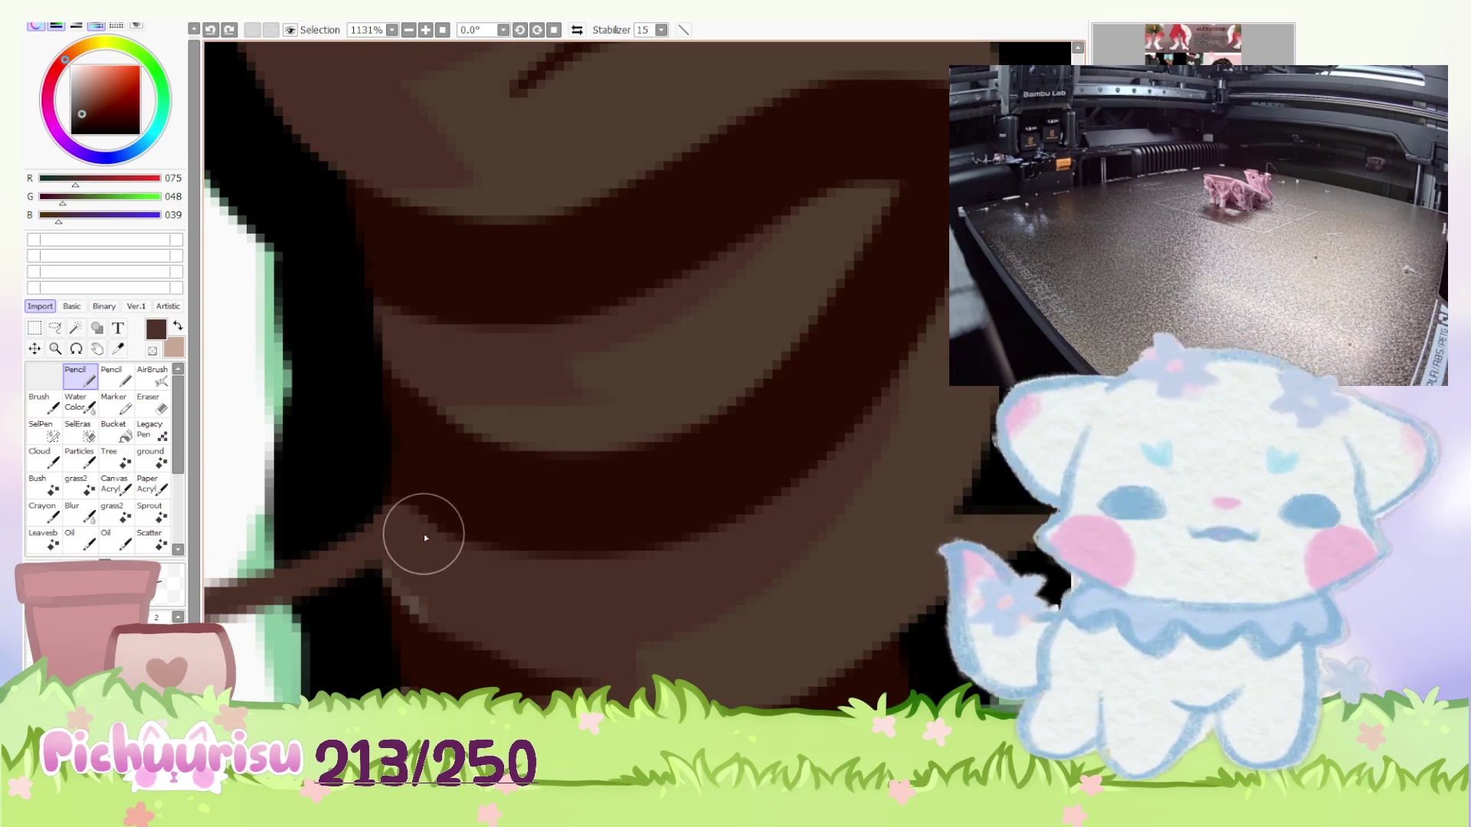
key(ctrl+z)
Resample the black outline and brown hair colours, then pick white for highlights.
alt+click(417, 469)
alt+click(371, 509)
scroll(396, 570, down, 3)
alt+click(393, 558)
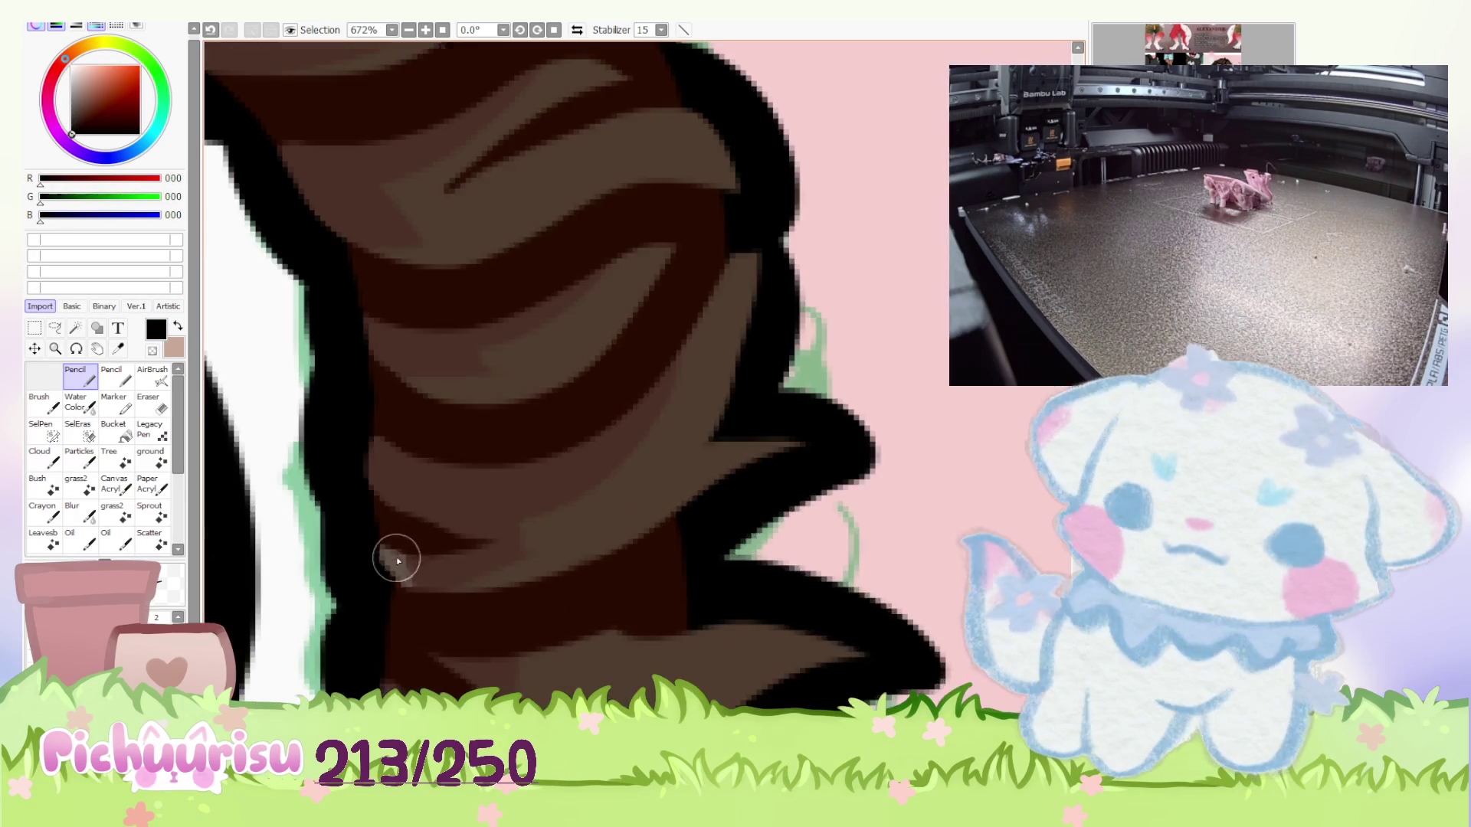
scroll(393, 558, up, 3)
scroll(444, 552, down, 4)
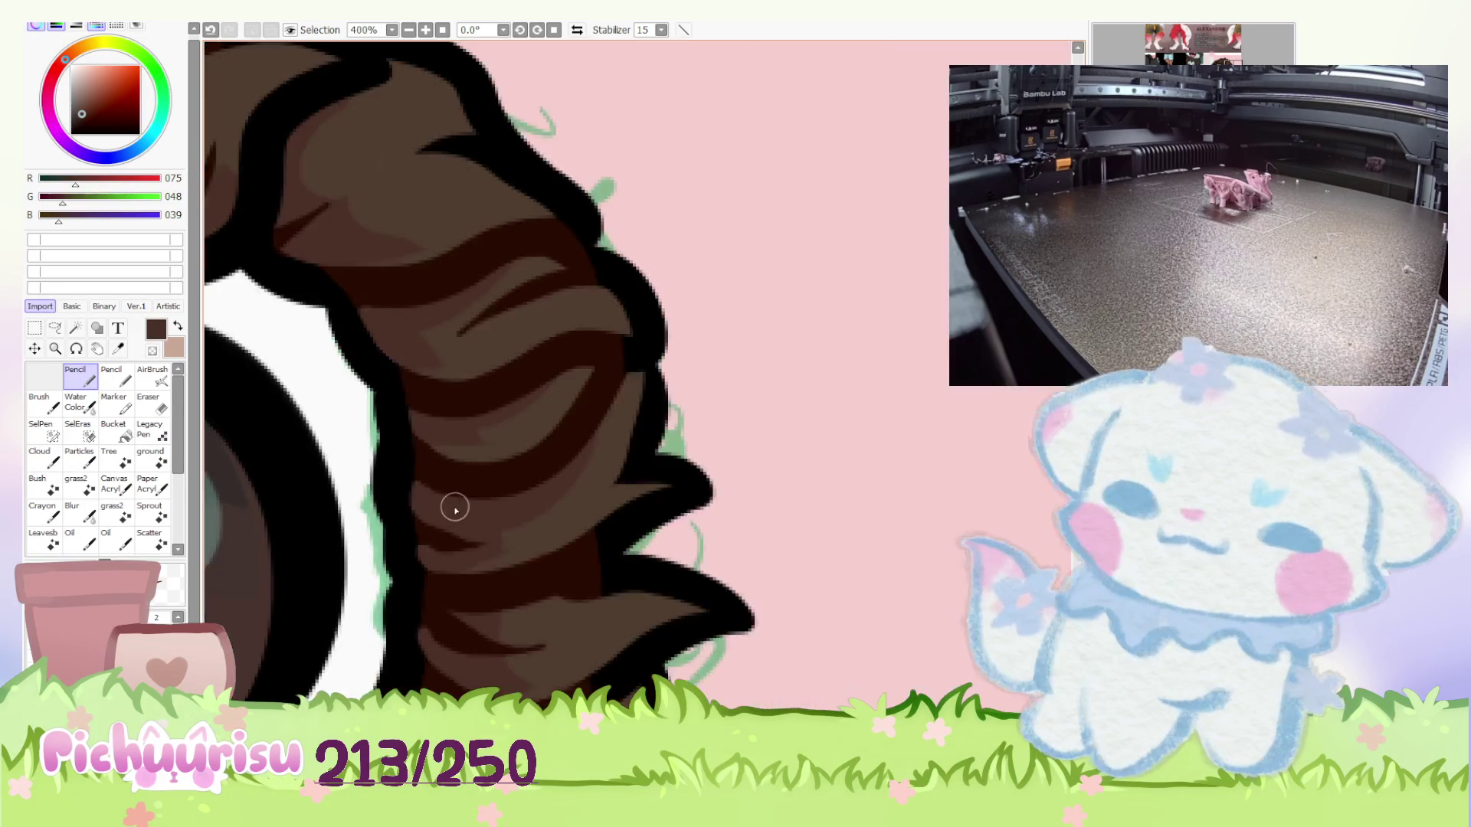
scroll(452, 509, down, 6)
scroll(372, 539, up, 2)
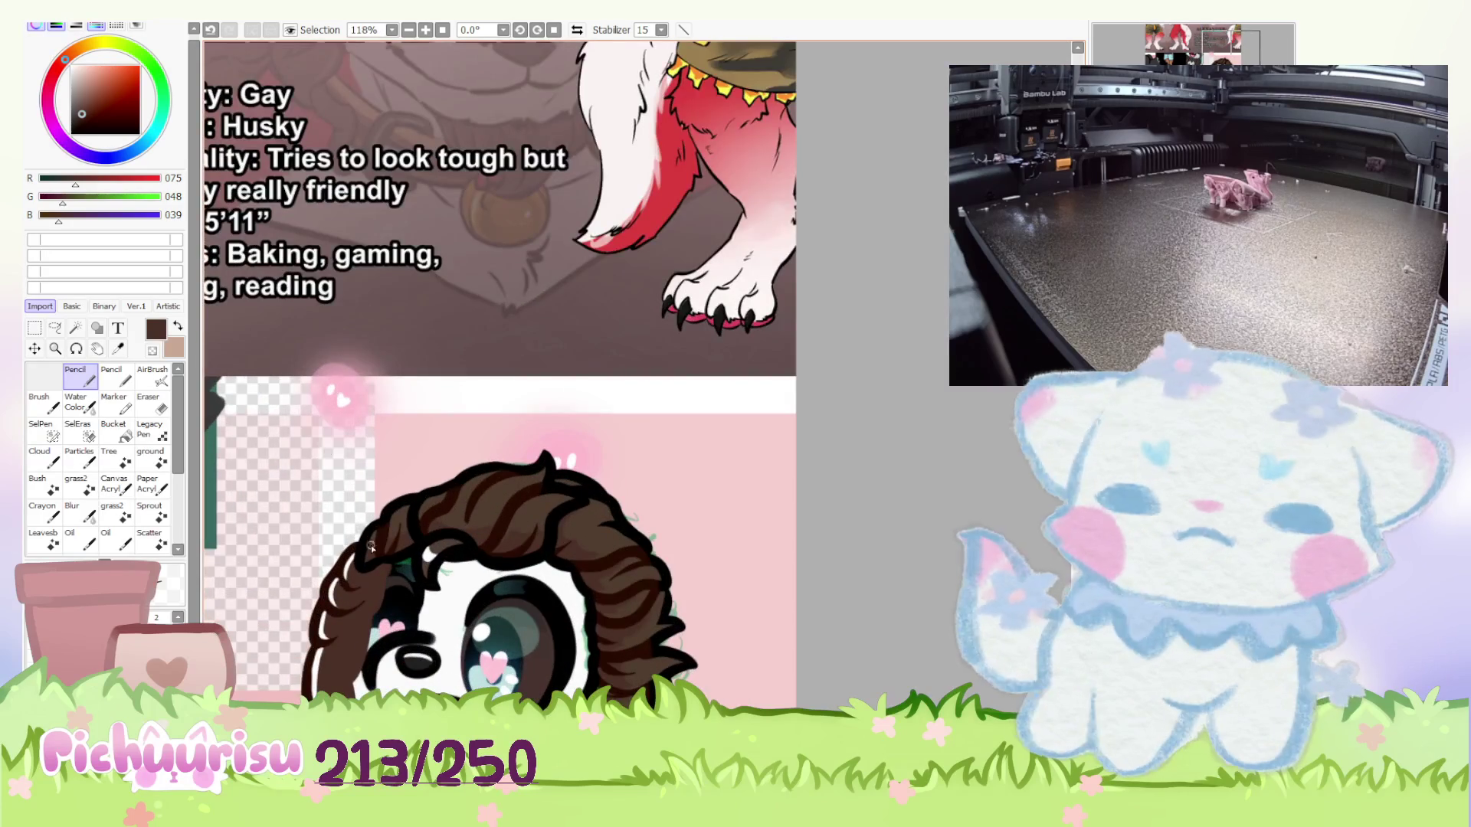
scroll(372, 539, up, 3)
alt+click(291, 601)
Draw a white highlight on the hair's left side and erase parts of it.
scroll(291, 602, down, 2)
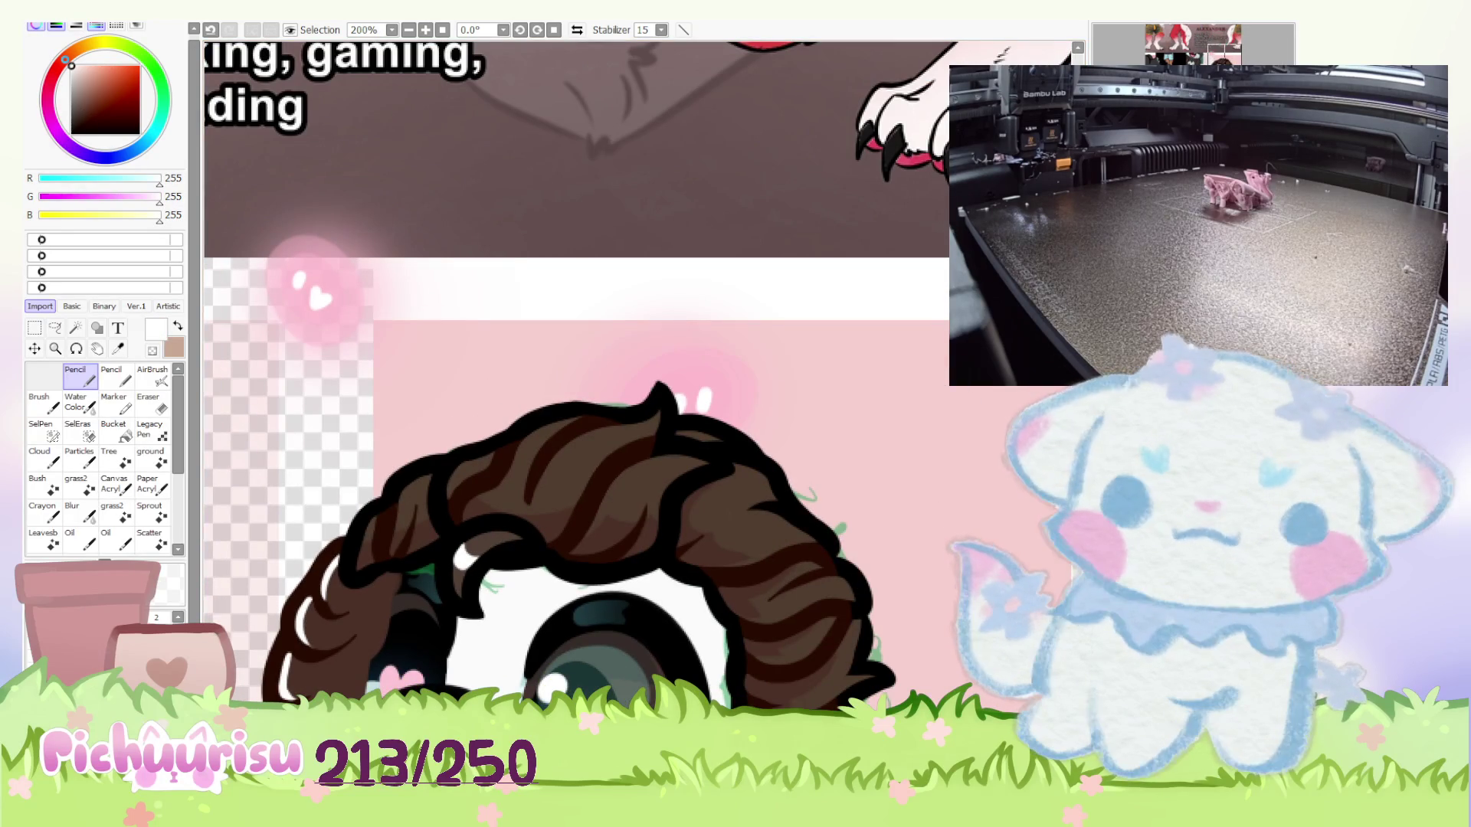
scroll(367, 535, up, 5)
drag(379, 481, 314, 678)
scroll(337, 644, down, 2)
key(e)
scroll(354, 631, up, 2)
drag(354, 630, 314, 685)
drag(383, 460, 387, 493)
scroll(388, 493, down, 2)
key(n)
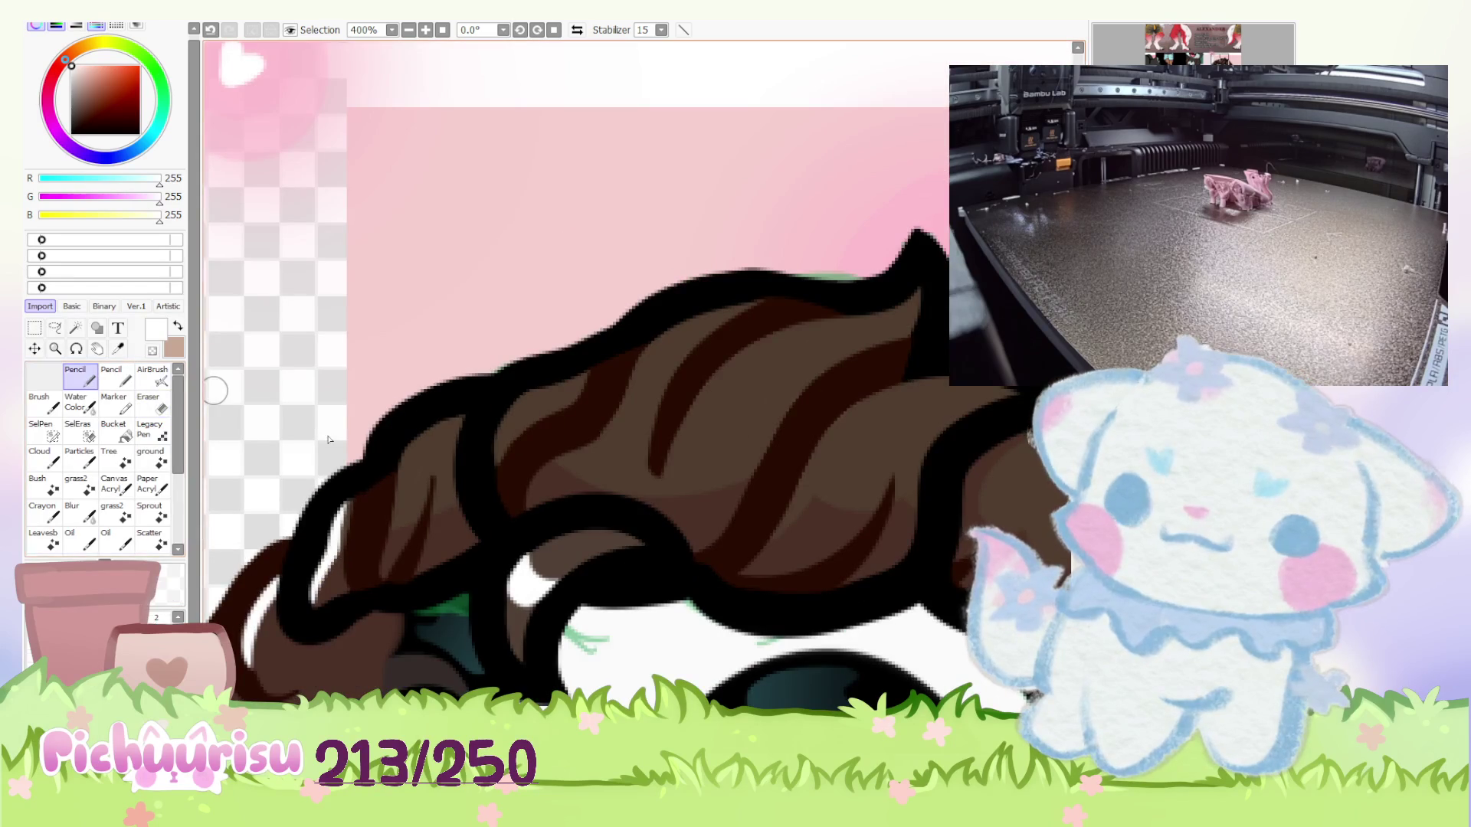
Draw a longer white streak down the hanging curl, thinning it and its right edge with the Eraser.
scroll(417, 443, up, 2)
mouse_move(453, 416)
mouse_down()
mouse_move(387, 540)
mouse_move(337, 689)
mouse_up()
key(e)
mouse_move(479, 415)
mouse_down()
mouse_move(421, 517)
mouse_move(381, 647)
mouse_move(316, 682)
mouse_up()
scroll(319, 588, down, 3)
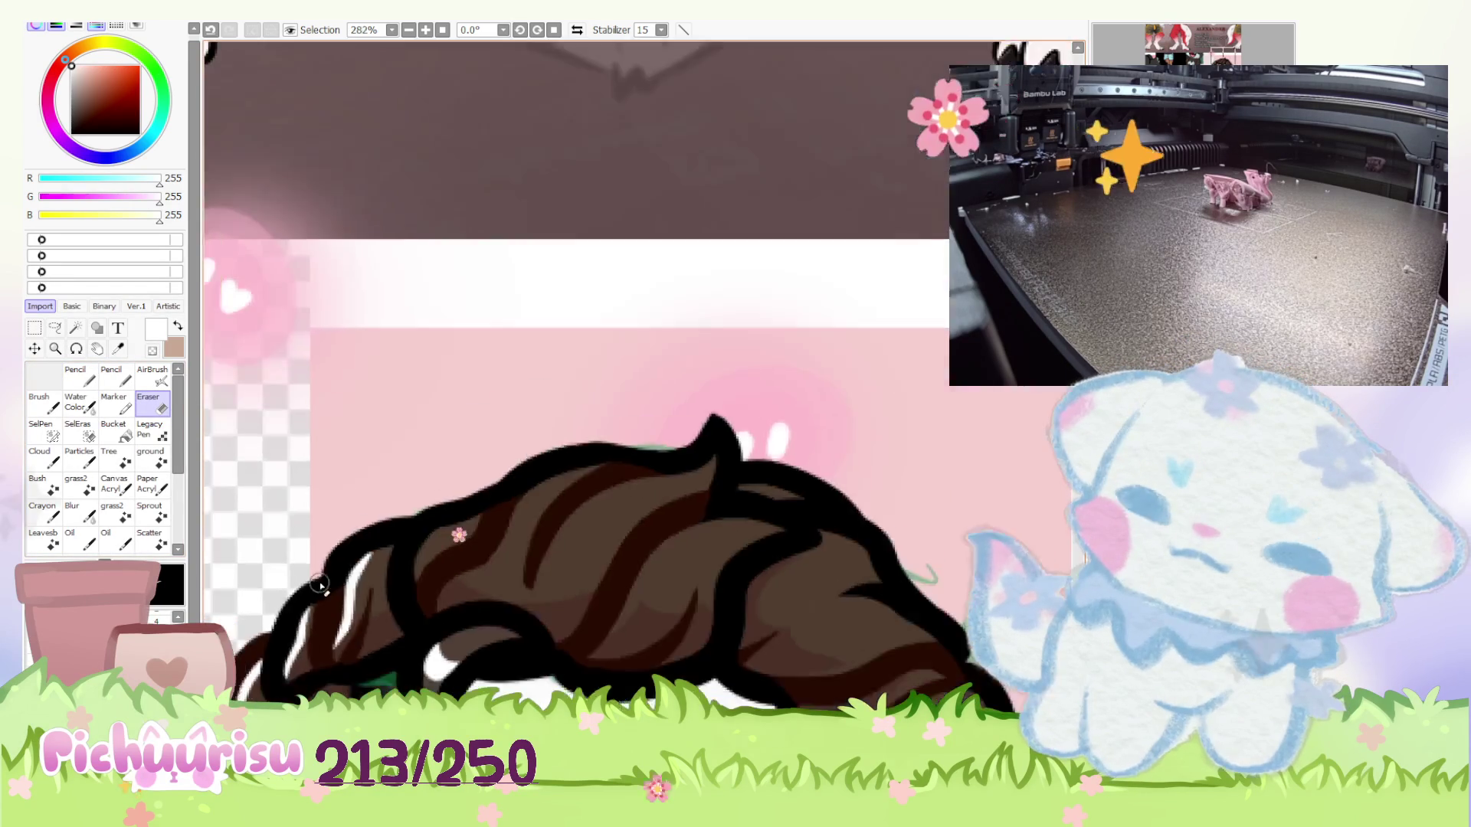
scroll(320, 587, down, 2)
key(n)
scroll(349, 562, up, 4)
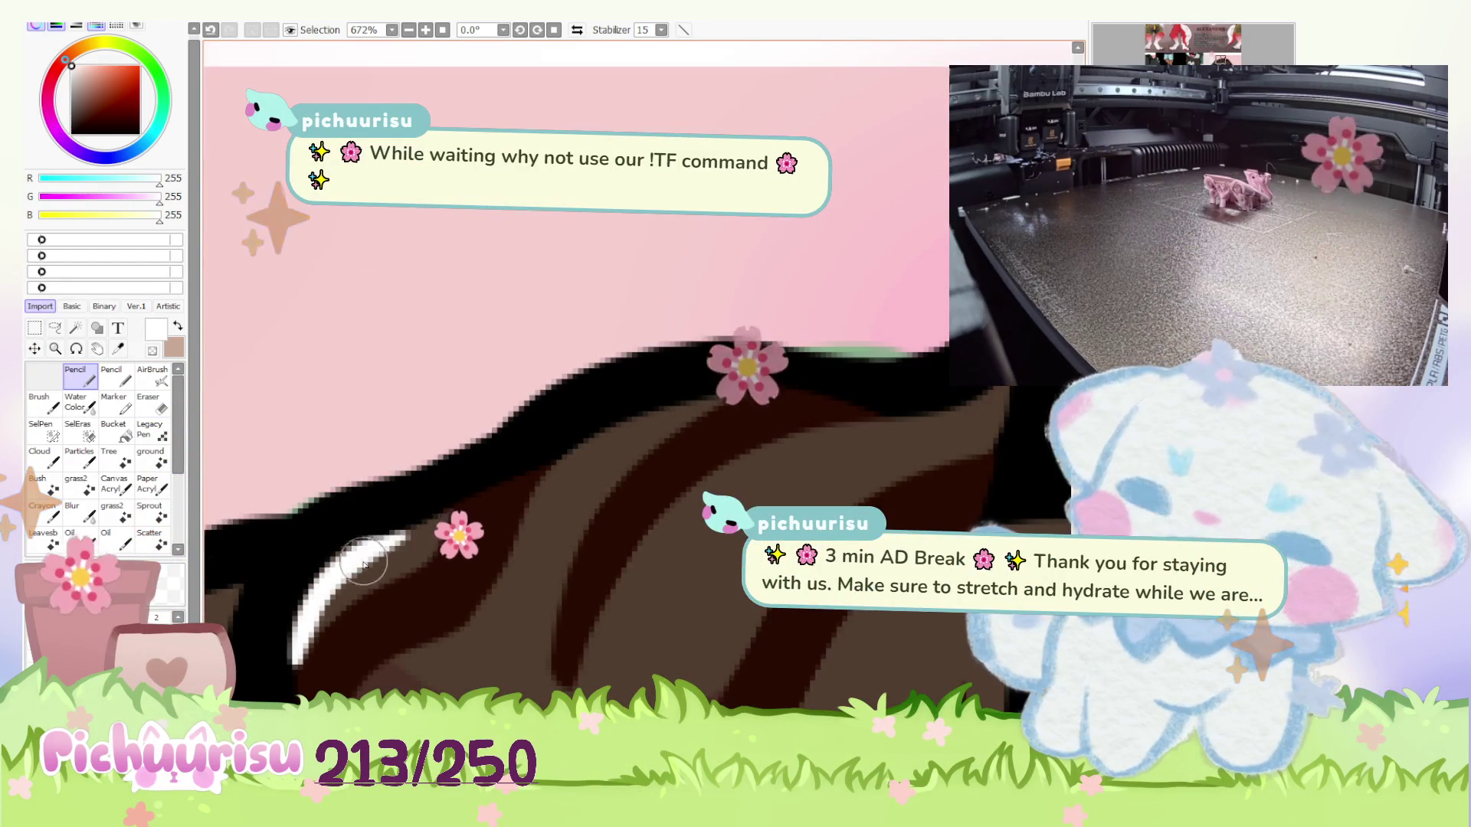
scroll(339, 586, down, 2)
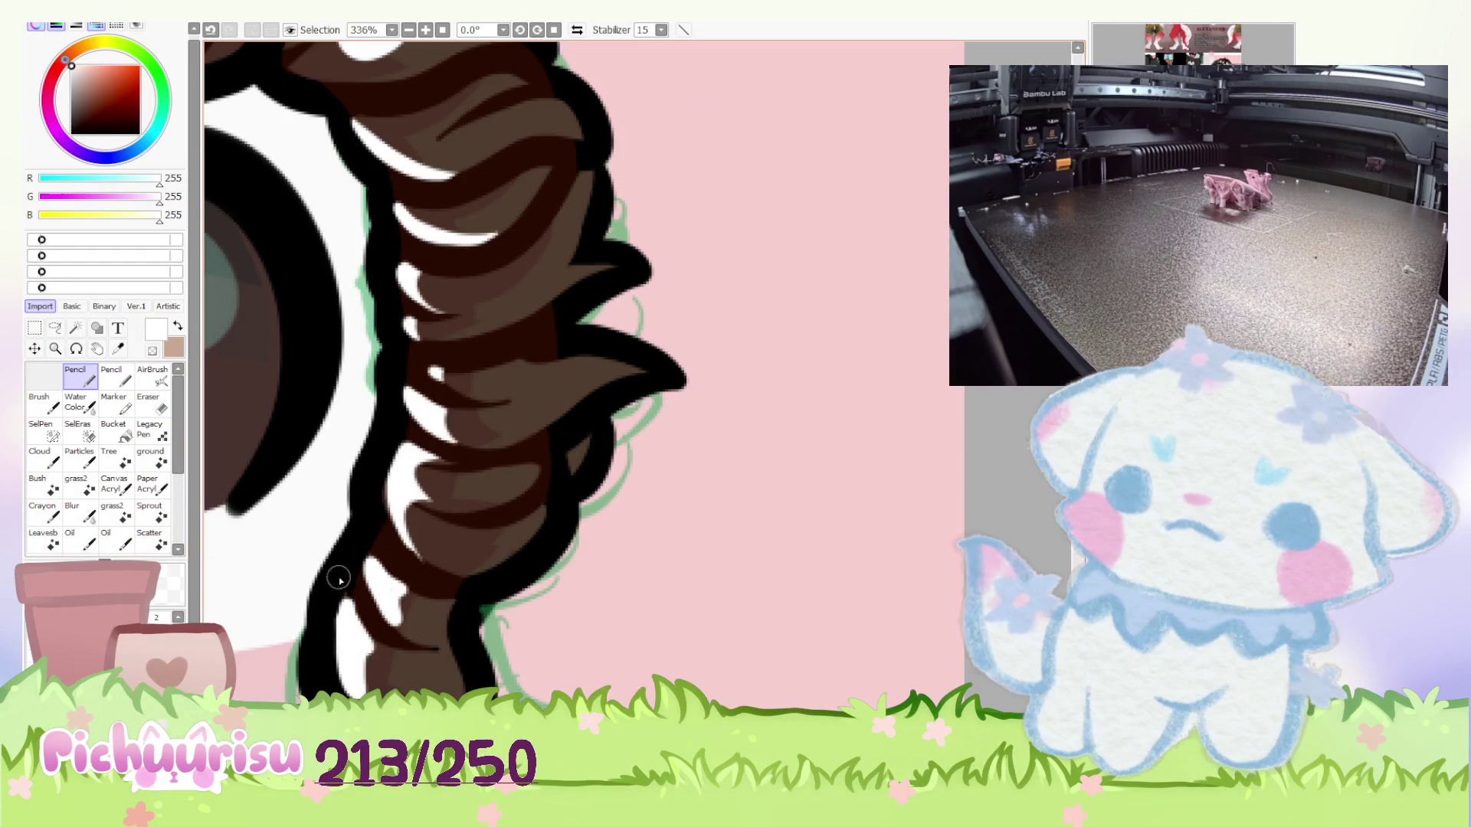
key(e)
scroll(345, 580, up, 1)
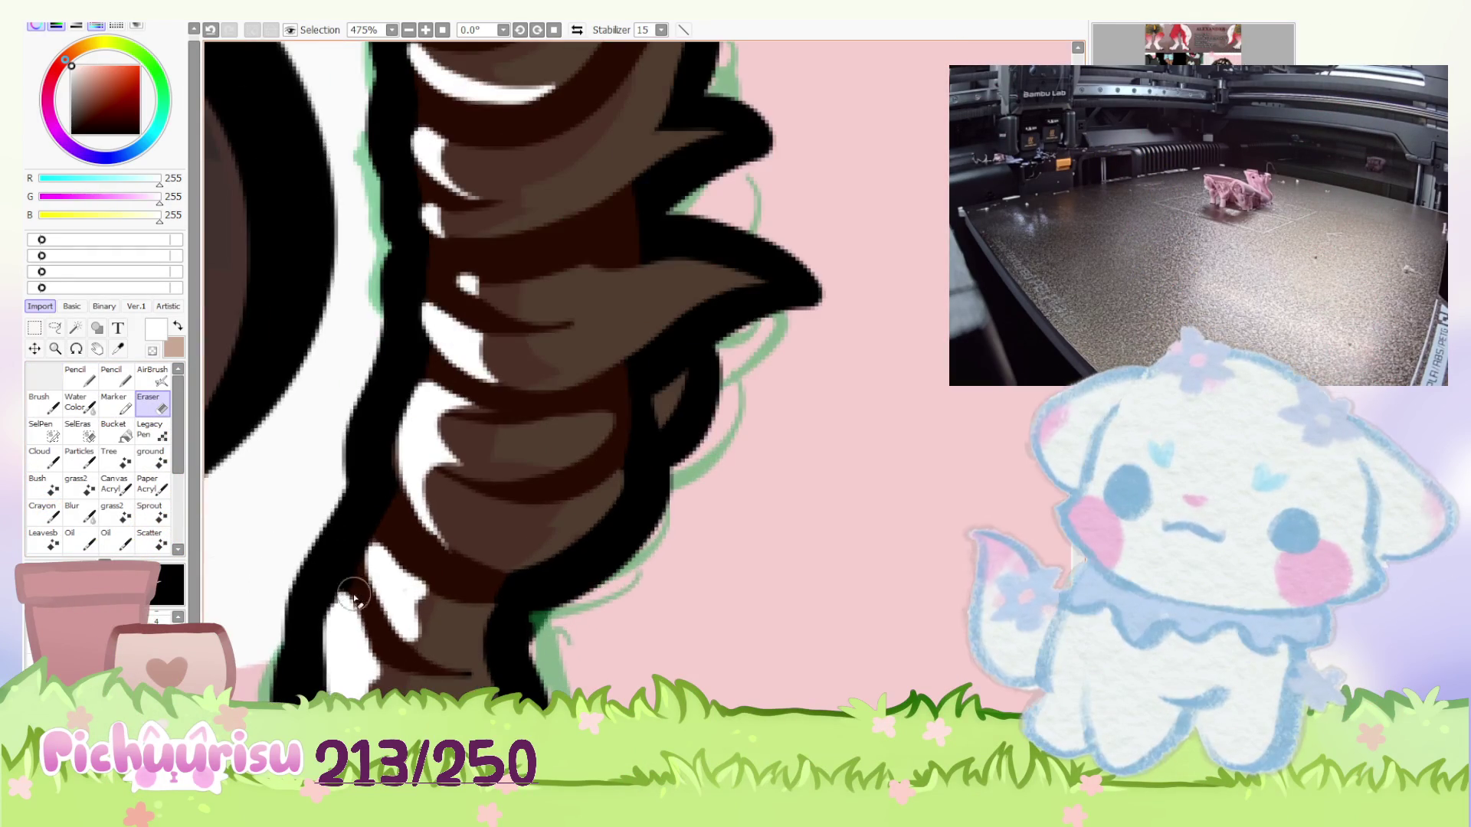
drag(437, 595, 414, 640)
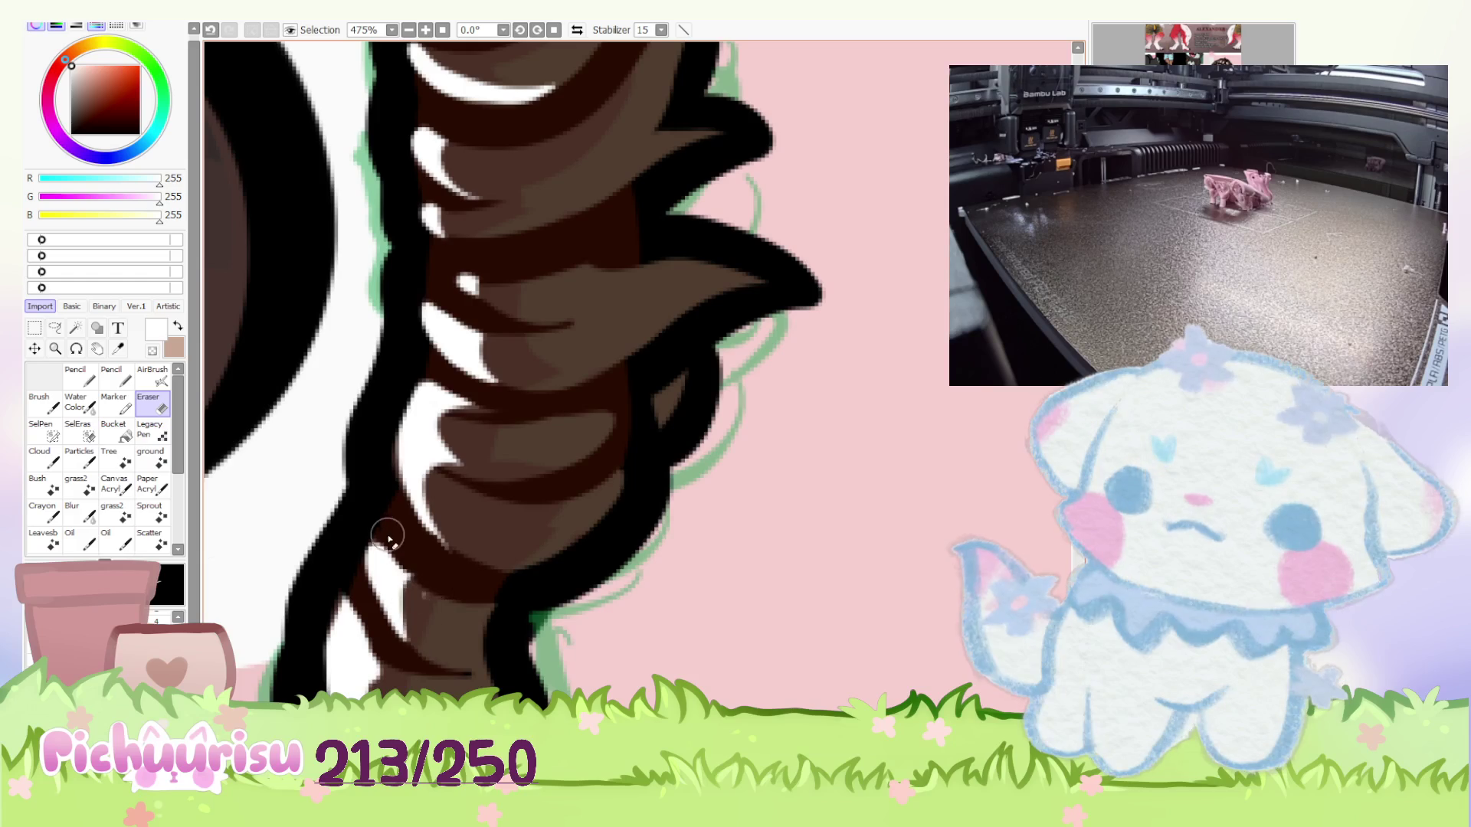
scroll(437, 584, down, 1)
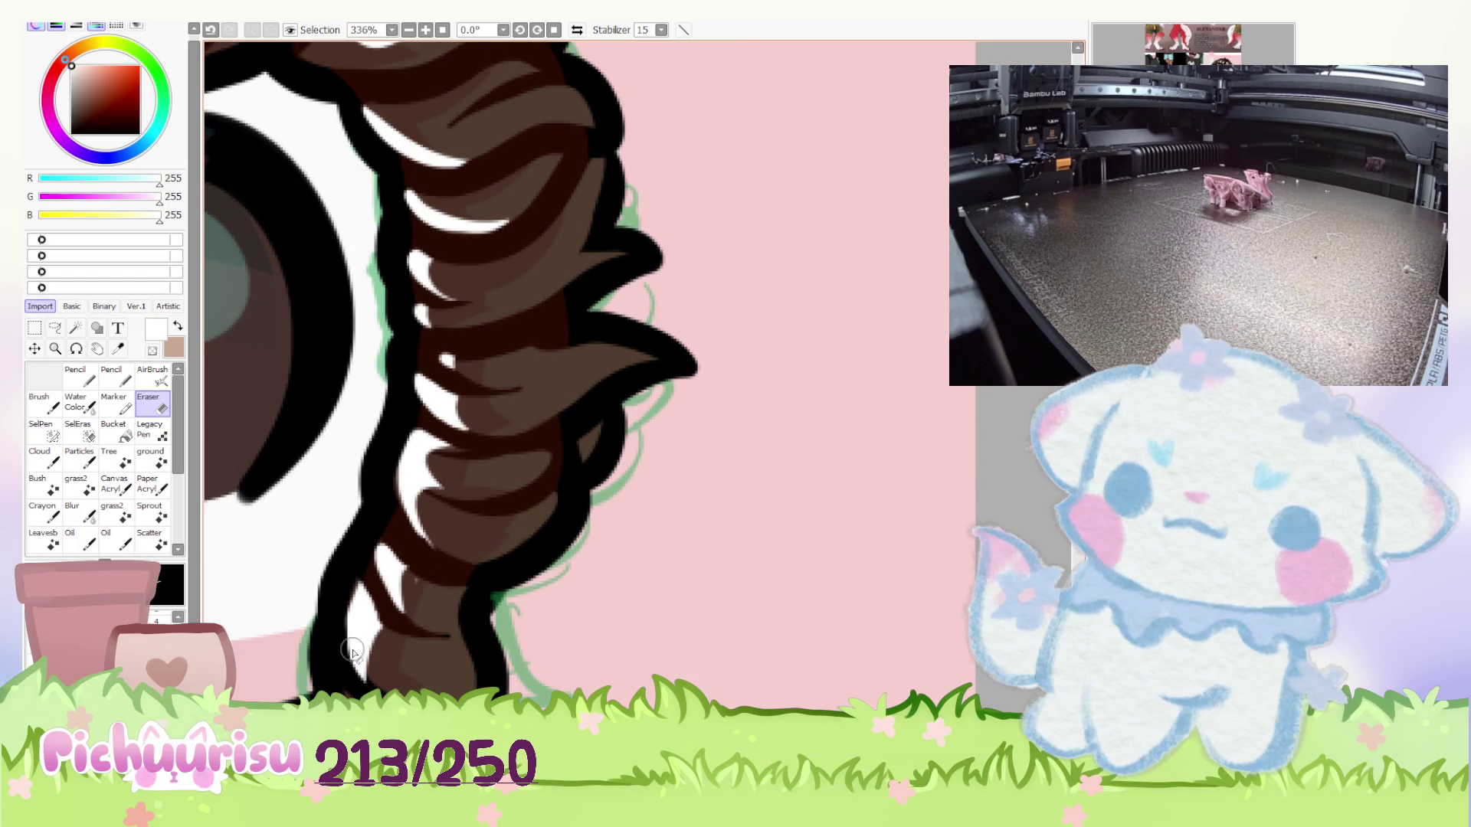
scroll(366, 680, down, 13)
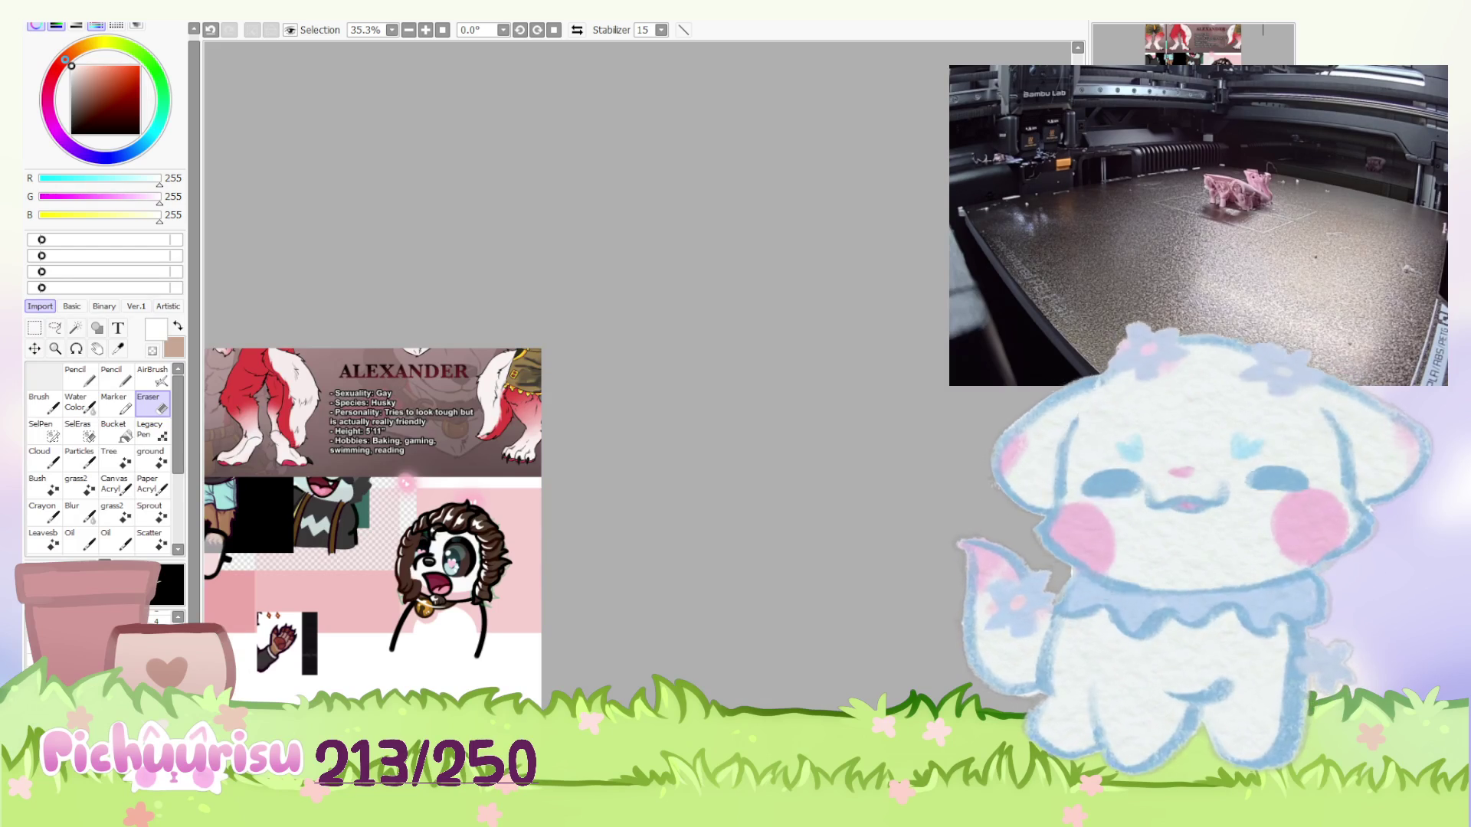
Scroll over the reference sheet to inspect the chibi's finished curly hair.
scroll(602, 412, down, 2)
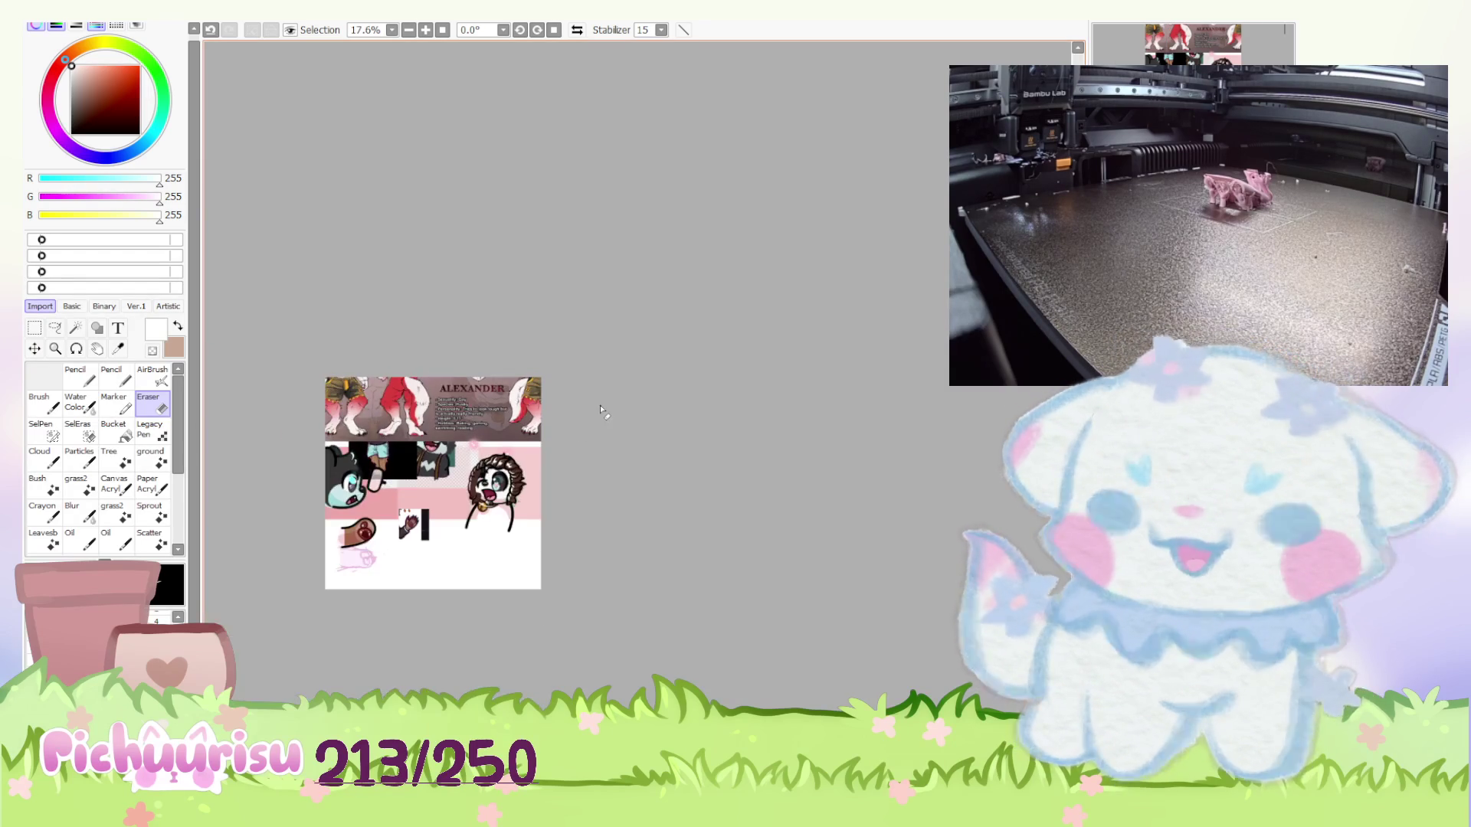
scroll(318, 496, up, 3)
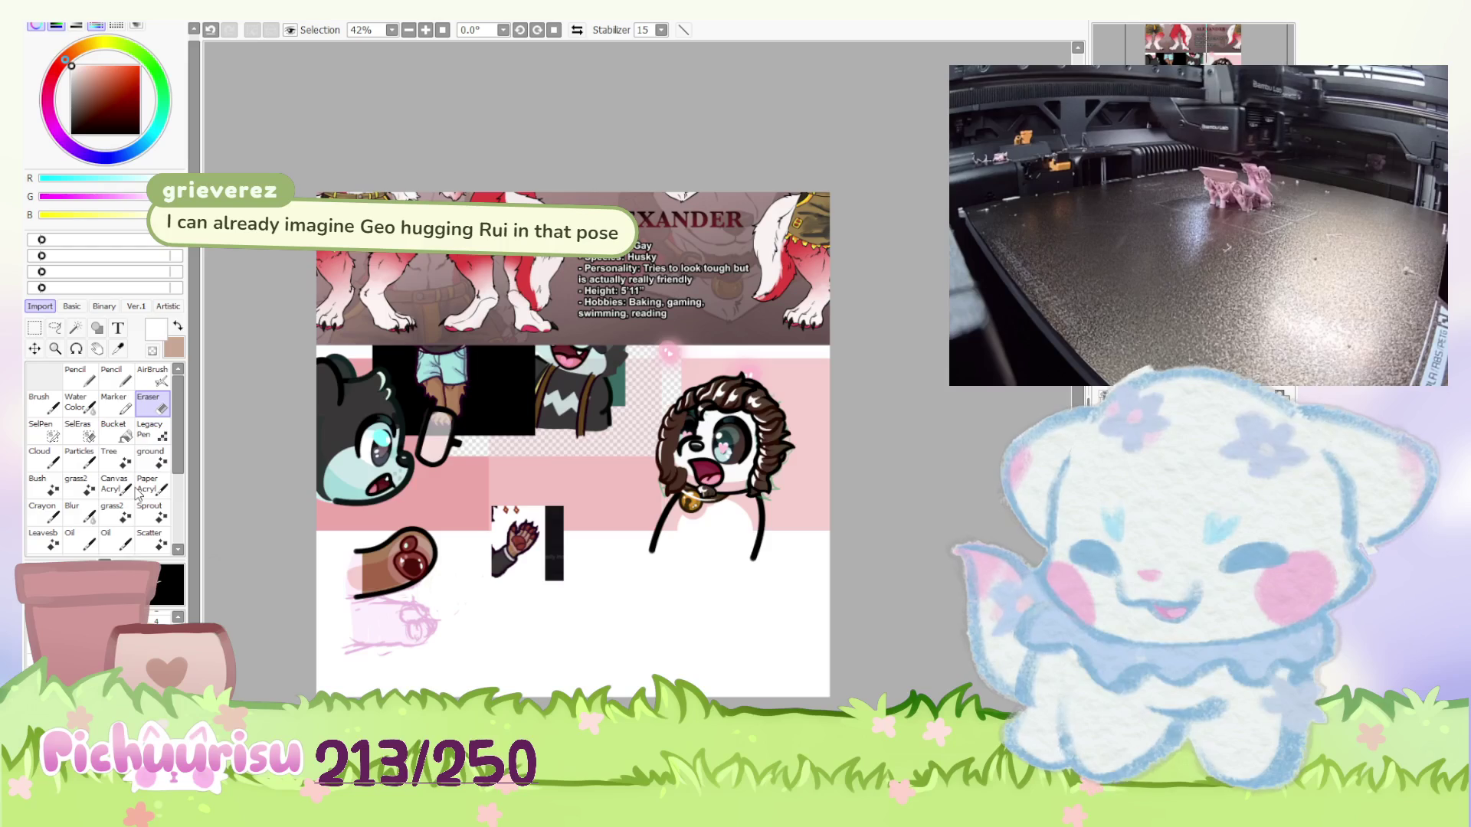
Crop the sketch canvas to a rectangle around the bouquet, then return to the Alexander sheet.
key(ctrl+Tab)
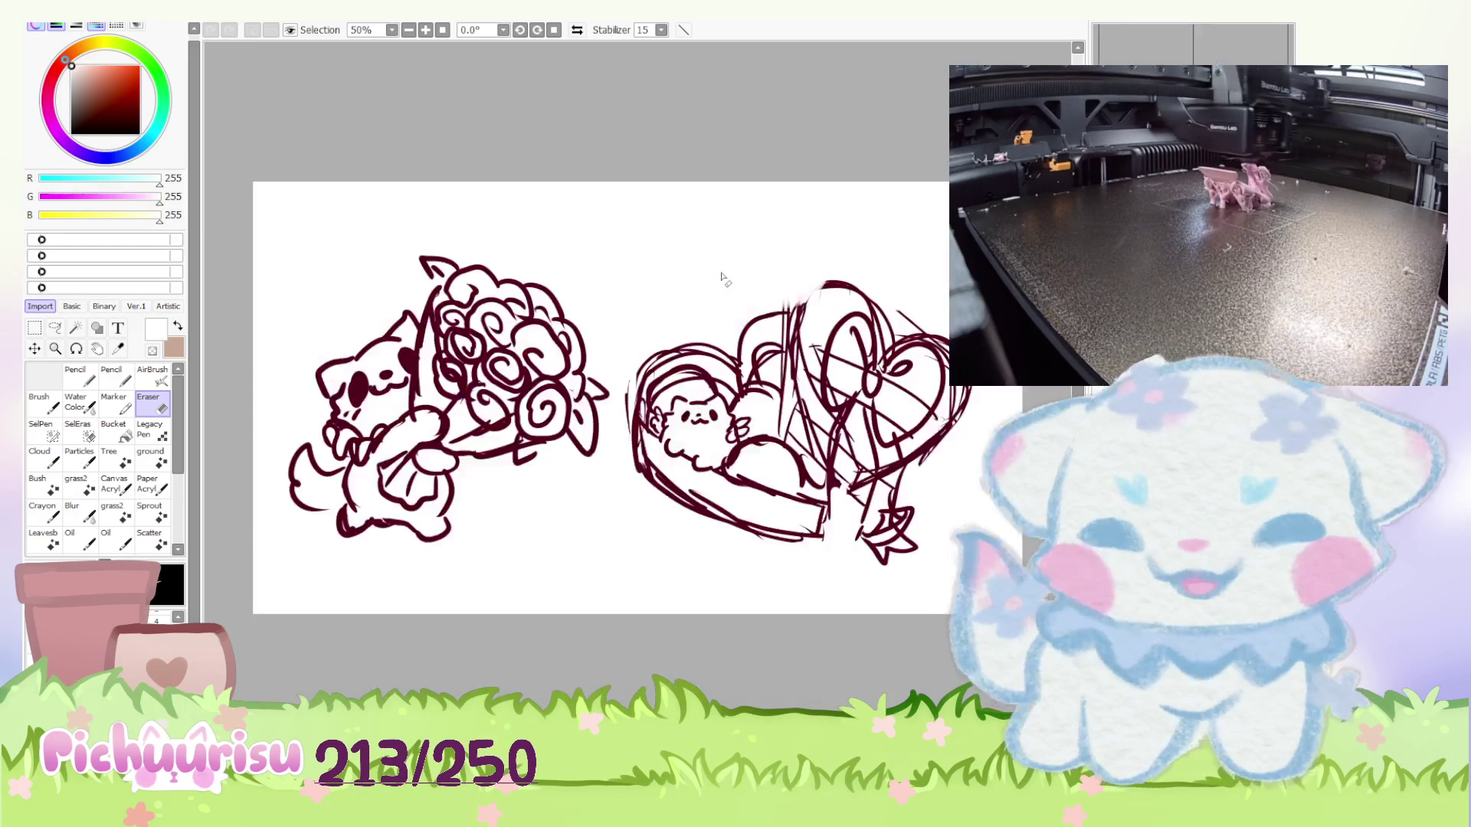
click(33, 328)
drag(247, 178, 684, 626)
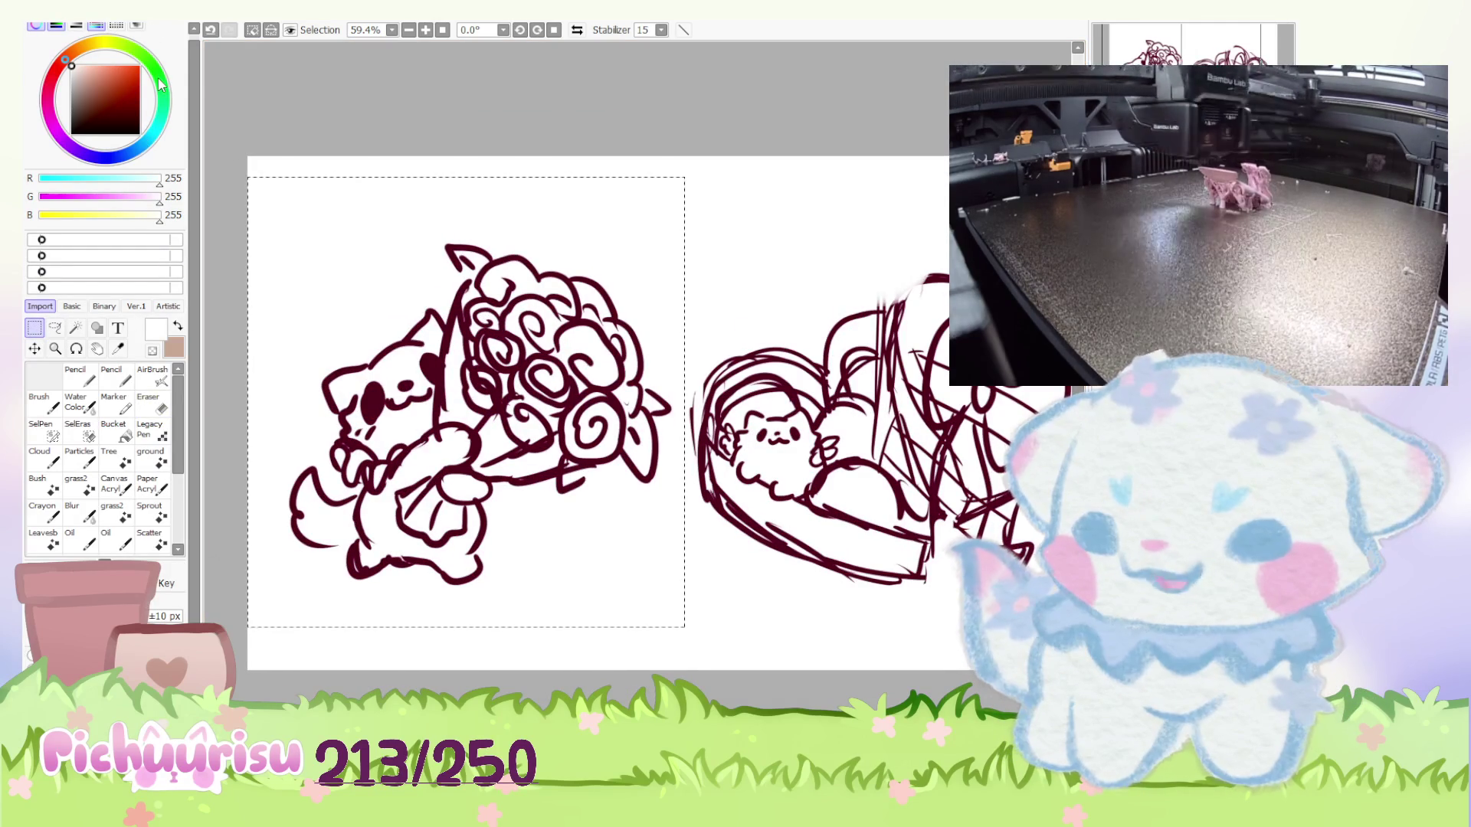
key(ctrl+shift+x)
scroll(725, 451, down, 2)
scroll(726, 450, up, 1)
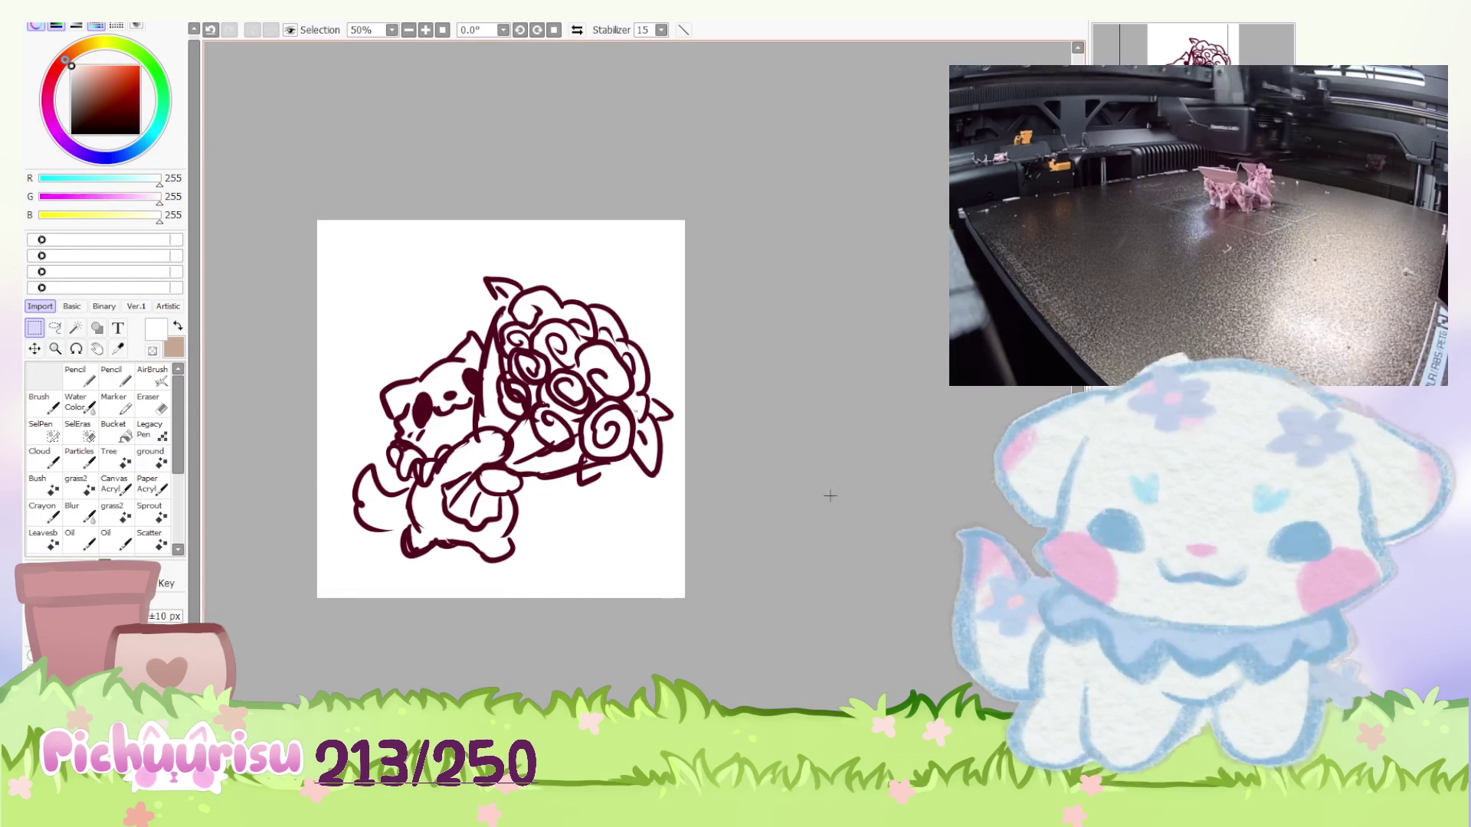
scroll(833, 498, up, 1)
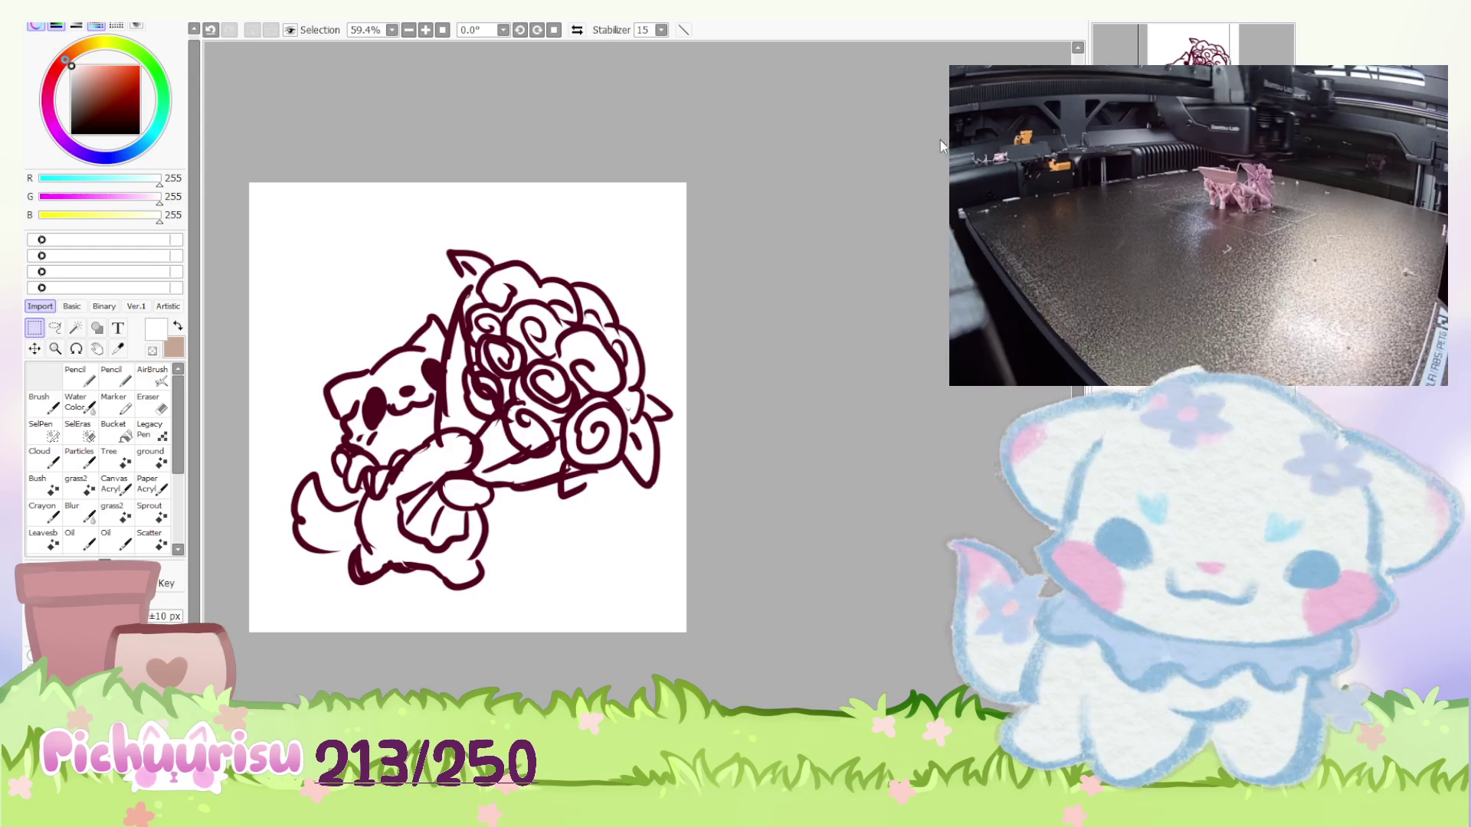
key(ctrl+Tab)
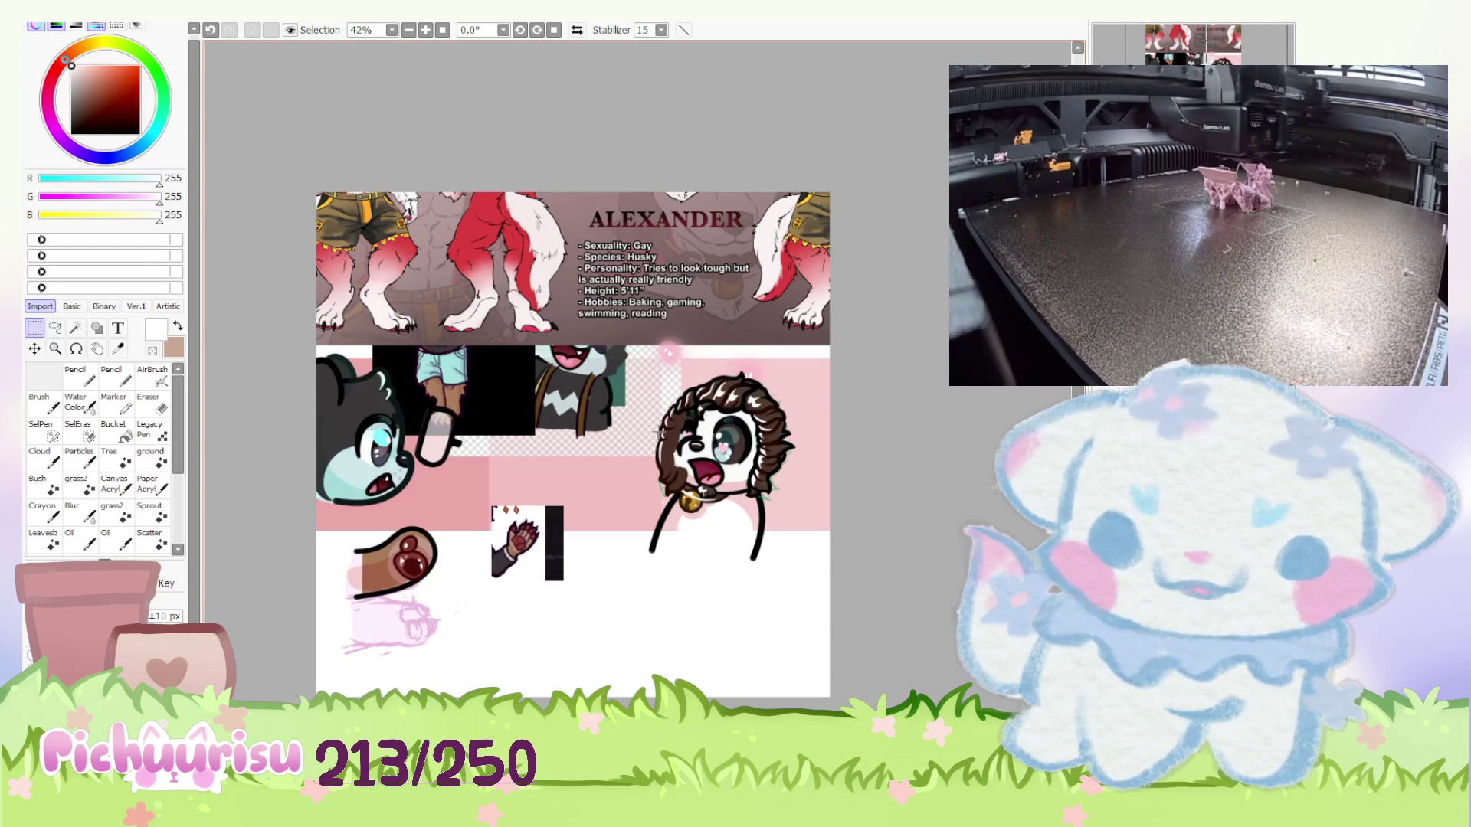